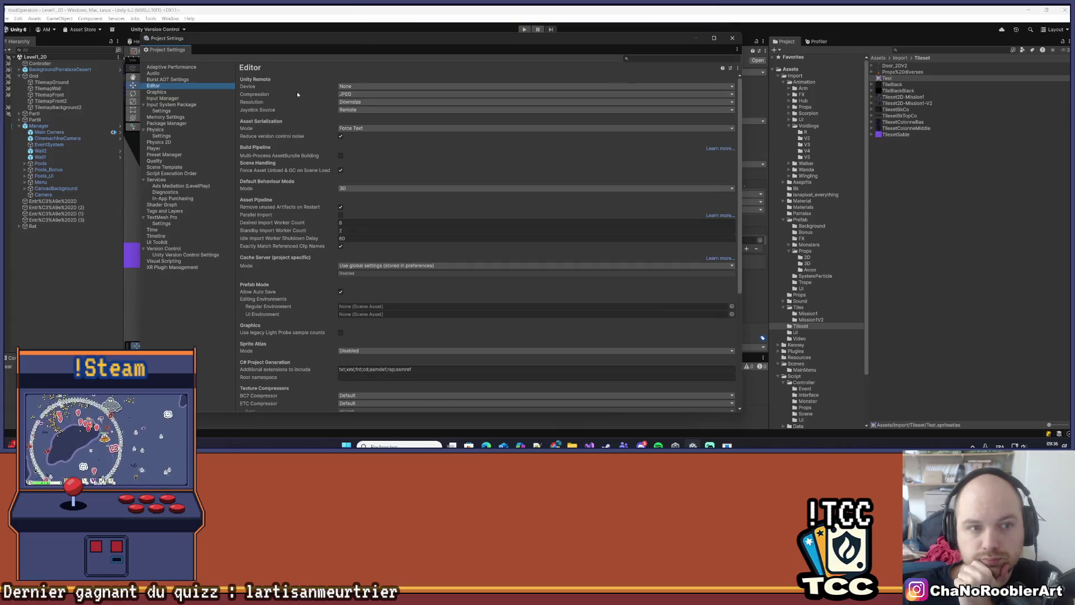
# Set the Editor's Sprite Atlas Mode to 'Sprite Atlas V2 - Enabled' and close Project Settings
pyautogui.scroll(-3, 336, 187)
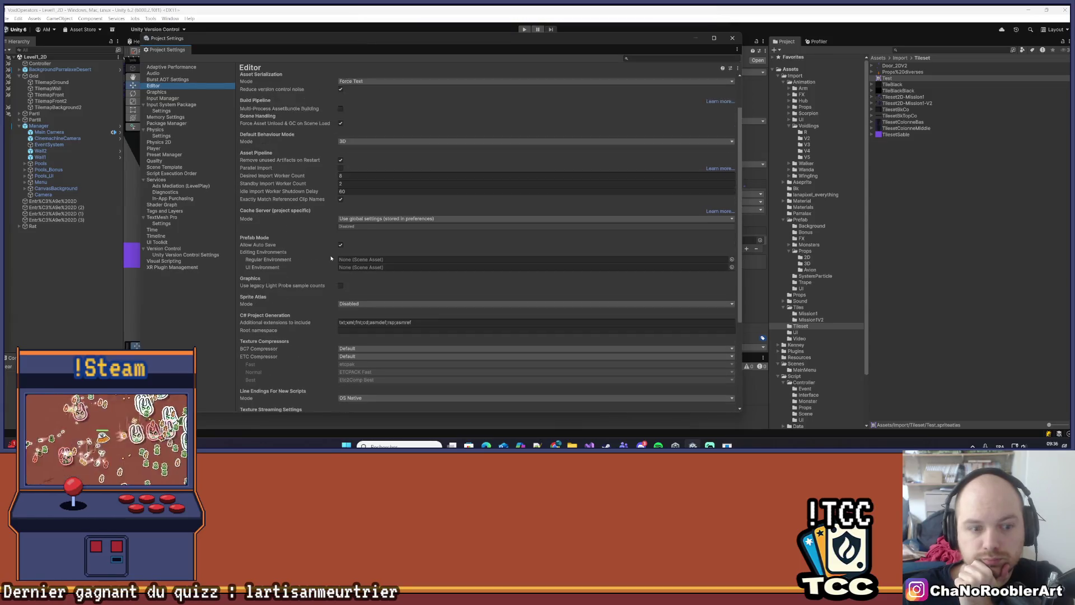
pyautogui.click(342, 281)
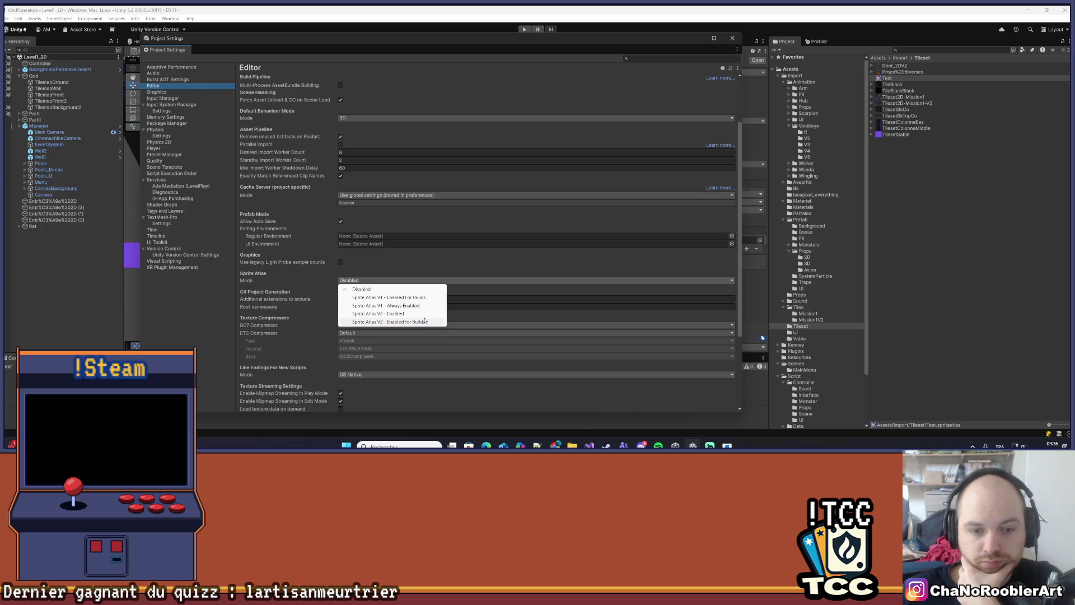
pyautogui.click(425, 315)
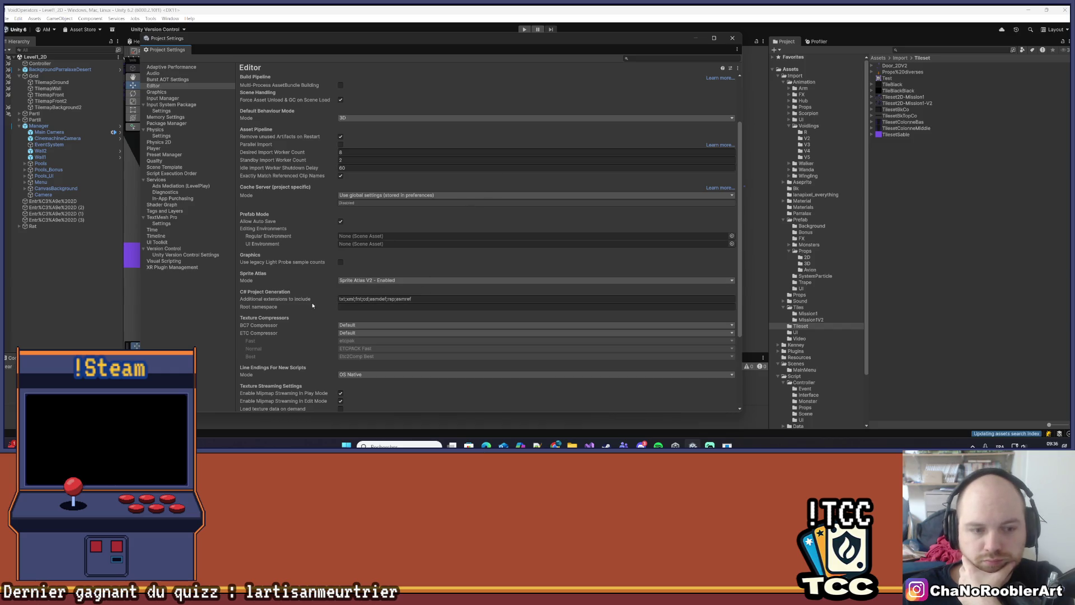
pyautogui.click(731, 38)
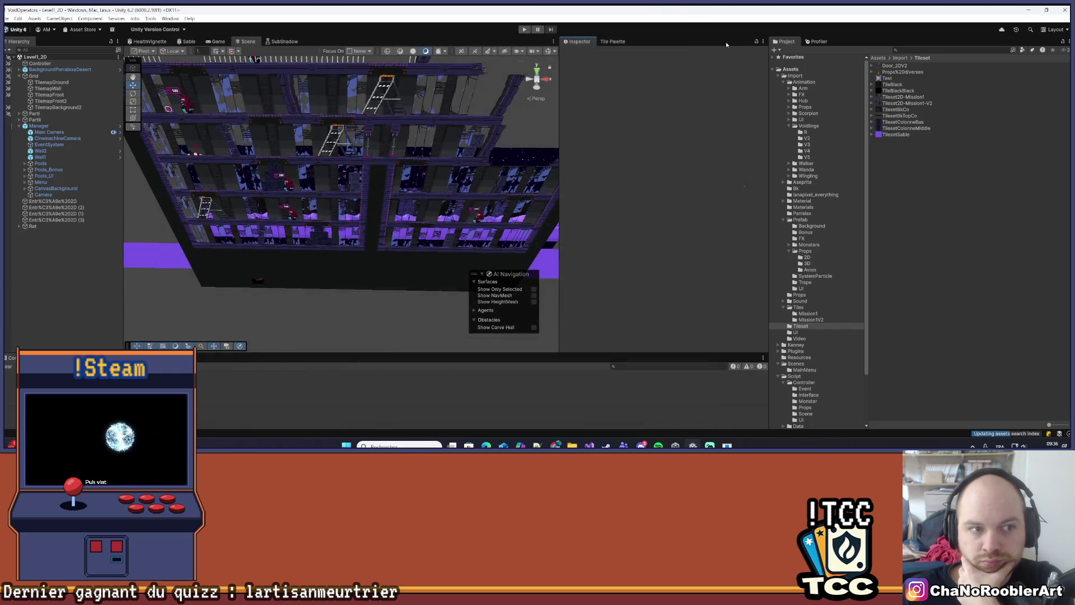
# Add Tileset2D-Mission1-V2 to the Objects for Packing list of the Test sprite atlas
pyautogui.click(892, 73)
pyautogui.click(891, 78)
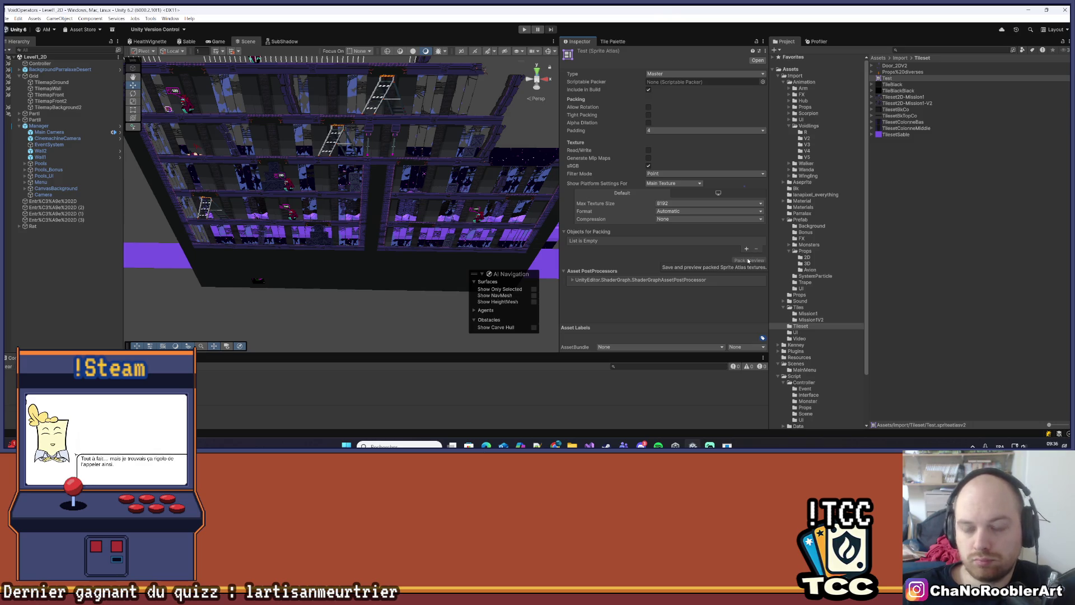
pyautogui.click(746, 248)
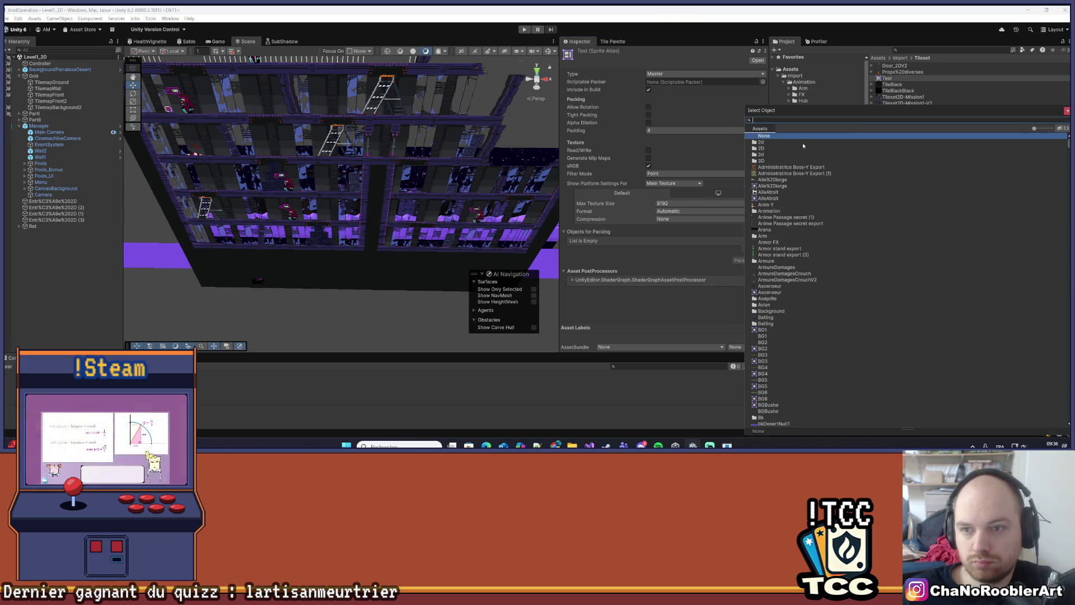
pyautogui.click(1066, 110)
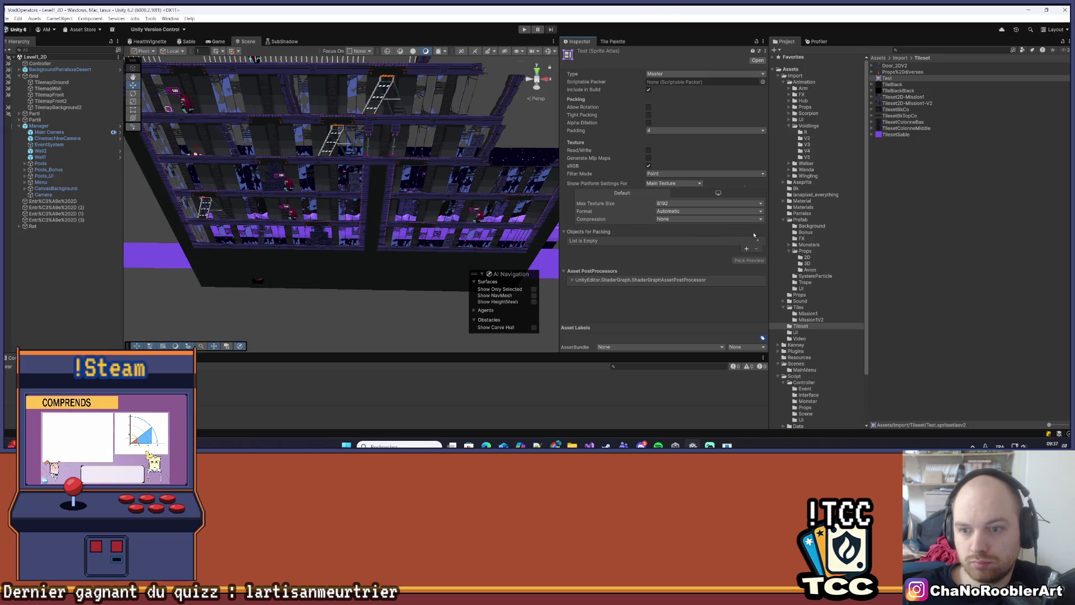
pyautogui.moveTo(747, 237); pyautogui.dragTo(745, 236)
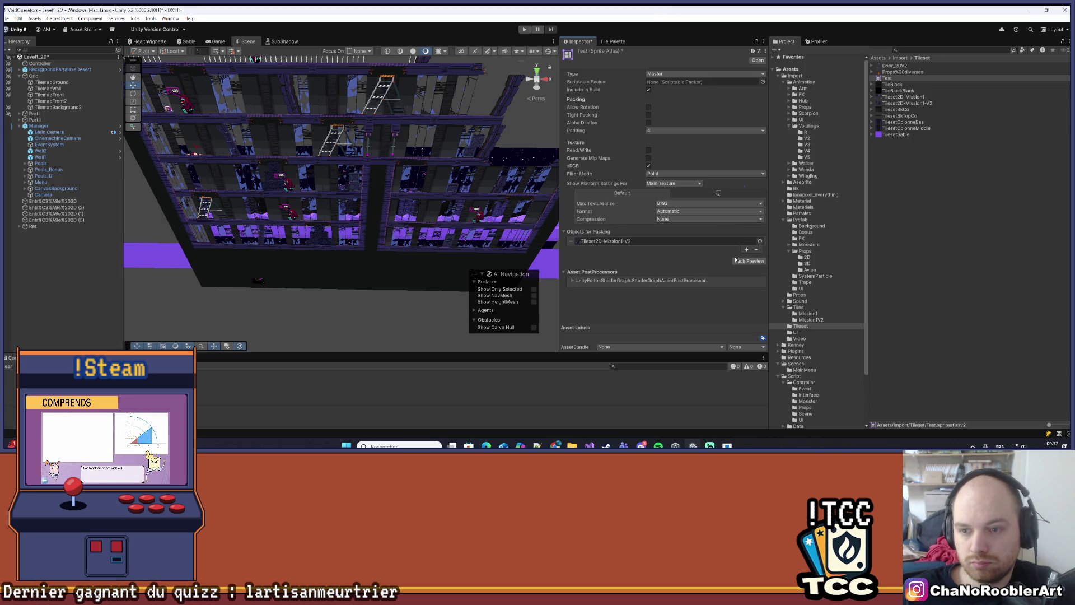
# Pack the Test atlas with Pack Preview and enlarge the preview to inspect the 512x512 texture
pyautogui.click(738, 261)
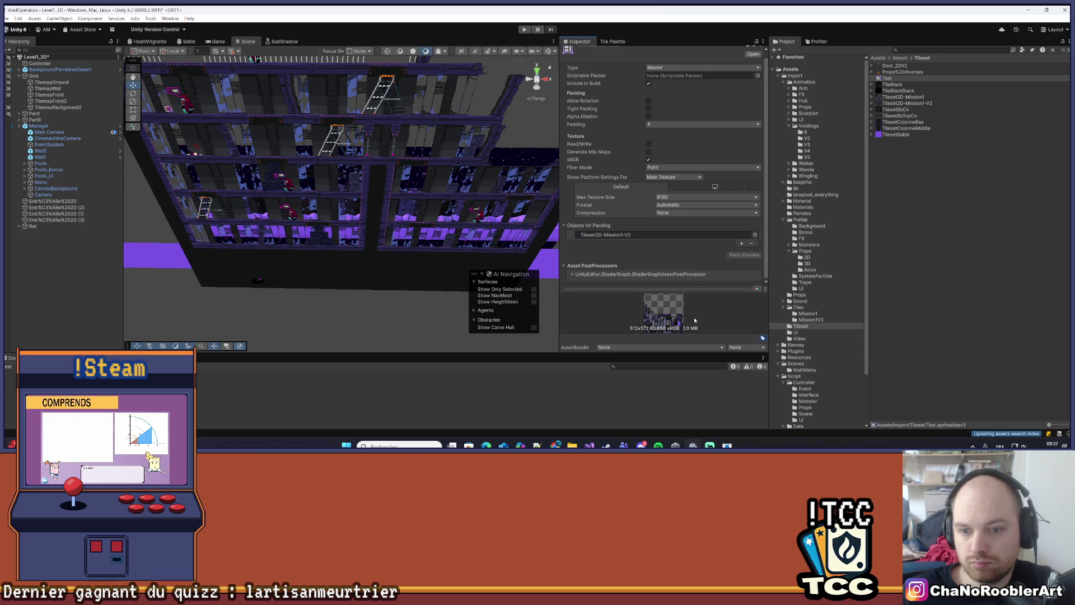
pyautogui.moveTo(714, 286); pyautogui.dragTo(712, 186)
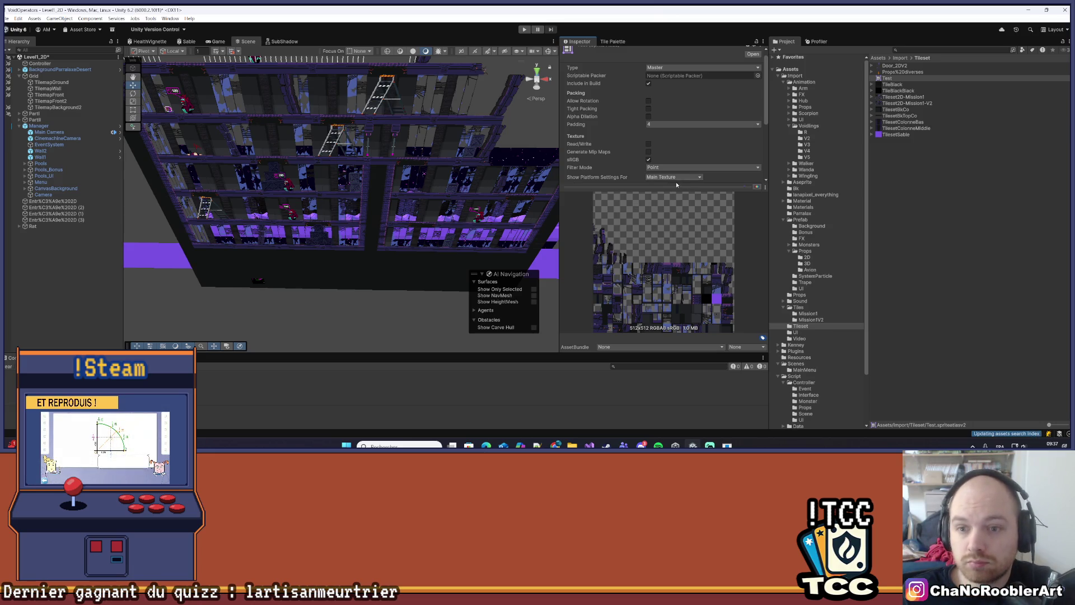
pyautogui.moveTo(672, 188); pyautogui.dragTo(710, 305)
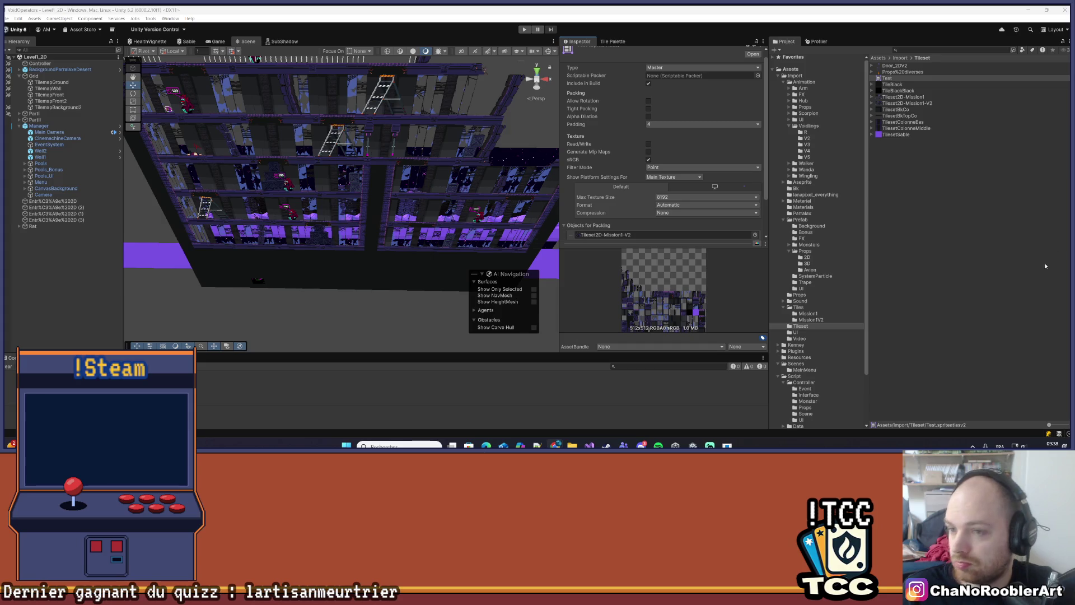
# Deactivate the Manager GameObject and its children with Alt+Shift+A, then Build And Run the game
pyautogui.click(1024, 247)
pyautogui.click(888, 79)
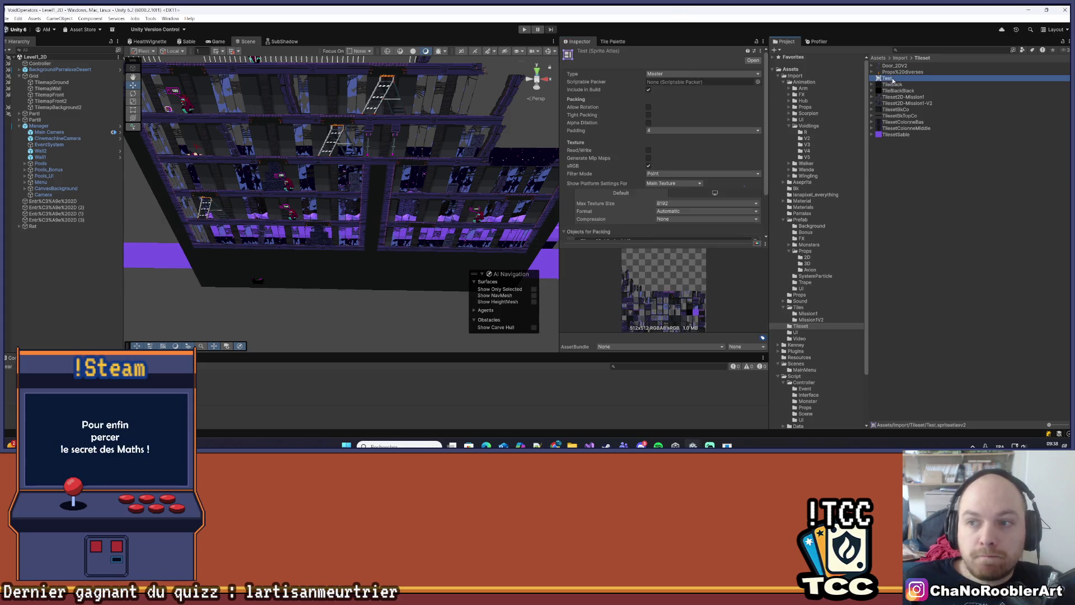
pyautogui.scroll(-2, 738, 189)
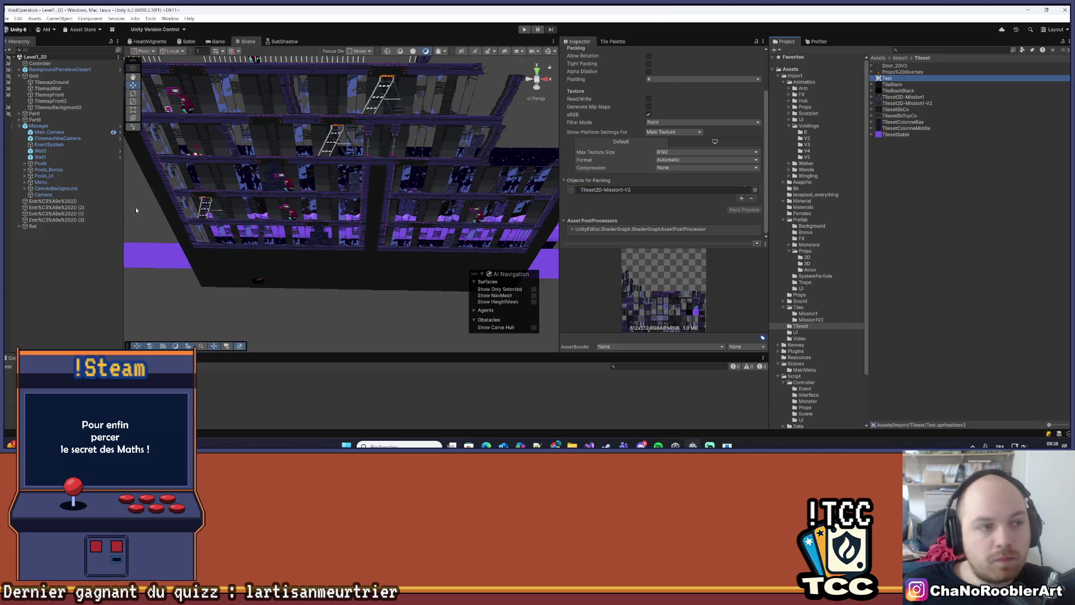
pyautogui.click(74, 260)
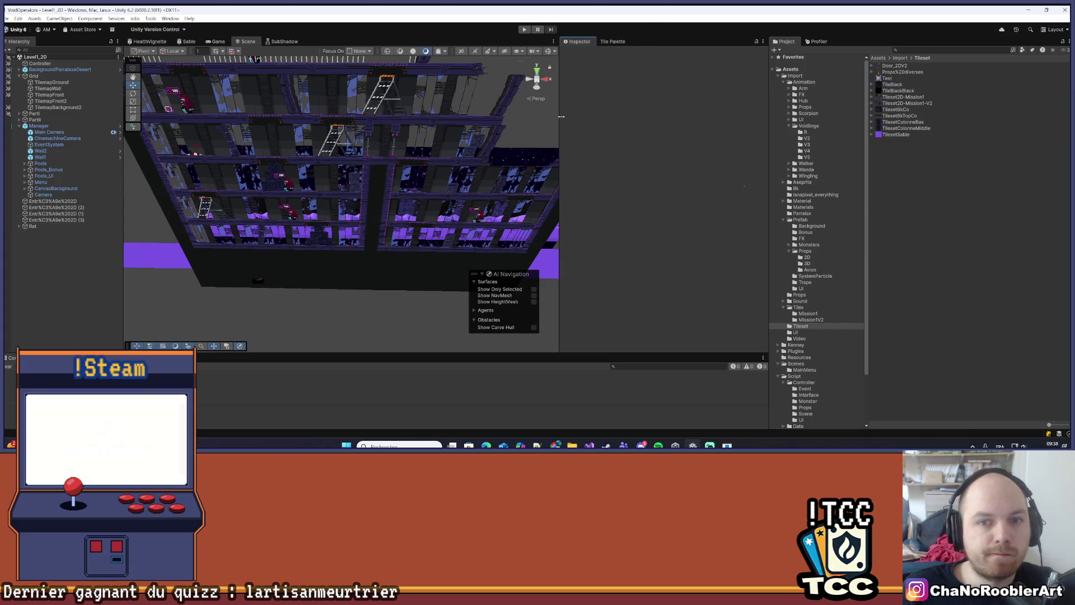
pyautogui.moveTo(560, 116); pyautogui.dragTo(662, 115)
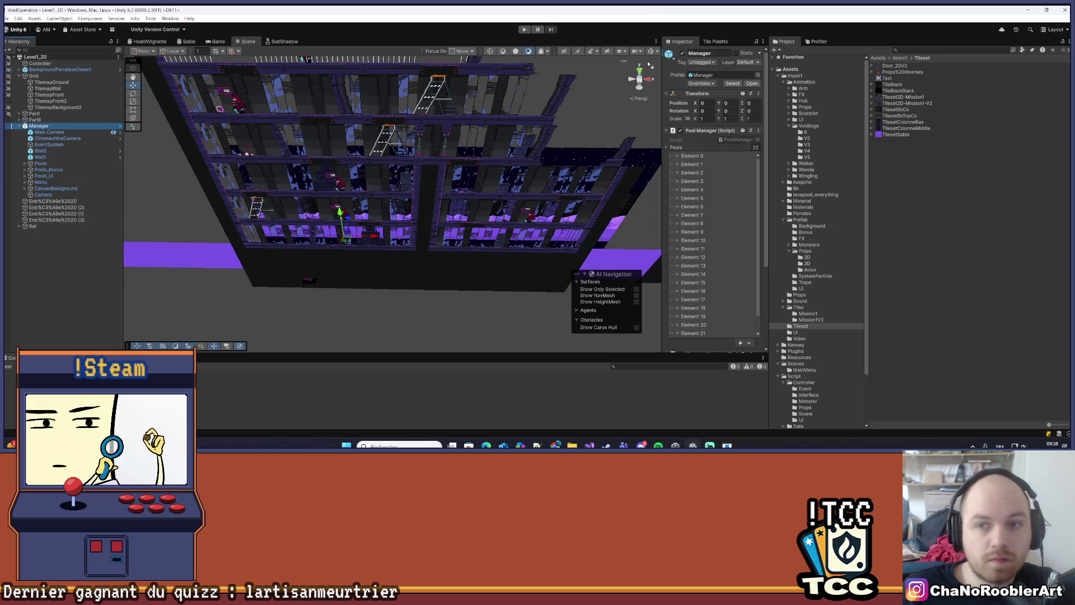
pyautogui.hotkey('alt', 'shift', 'a')
pyautogui.click(37, 52)
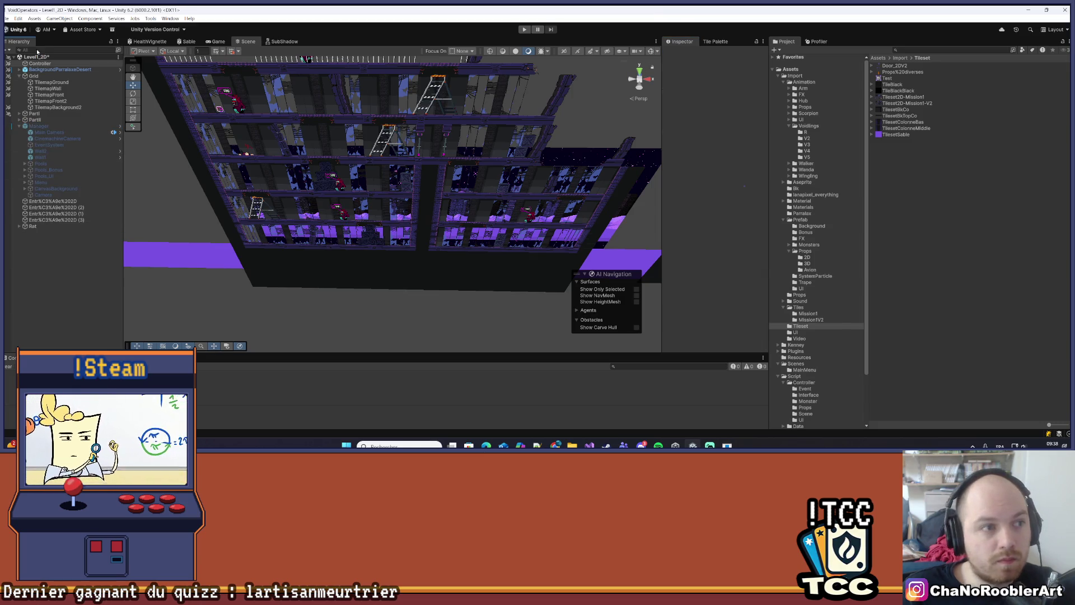
pyautogui.click(7, 18)
pyautogui.click(24, 119)
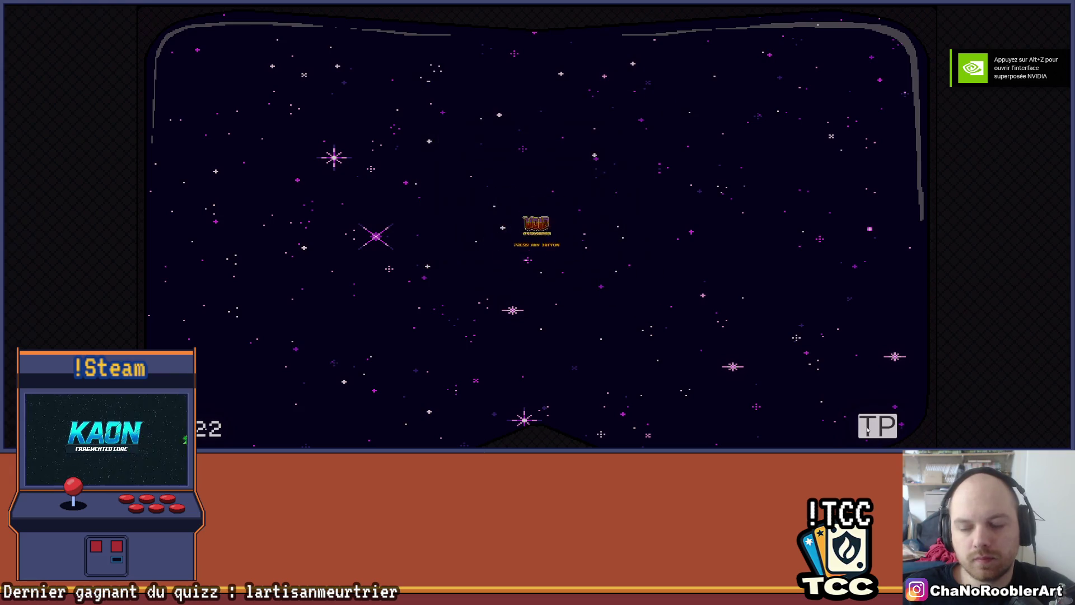
# Start the level from the main menu, run back and forth, and climb the pulley shaft
pyautogui.click(254, 255)
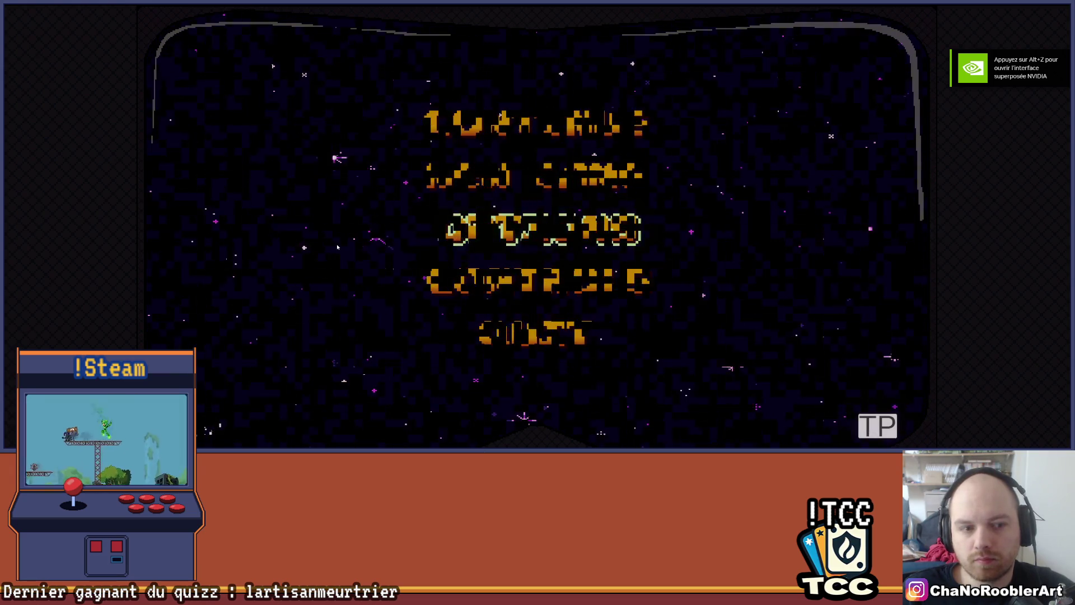
pyautogui.press('d')
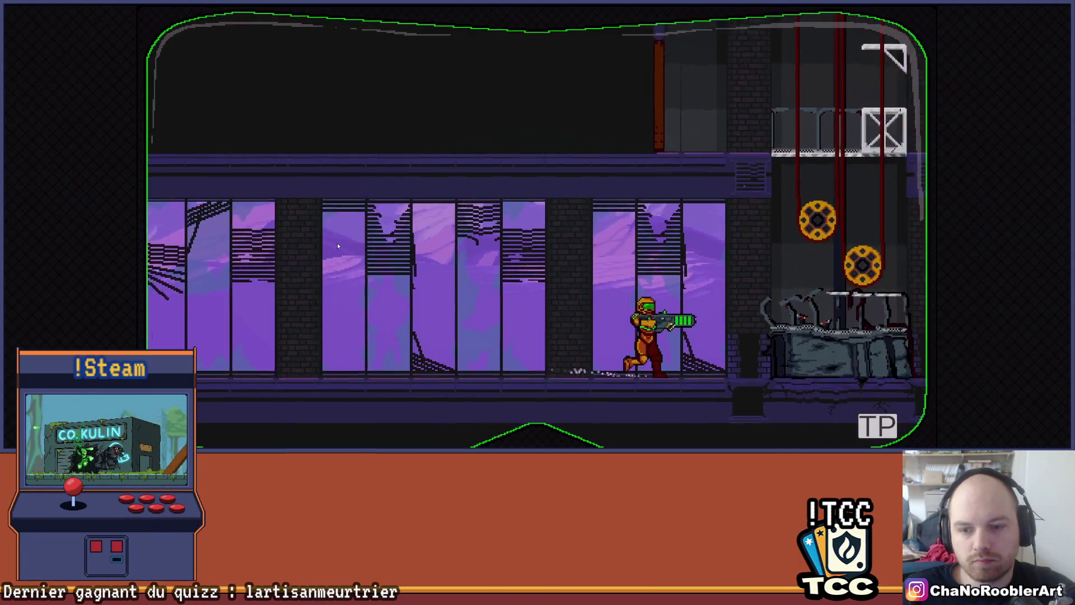
pyautogui.press('a')
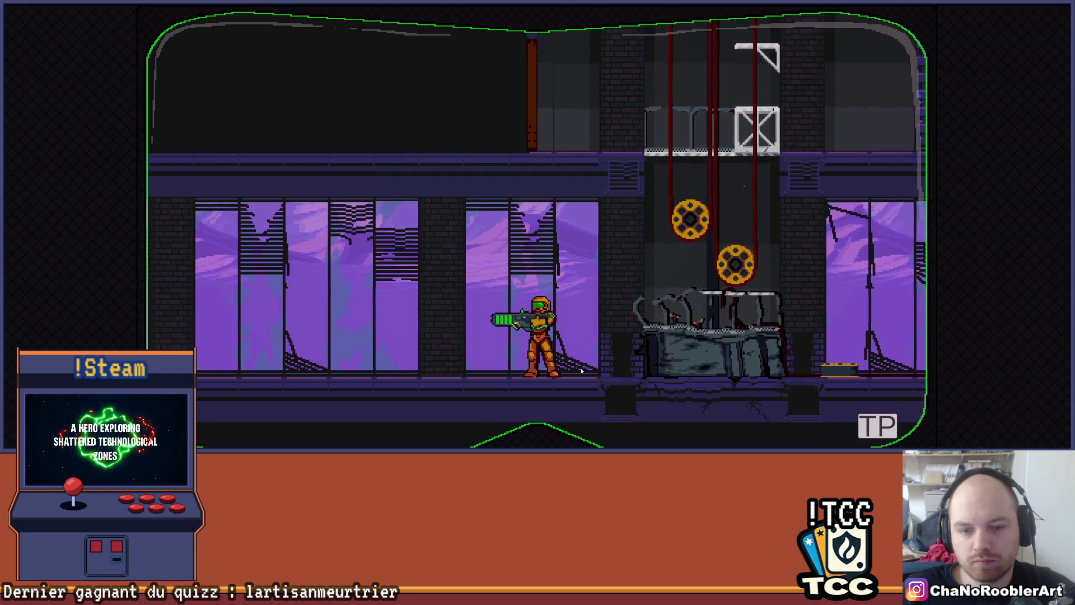
pyautogui.press('a')
pyautogui.press('d')
pyautogui.press('d')
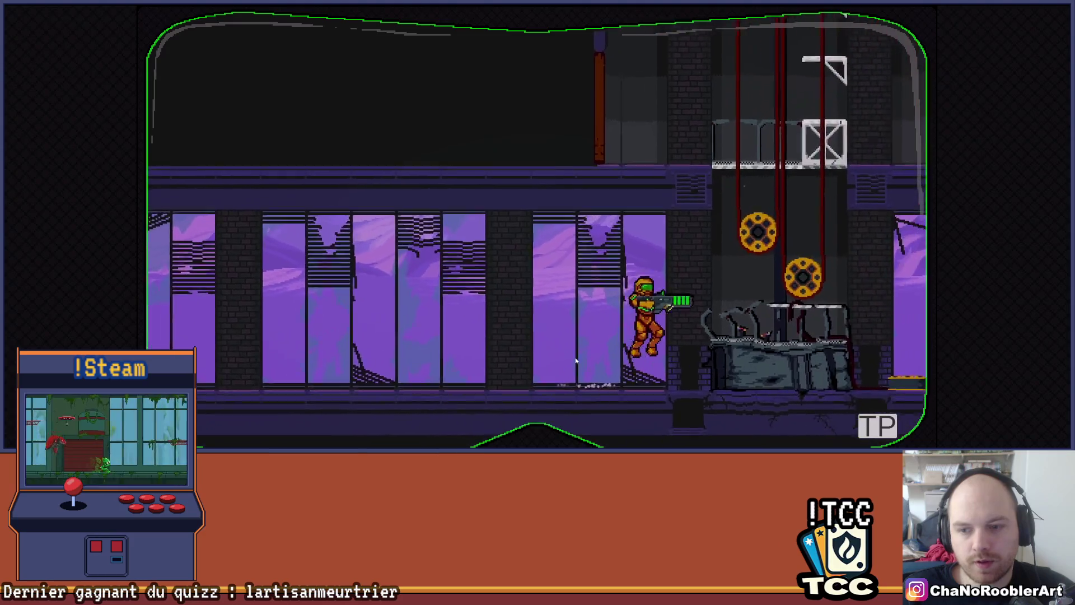
pyautogui.press('a')
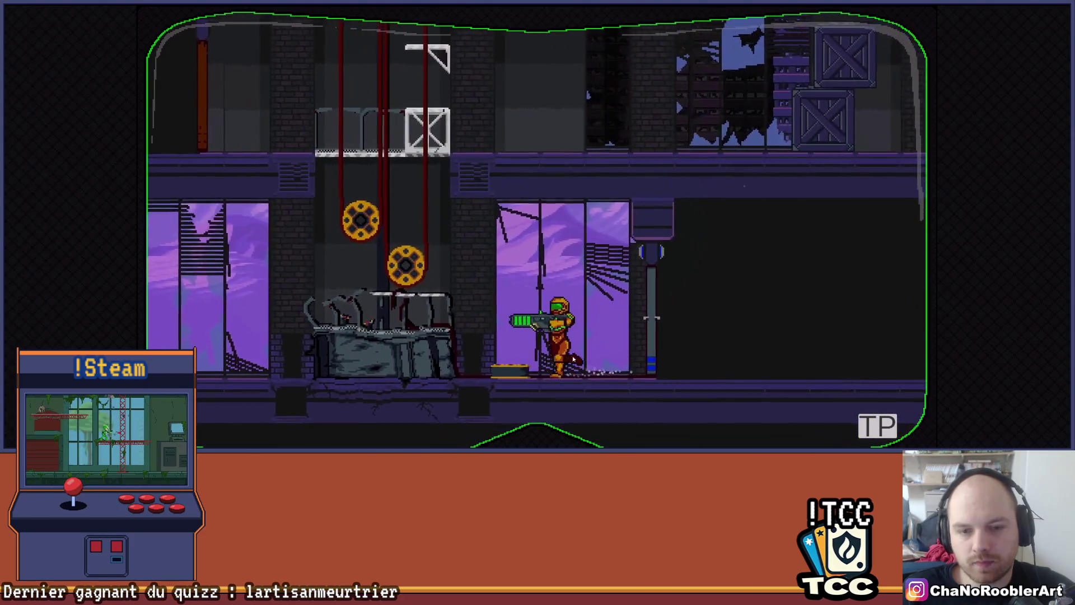
pyautogui.press('space')
pyautogui.press('space')
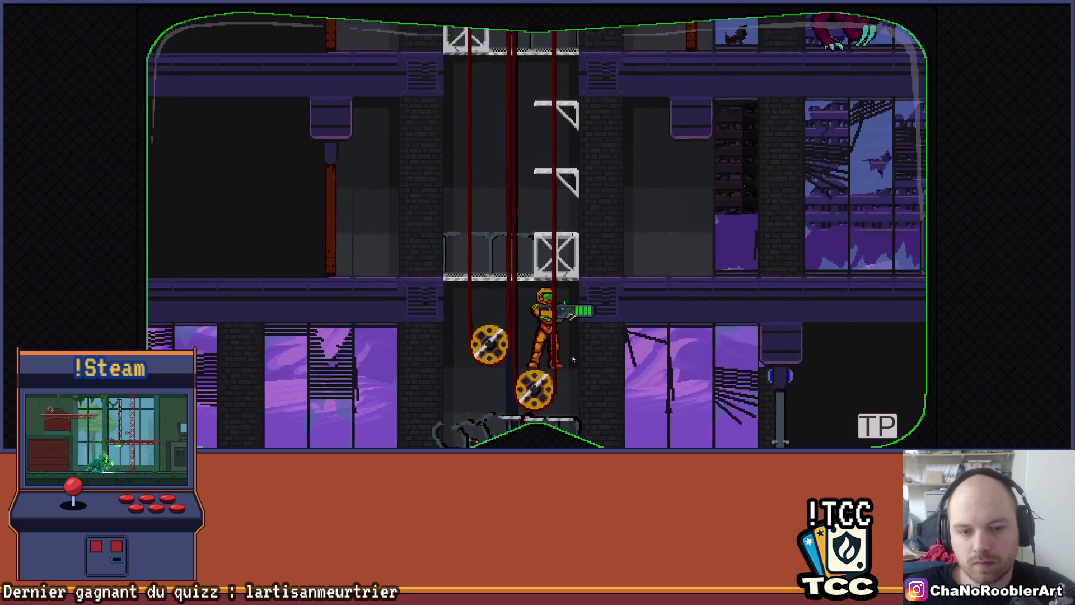
pyautogui.press('space')
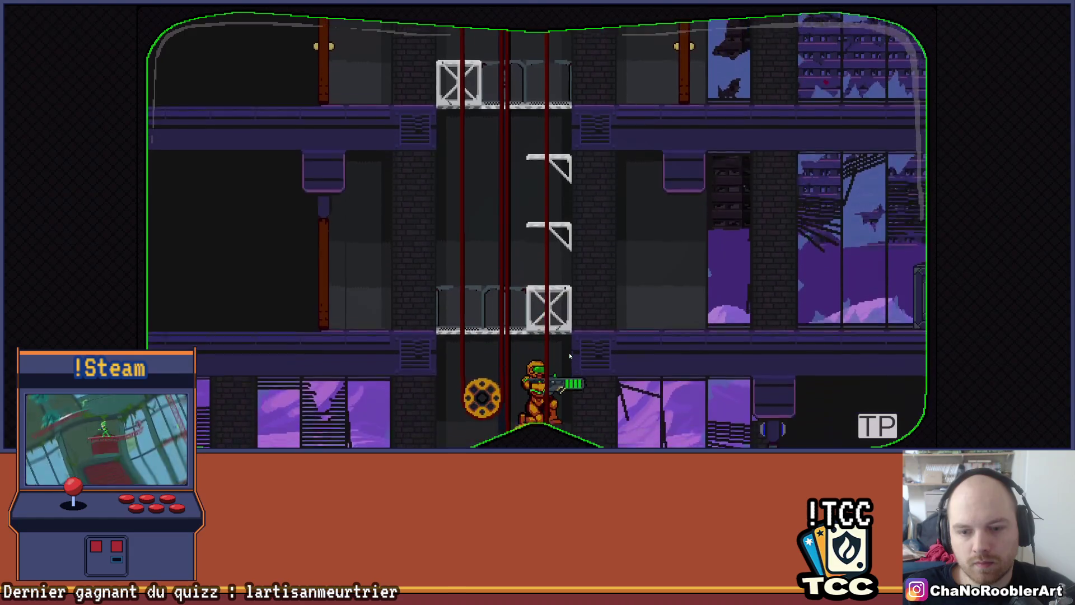
# Drop down the shaft and run left and right along the floor, jumping past the shaft
pyautogui.press('a')
pyautogui.press('a')
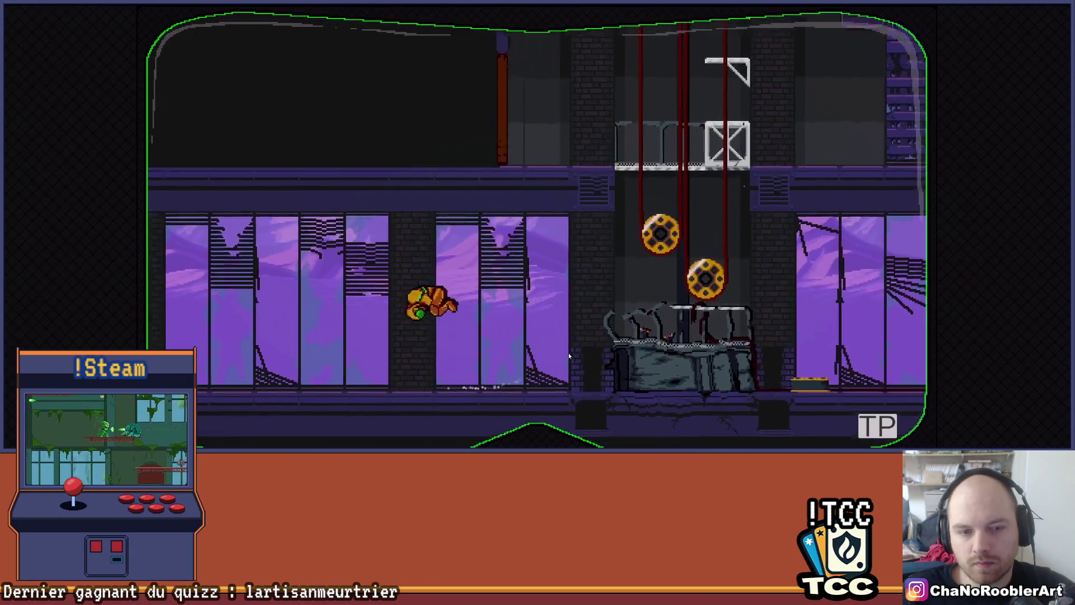
pyautogui.press('space')
pyautogui.press('d')
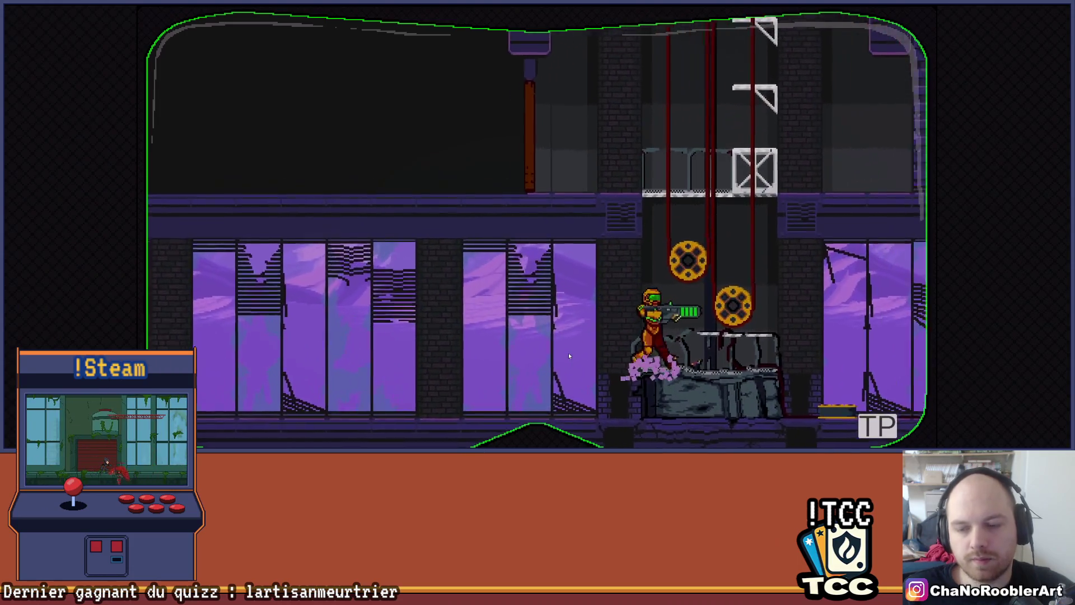
pyautogui.press('a')
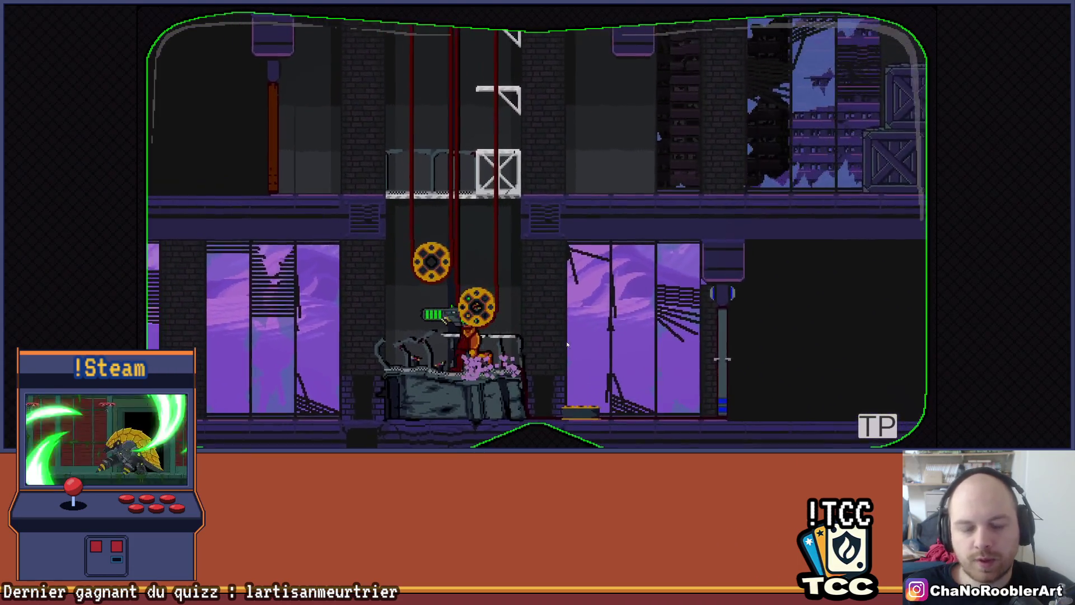
pyautogui.press('space')
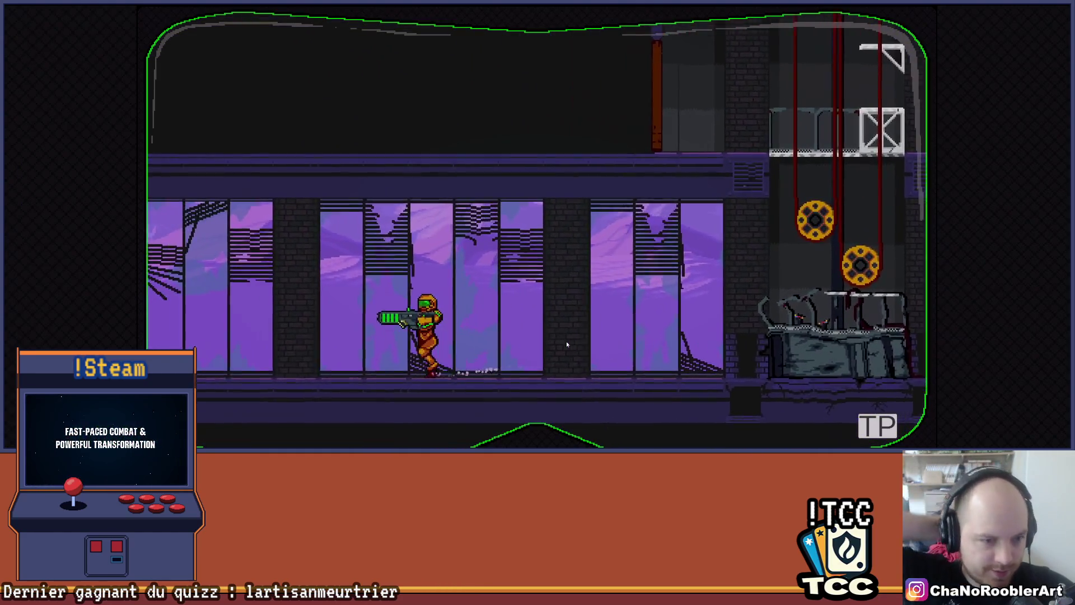
pyautogui.press('d')
pyautogui.press('space')
pyautogui.press('d')
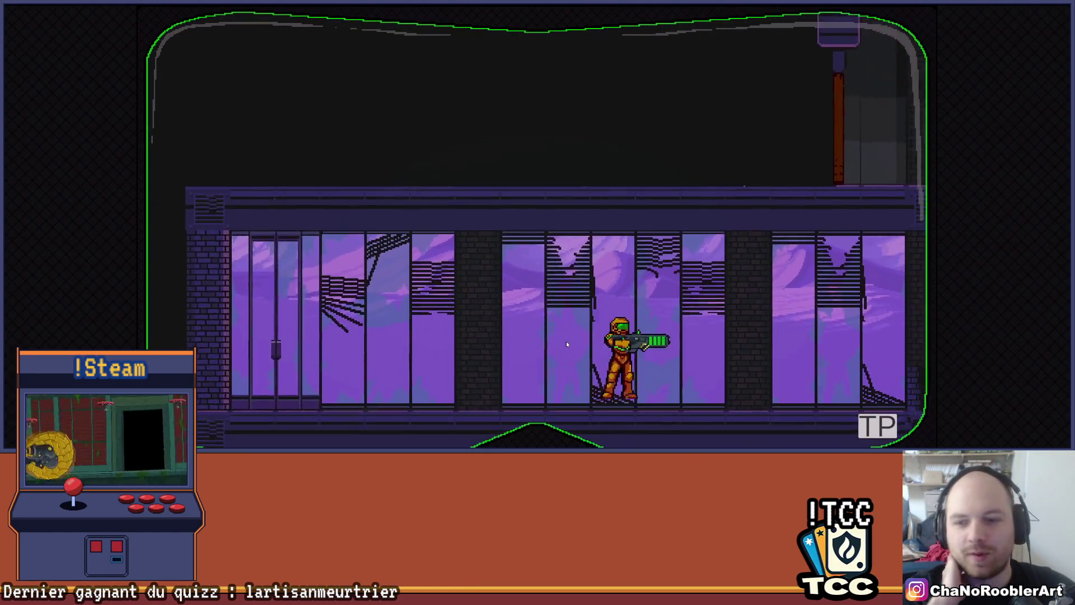
pyautogui.press('d')
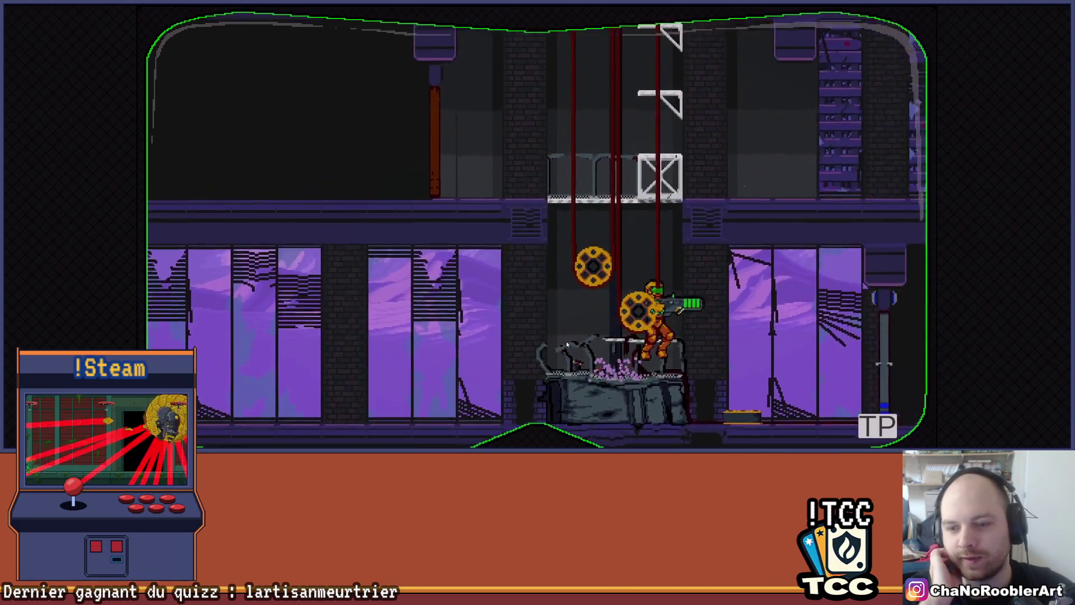
# Jump the soldier onto the machine, drop off the edge, and run along the lower floor
pyautogui.press('a')
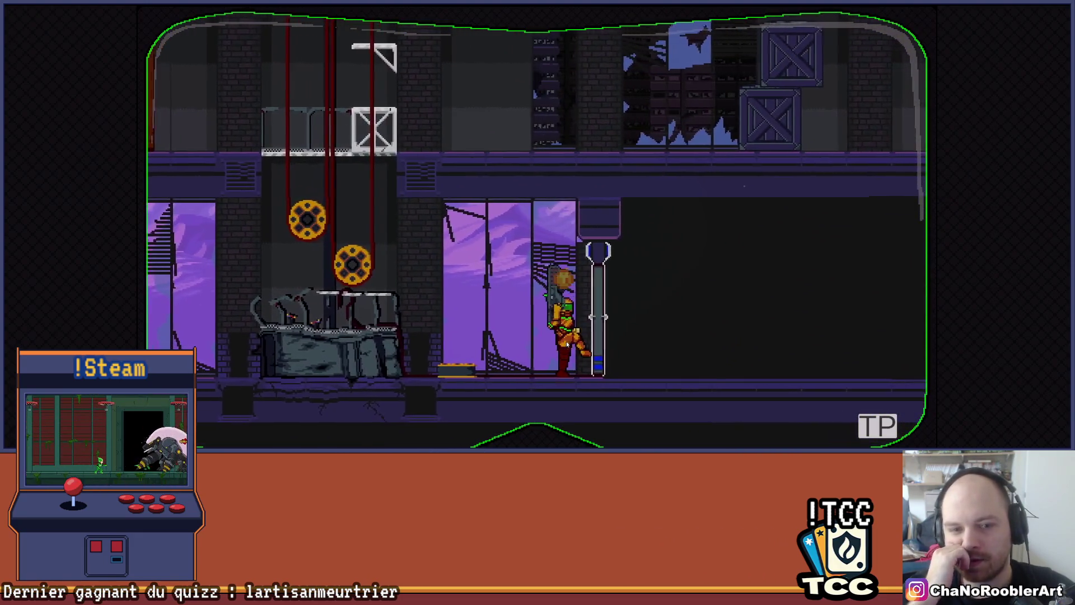
pyautogui.press('space')
pyautogui.press('space')
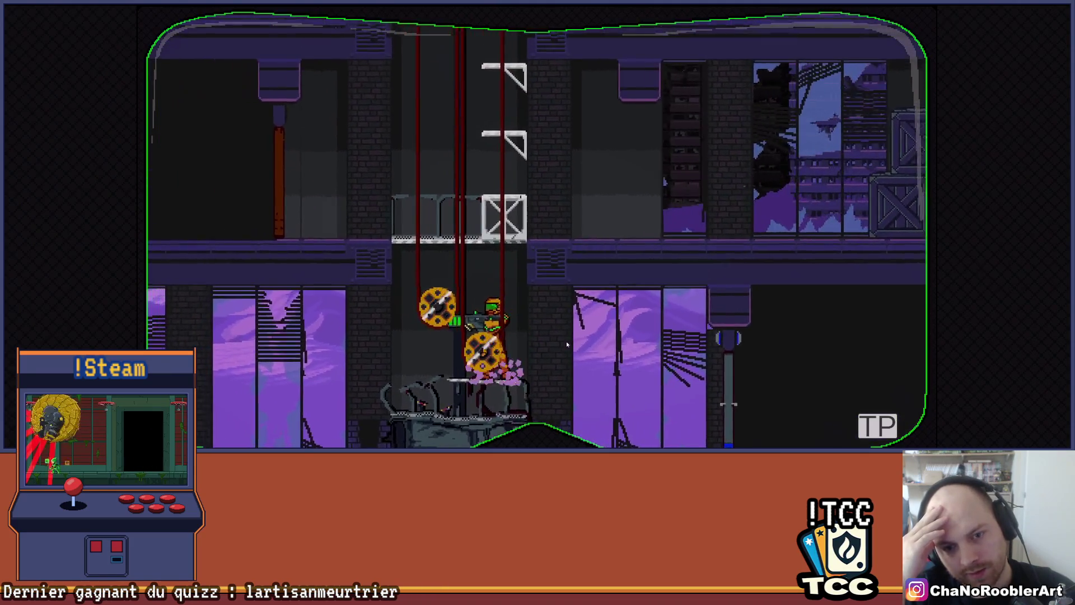
pyautogui.press('d')
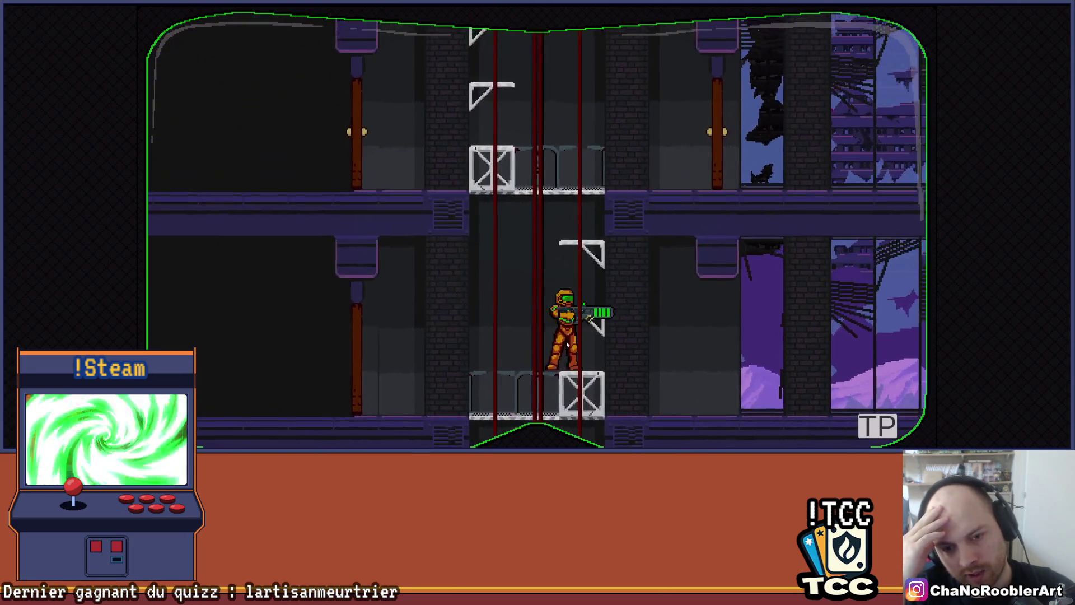
pyautogui.press('a')
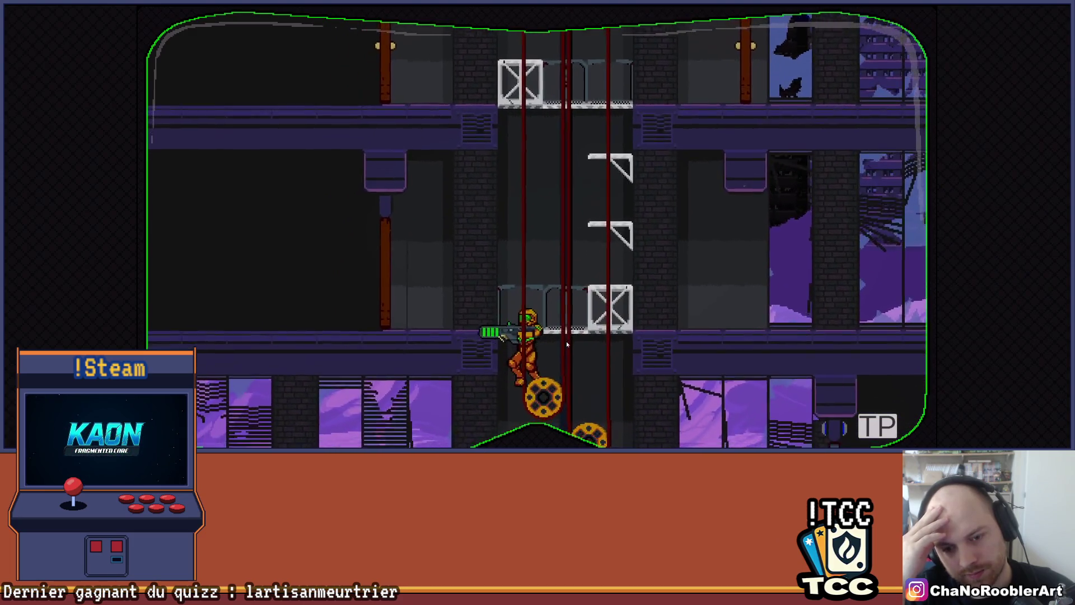
pyautogui.press('a')
pyautogui.press('a')
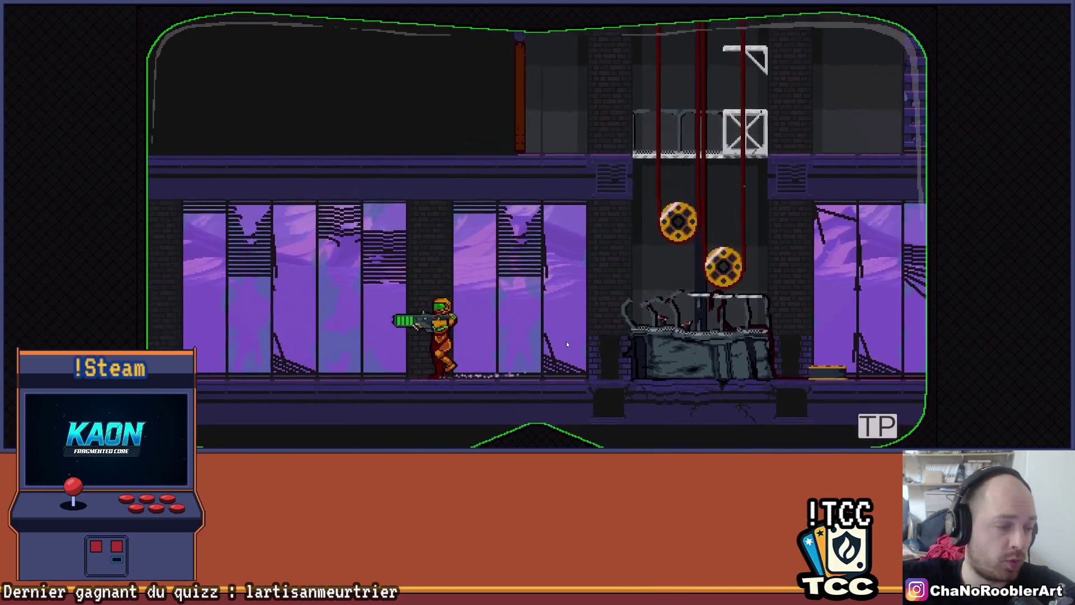
pyautogui.press('d')
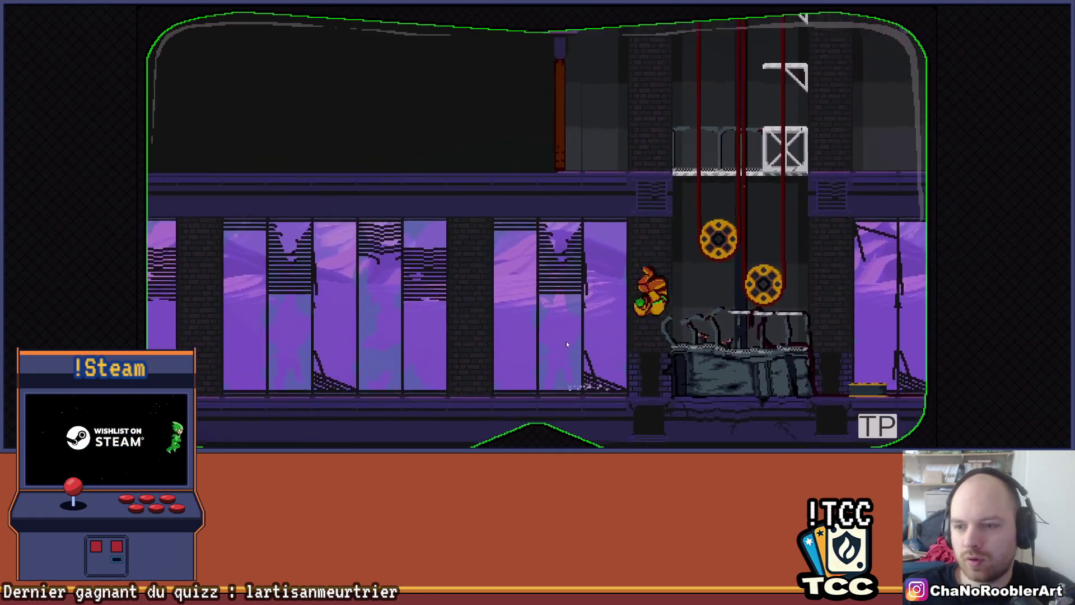
# Spin-jump up the wheel shaft, walk left along the corridor jumping, then exit the game with Ctrl+P
pyautogui.press('space')
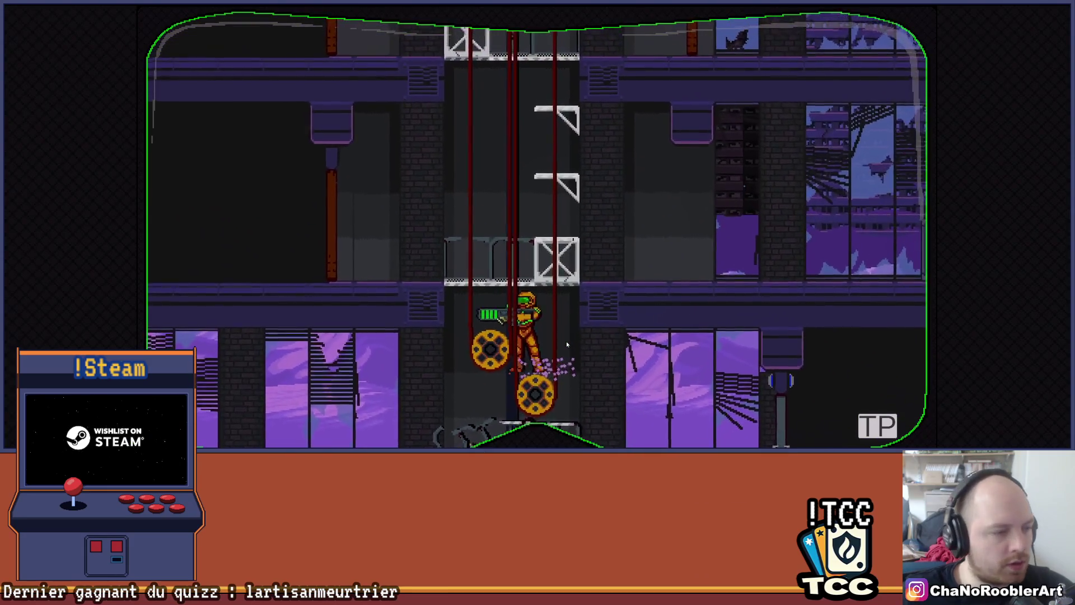
pyautogui.press('a')
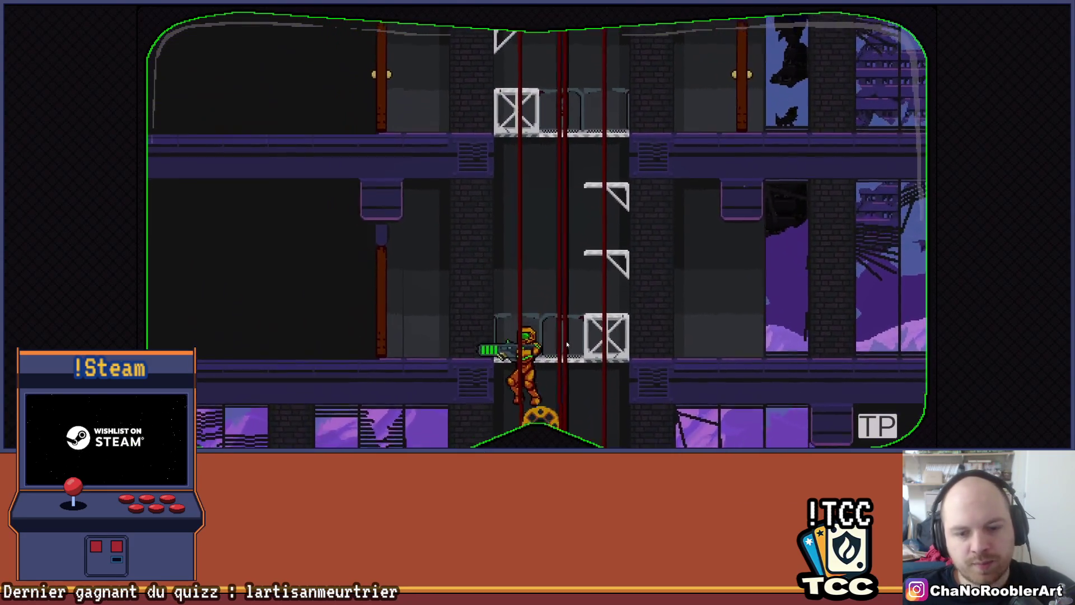
pyautogui.press('a')
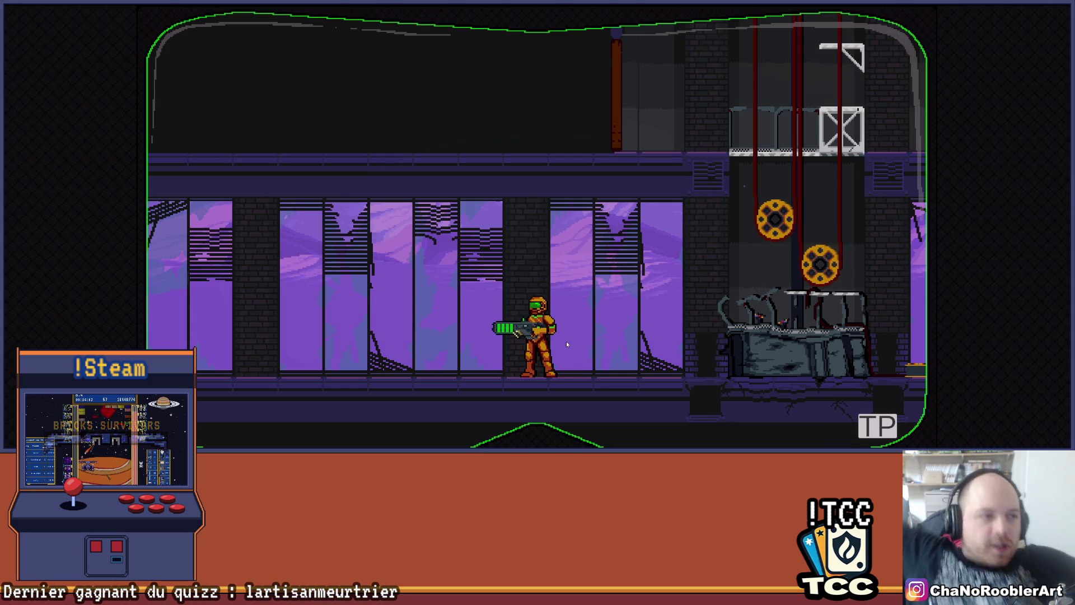
pyautogui.press('a')
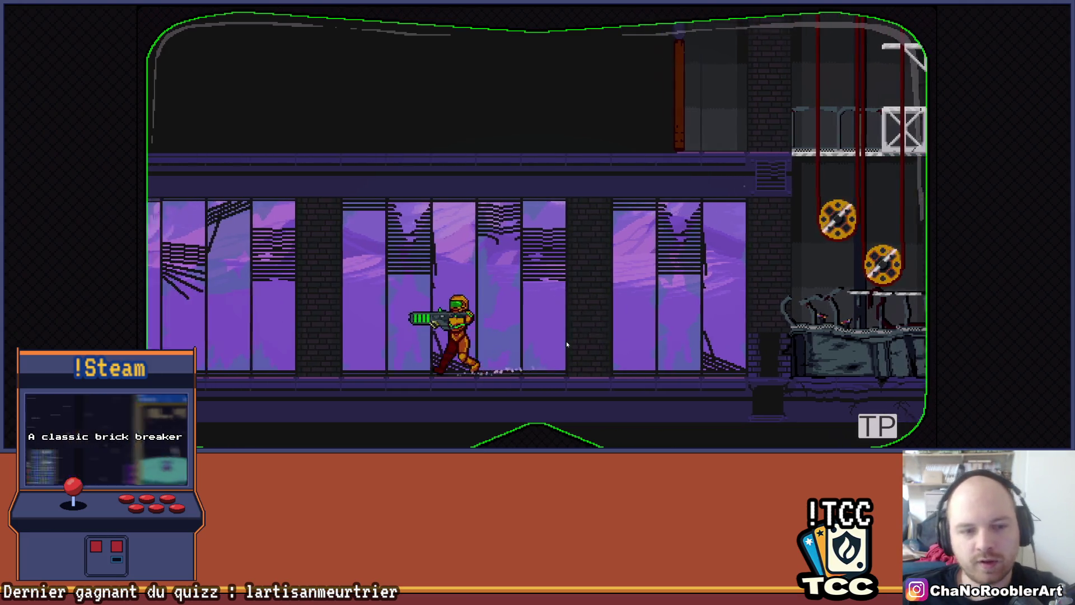
pyautogui.press('space')
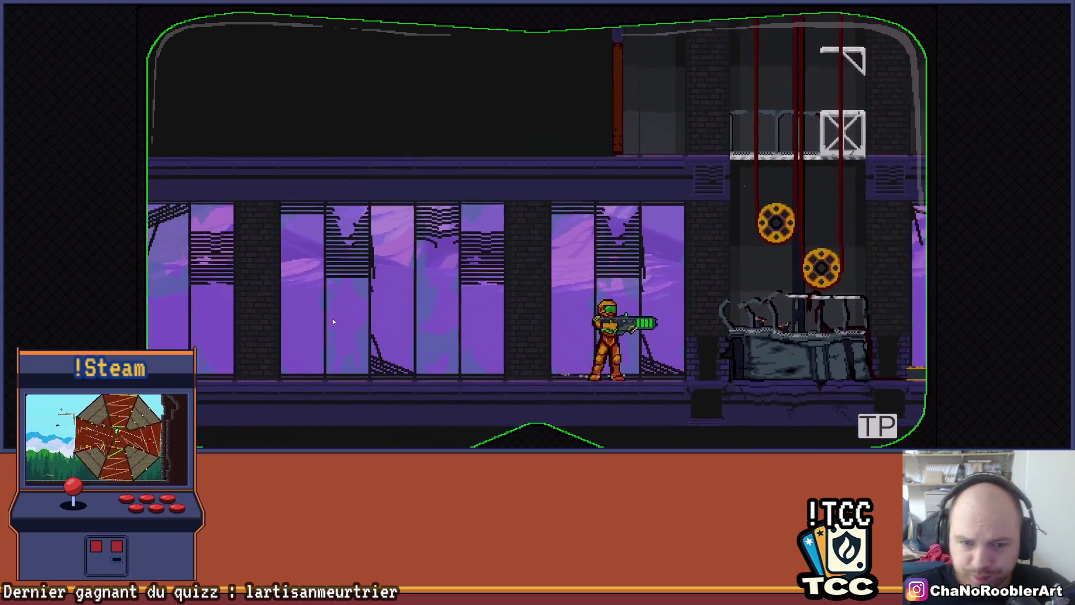
pyautogui.hotkey('ctrl', 'p')
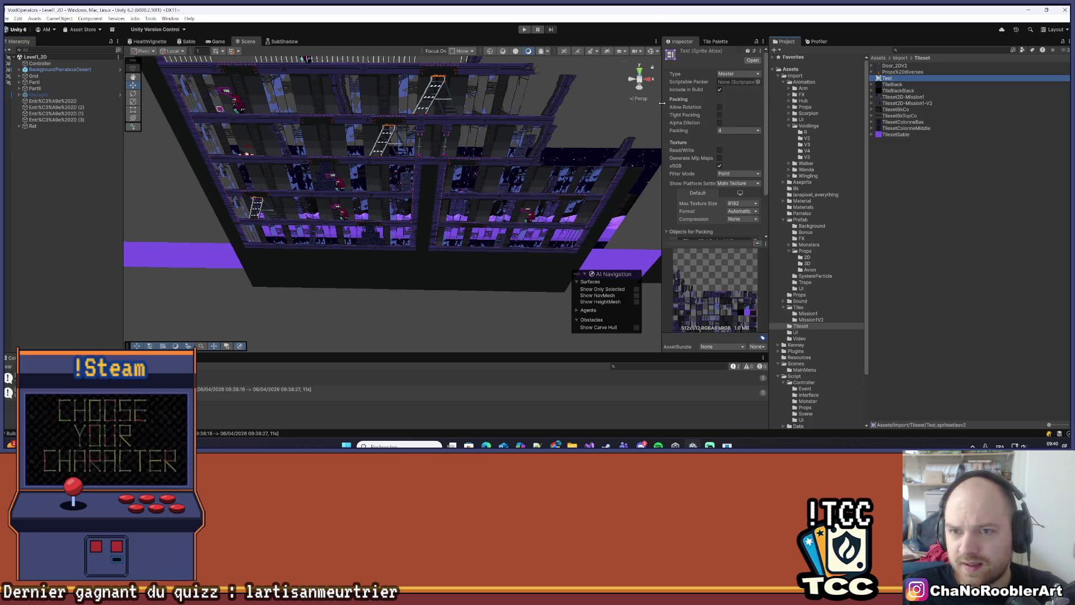
# Rename the Test sprite atlas to SpriteAtlasMission1V2
pyautogui.moveTo(662, 103); pyautogui.dragTo(543, 107)
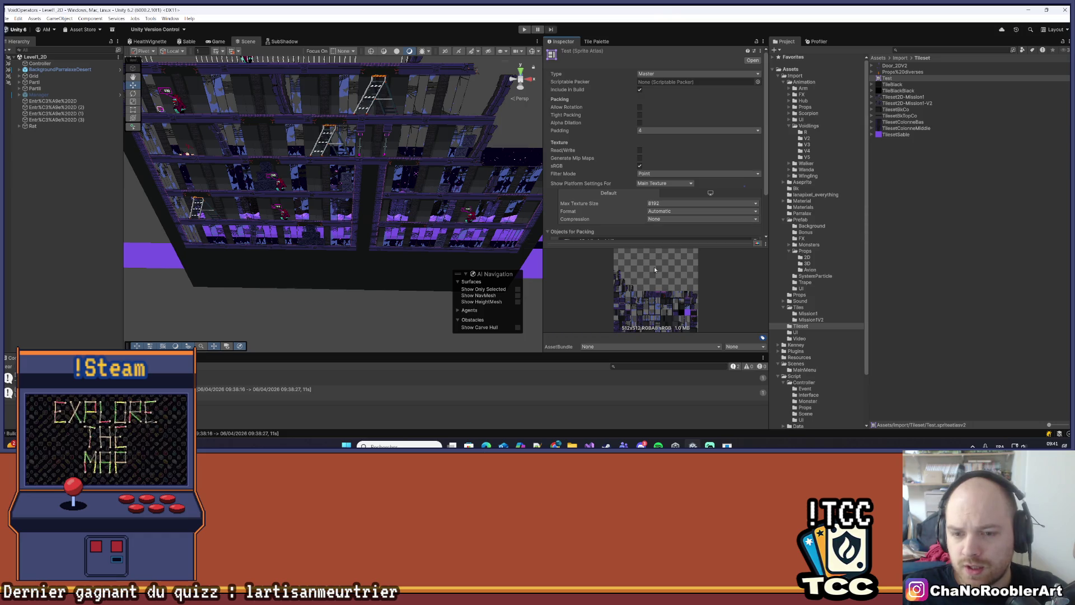
pyautogui.moveTo(635, 245); pyautogui.dragTo(641, 231)
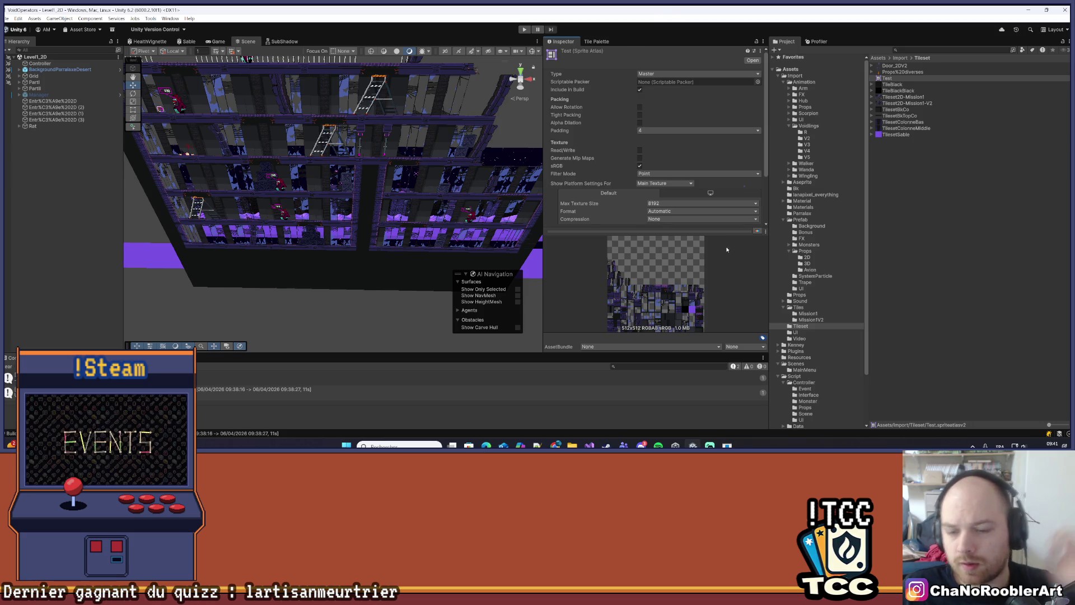
pyautogui.rightClick(893, 78)
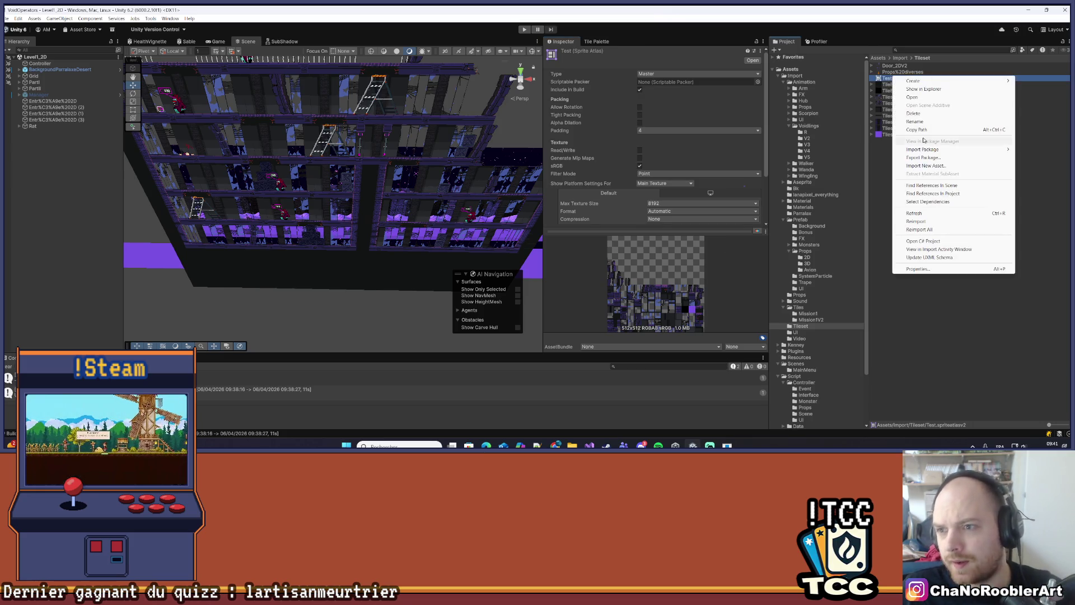
pyautogui.click(914, 121)
pyautogui.write('SpriteAtlasMission1')
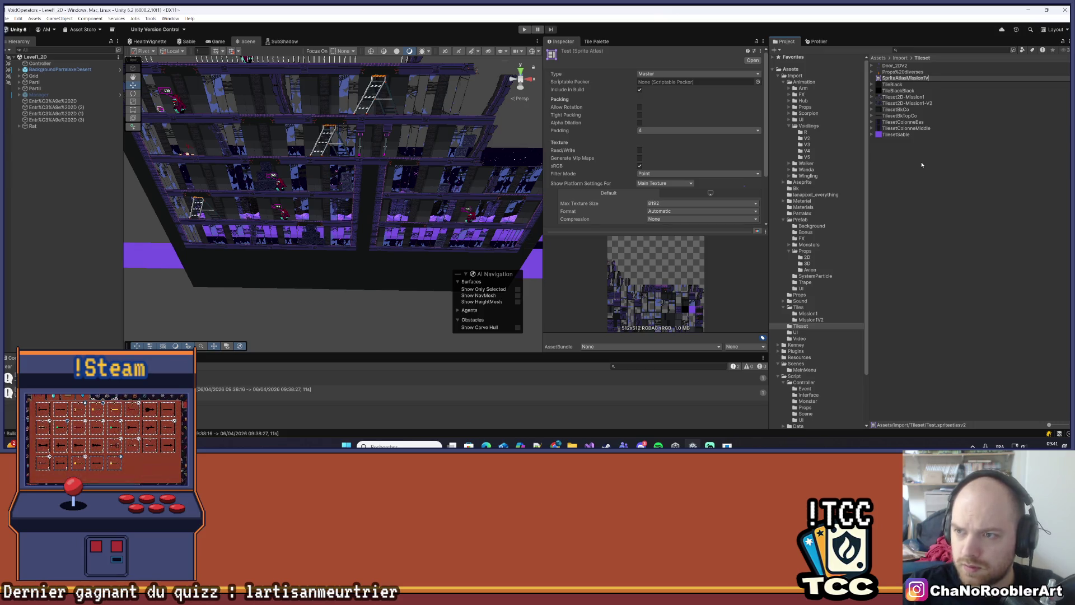
pyautogui.write('2')
pyautogui.press('Return')
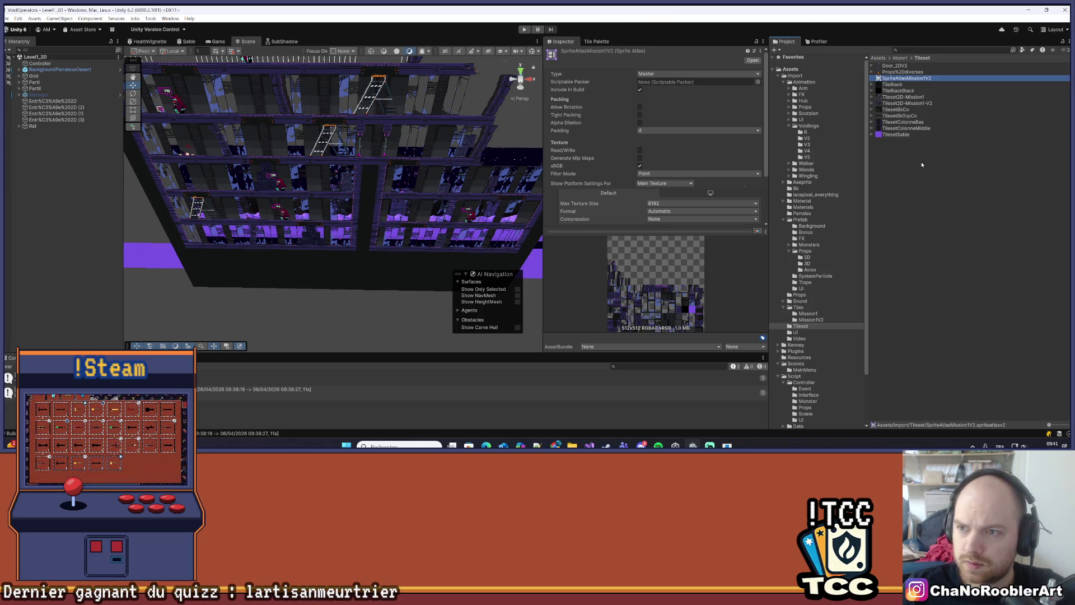
pyautogui.click(922, 162)
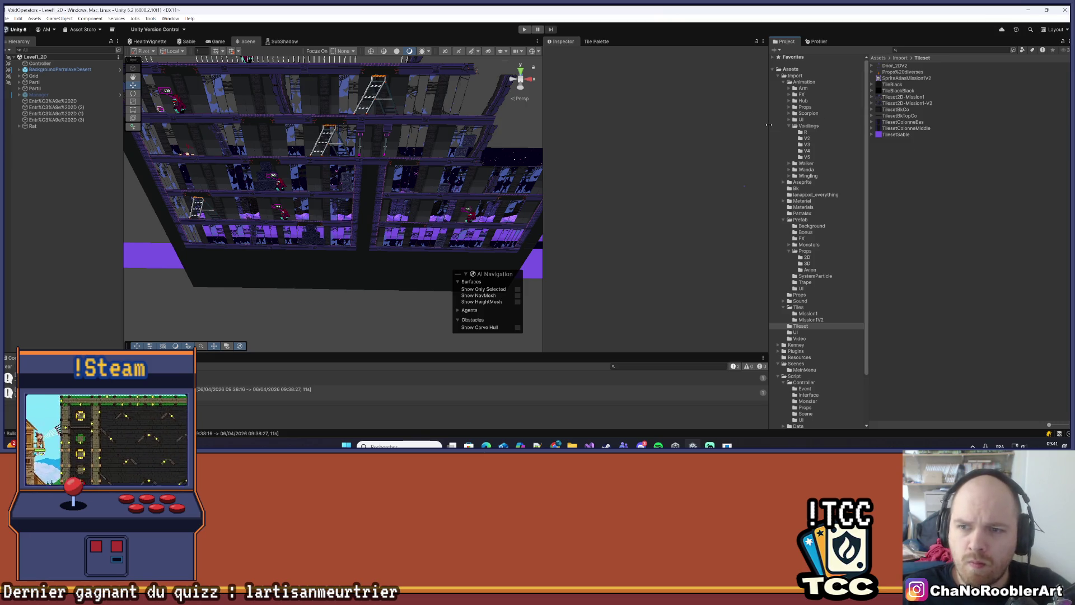
# Resize the panels, frame the level building, and show the Import/Prefab folder's contents
pyautogui.moveTo(768, 125); pyautogui.dragTo(903, 125)
pyautogui.scroll(3, 460, 148)
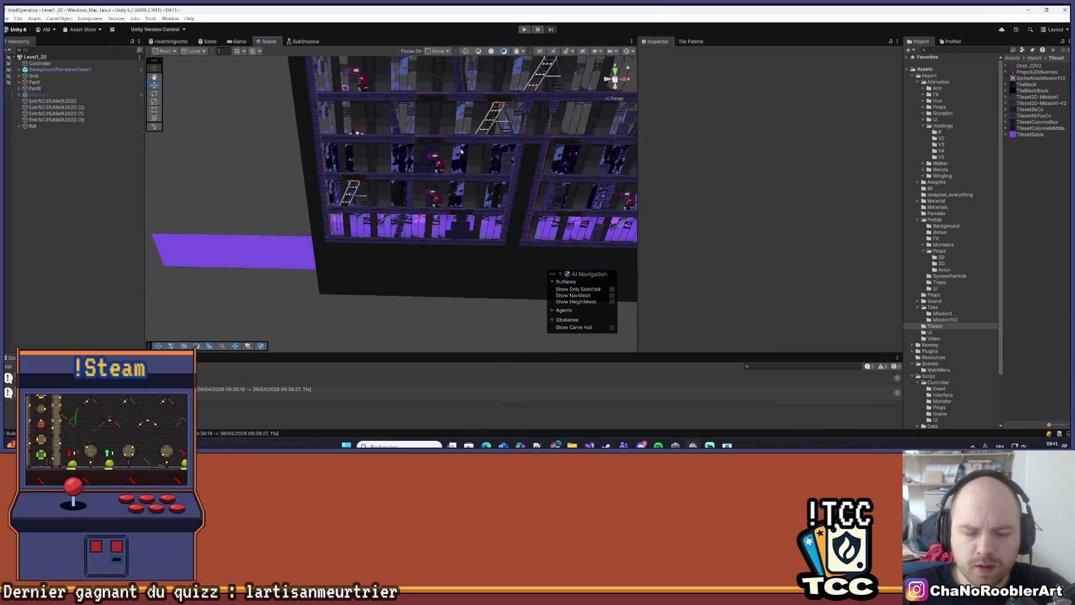
pyautogui.scroll(-6, 461, 149)
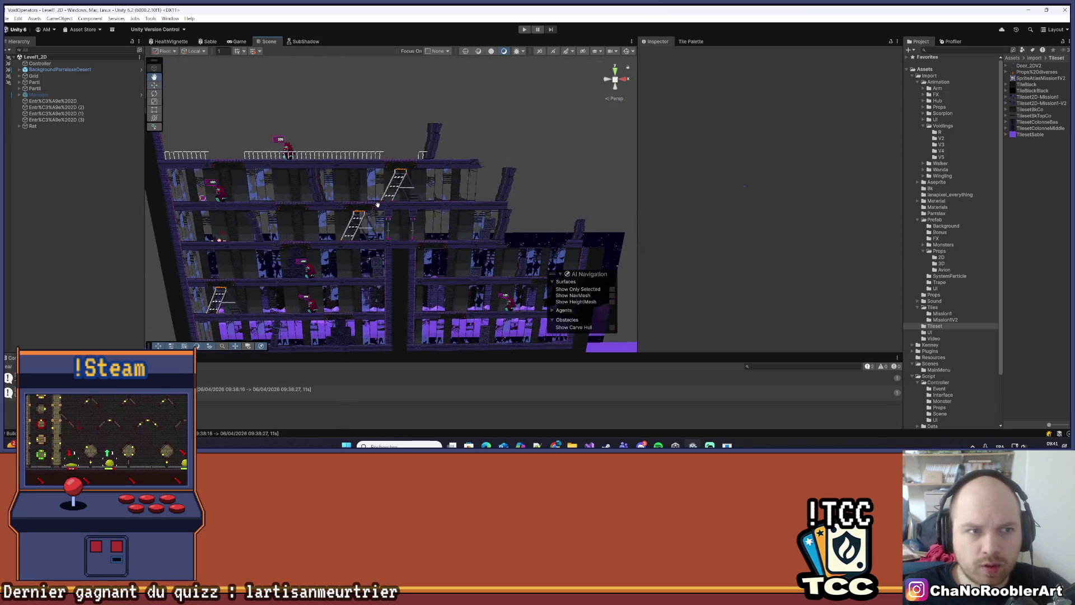
pyautogui.moveTo(371, 217); pyautogui.dragTo(406, 139)
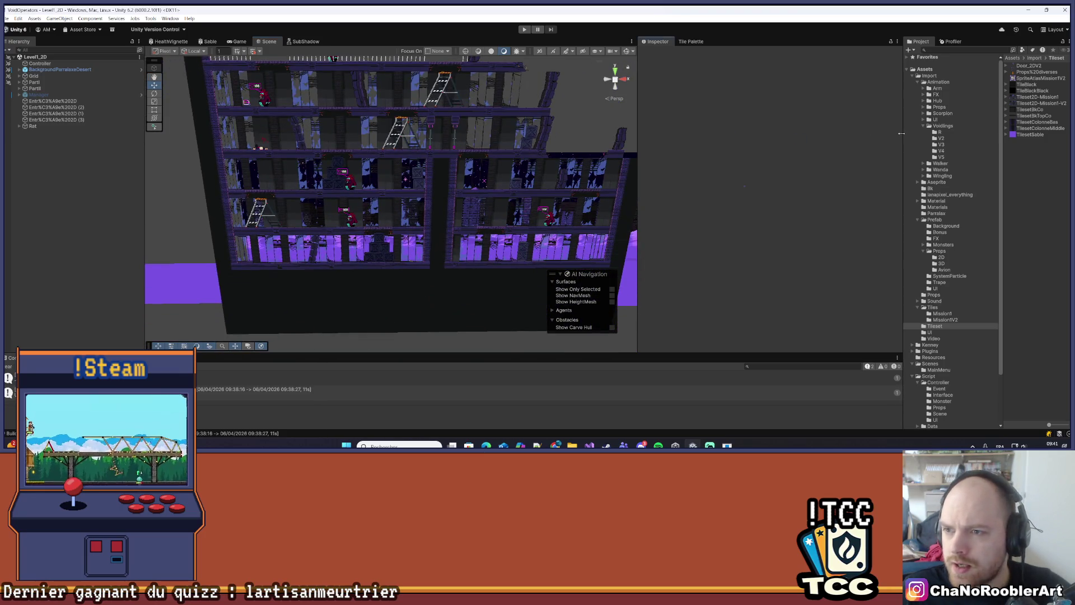
pyautogui.moveTo(901, 134); pyautogui.dragTo(833, 147)
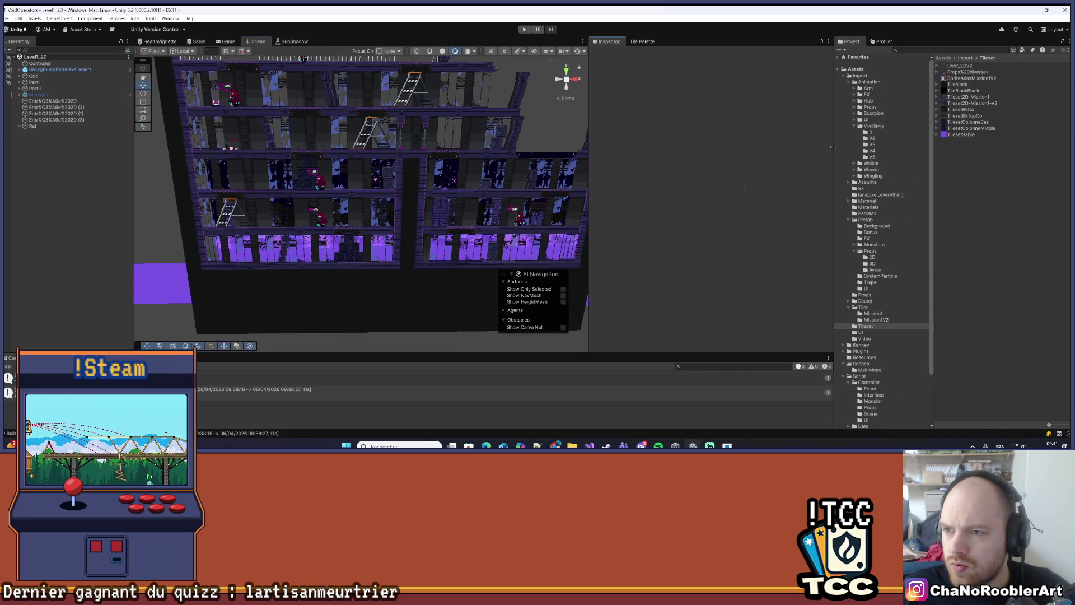
pyautogui.click(866, 219)
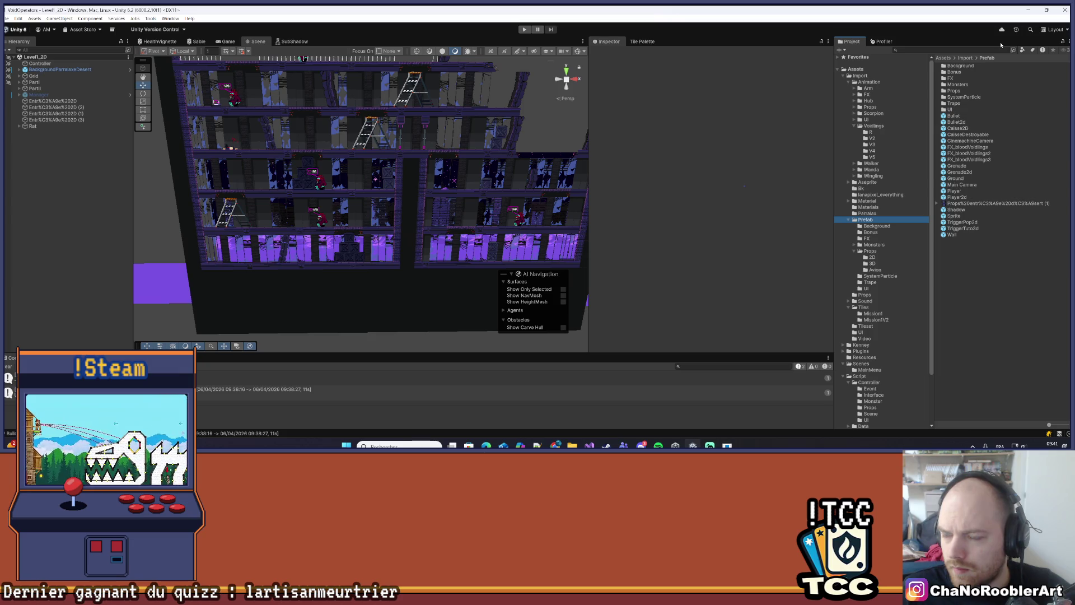
# Open the Sprite player prefab and show its Animation timeline with the clip list expanded
pyautogui.doubleClick(955, 216)
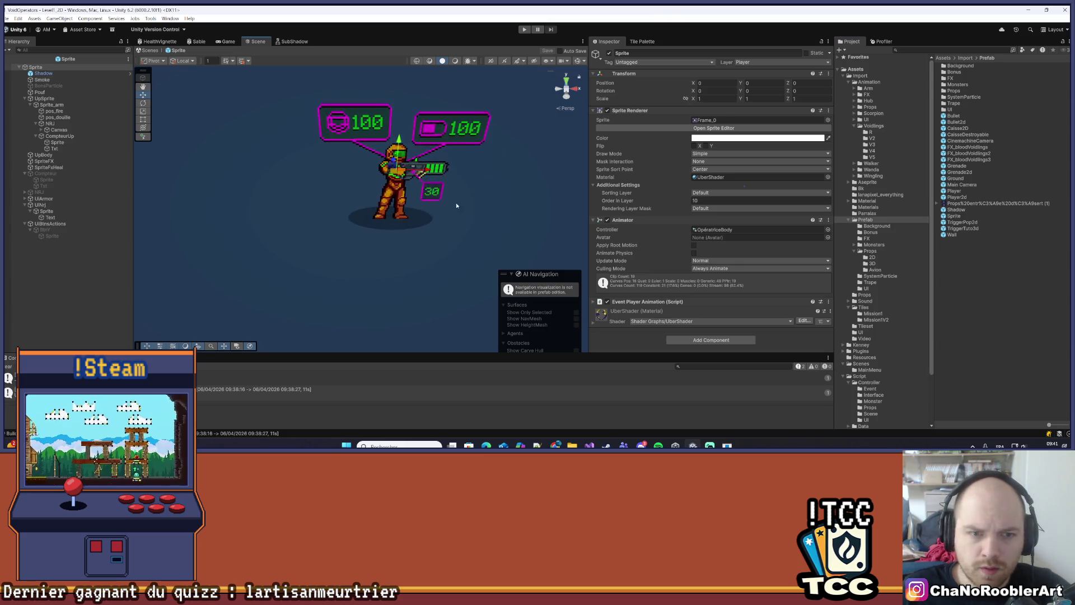
pyautogui.scroll(6, 457, 206)
pyautogui.scroll(-5, 364, 170)
pyautogui.moveTo(364, 163); pyautogui.dragTo(381, 177)
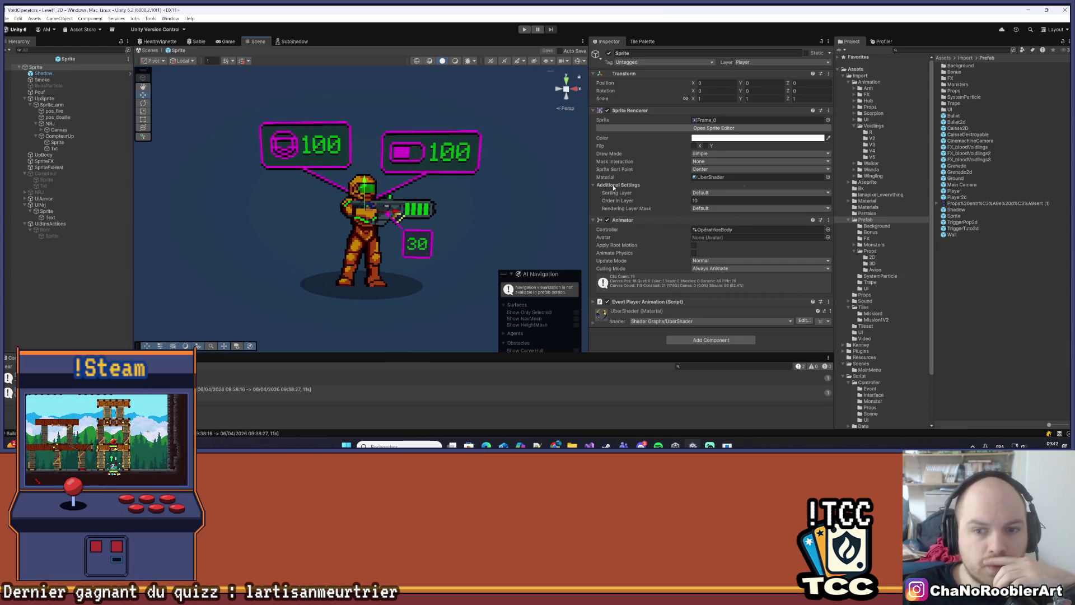
pyautogui.moveTo(590, 173); pyautogui.dragTo(664, 173)
pyautogui.moveTo(461, 352); pyautogui.dragTo(461, 299)
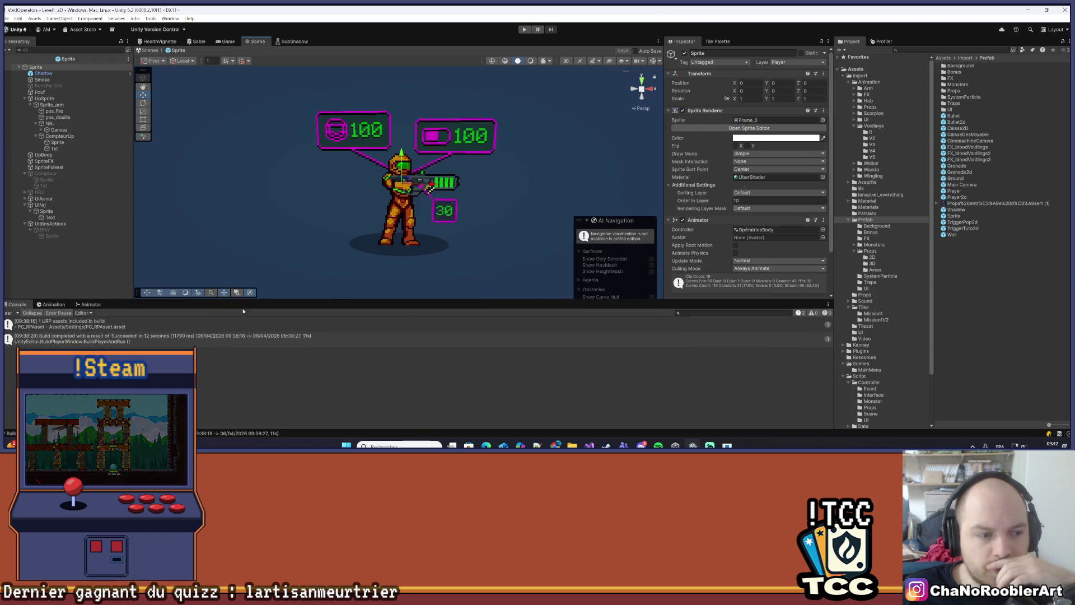
pyautogui.click(89, 304)
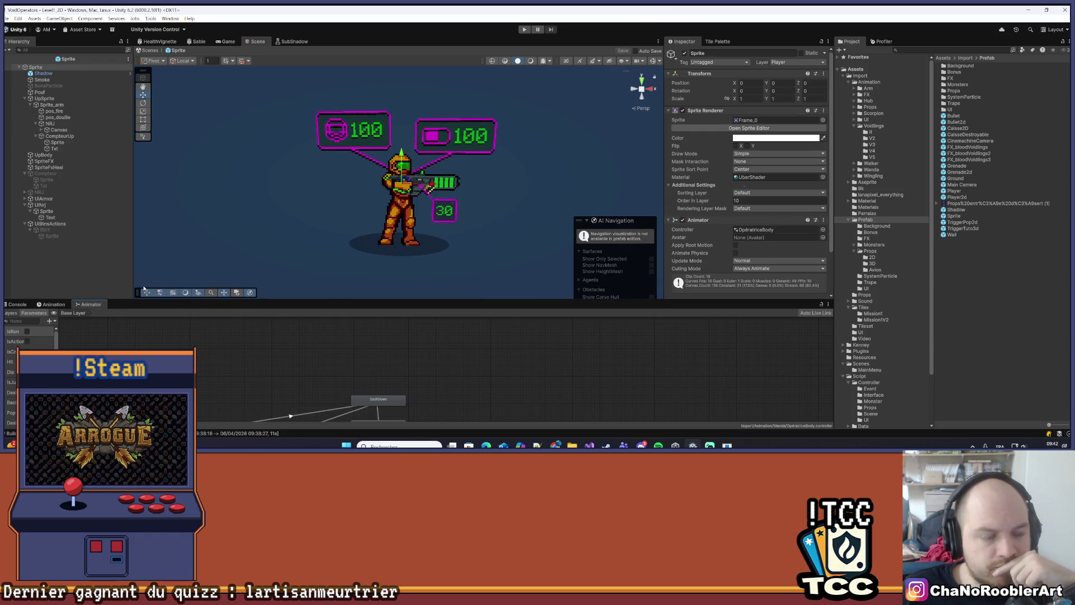
pyautogui.click(52, 304)
pyautogui.click(77, 322)
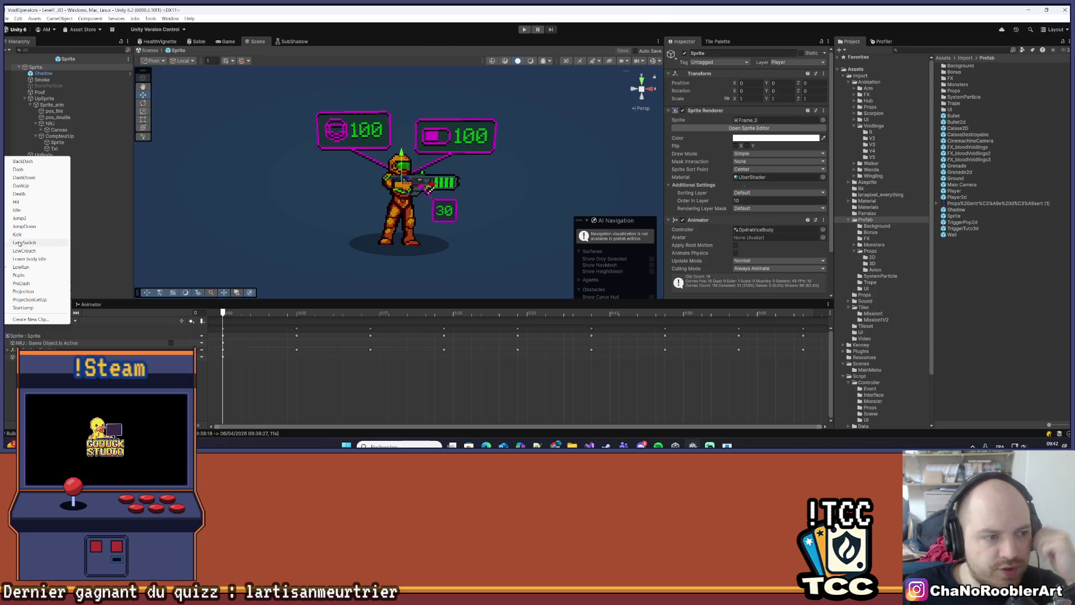
# Preview the Idle clip on the player, rewinding to frame 0 and playing it
pyautogui.click(22, 211)
pyautogui.click(55, 313)
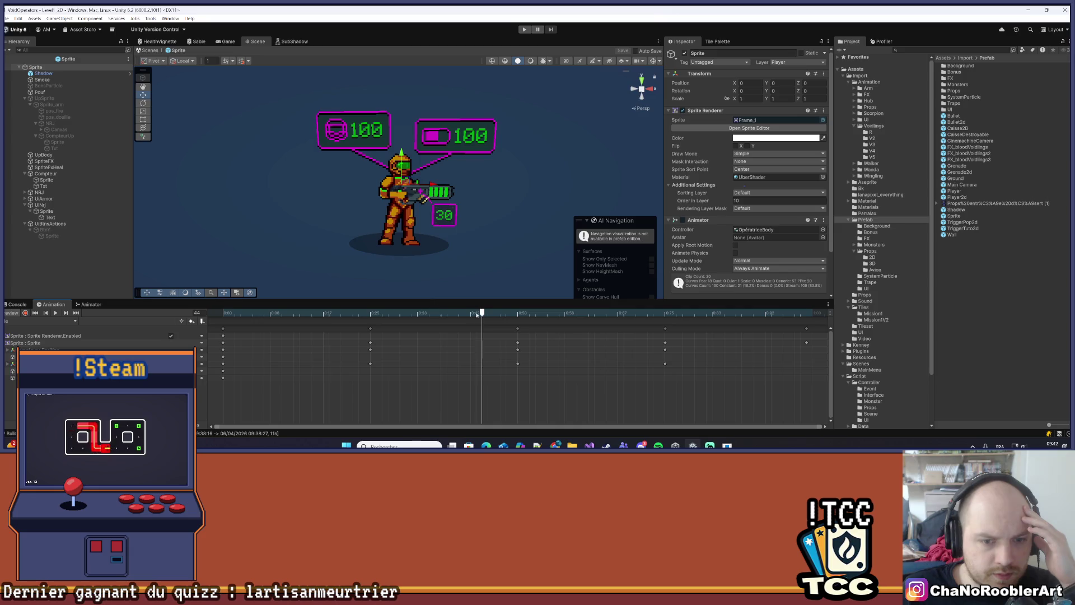
pyautogui.moveTo(482, 314); pyautogui.dragTo(198, 314)
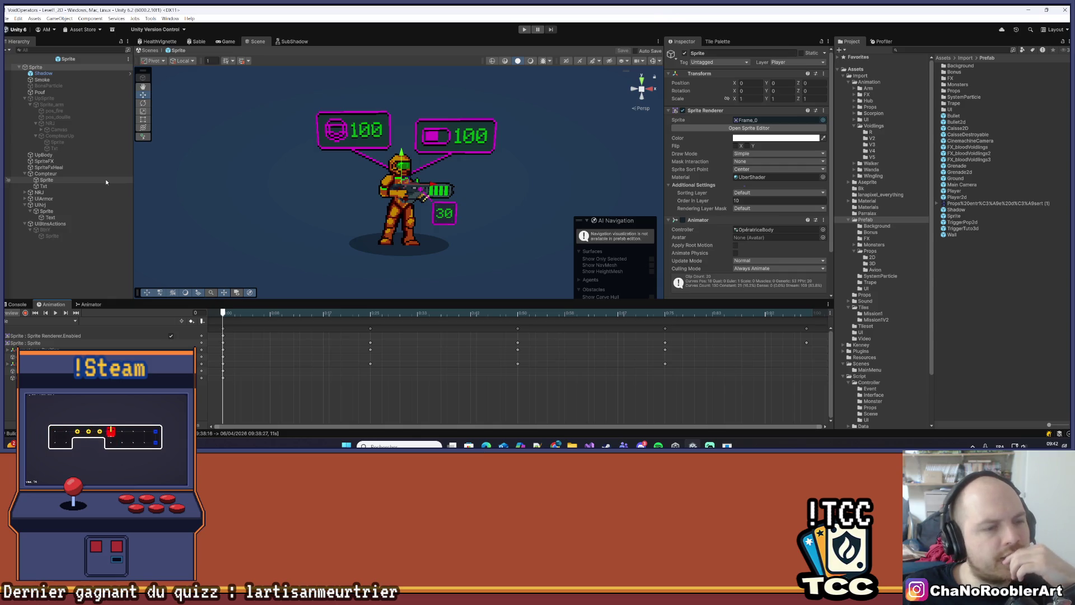
pyautogui.click(55, 314)
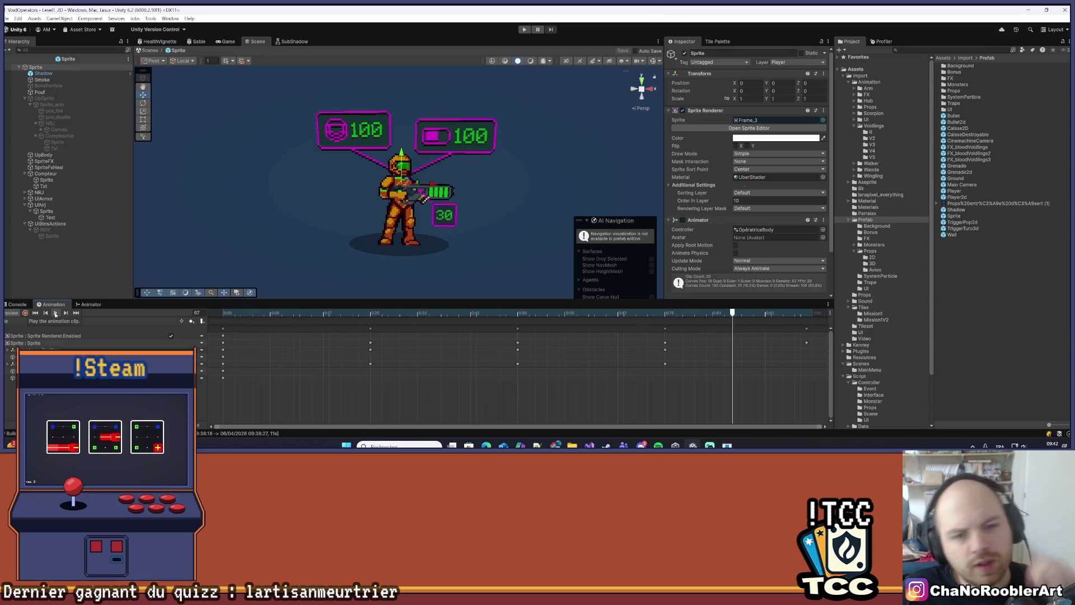
pyautogui.scroll(2, 469, 191)
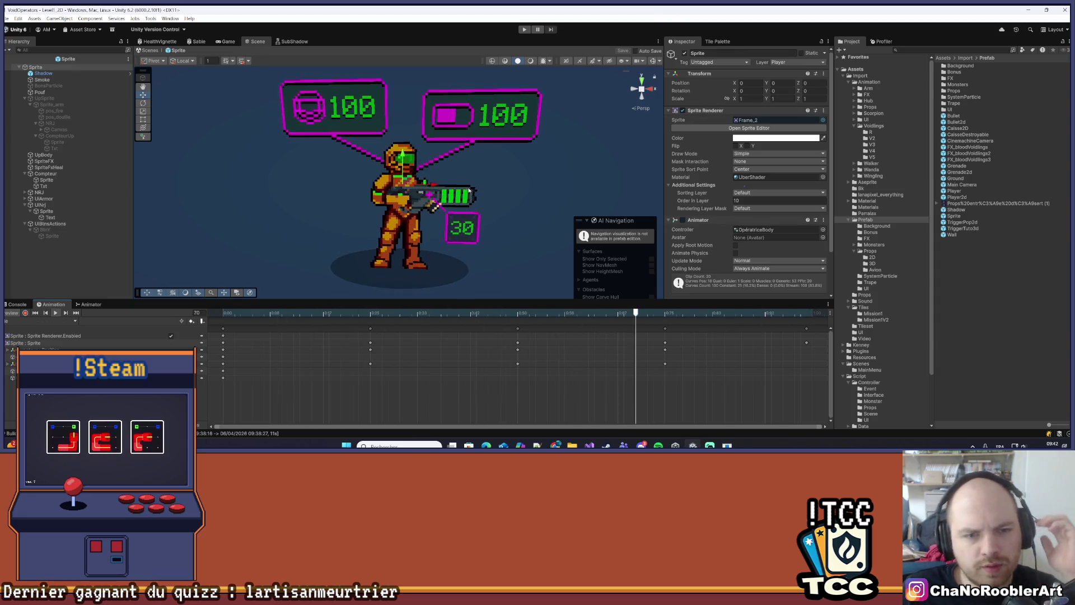
pyautogui.scroll(2, 453, 199)
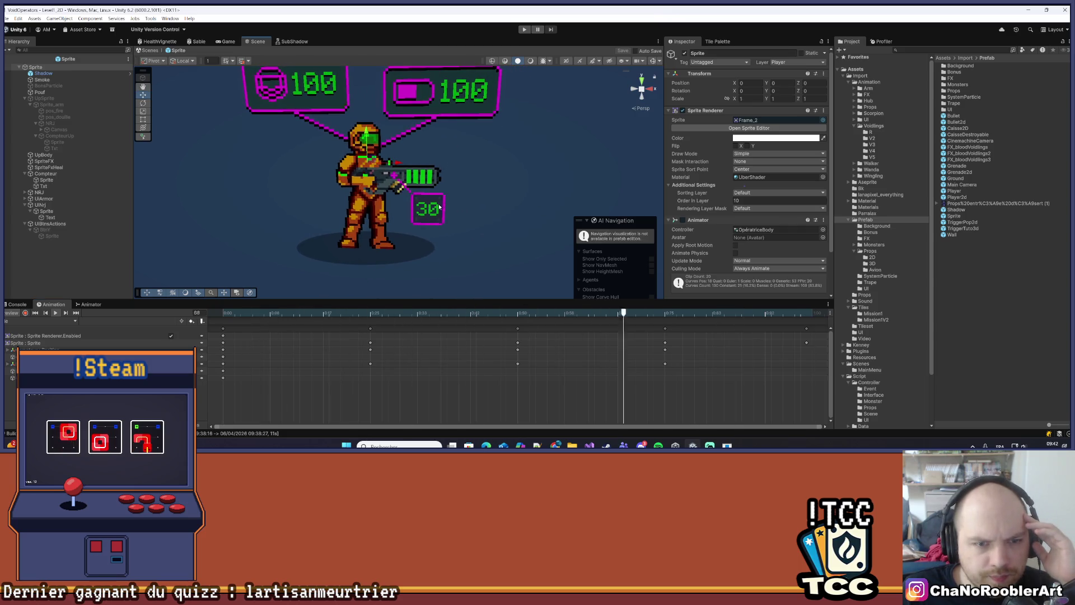
# Reselect the Idle clip, collapse Compteur in the Hierarchy, and reopen the clip list
pyautogui.click(75, 320)
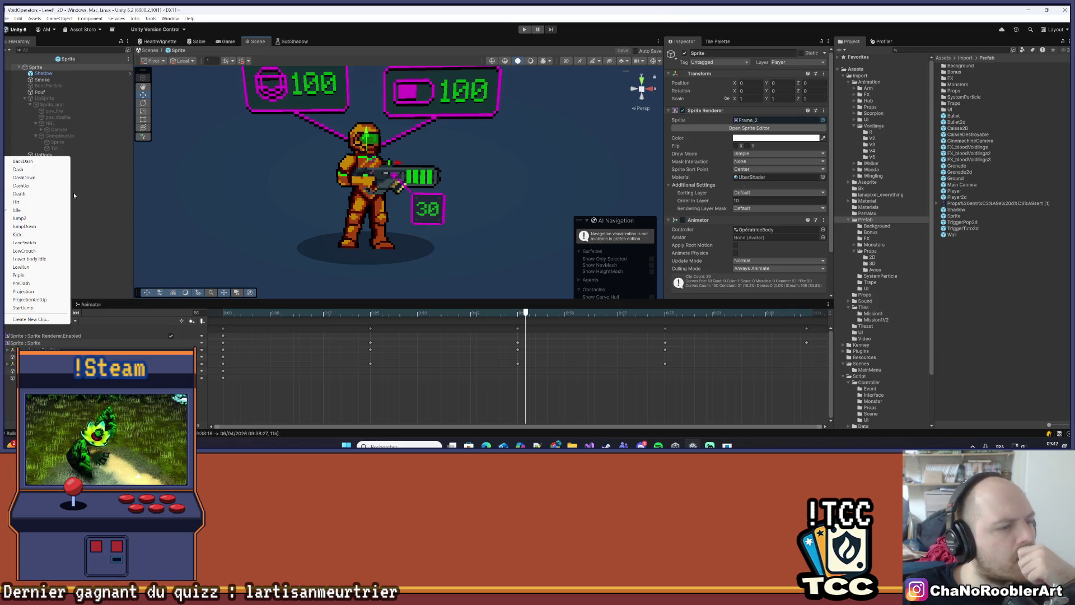
pyautogui.click(17, 209)
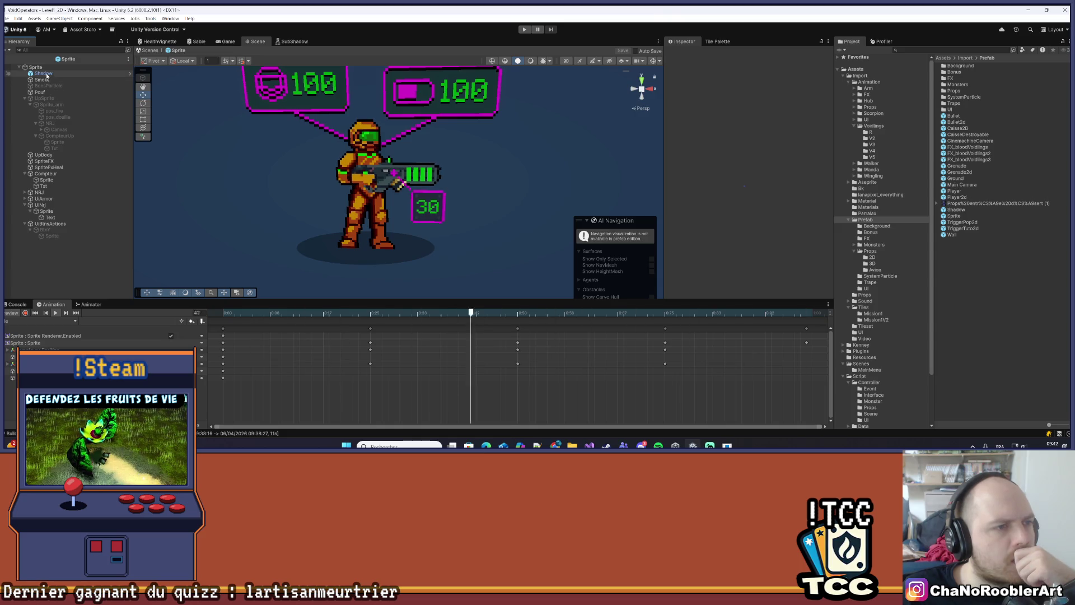
pyautogui.click(25, 173)
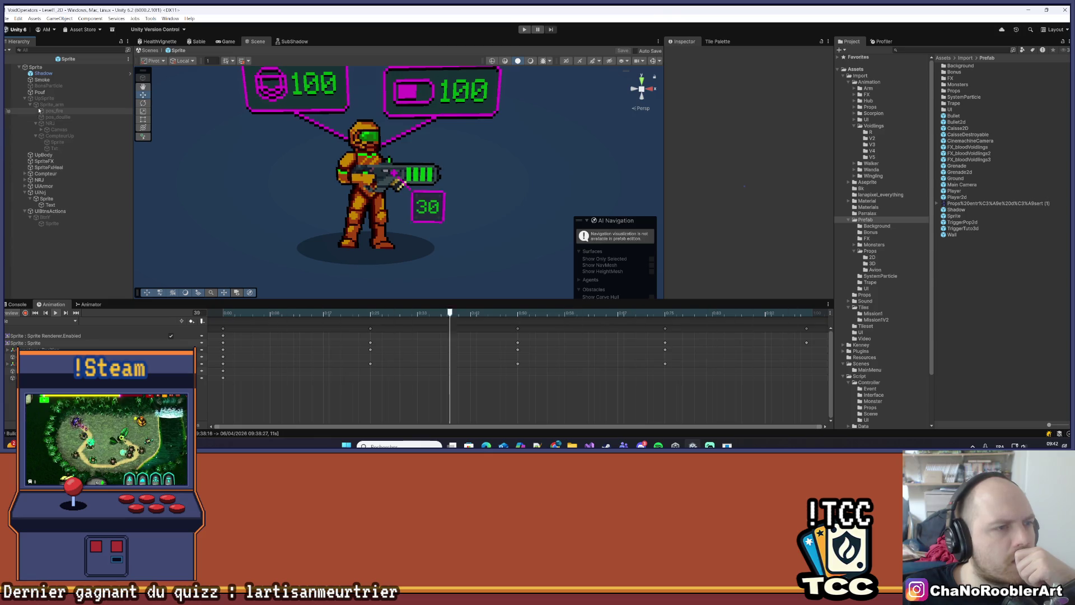
pyautogui.click(34, 320)
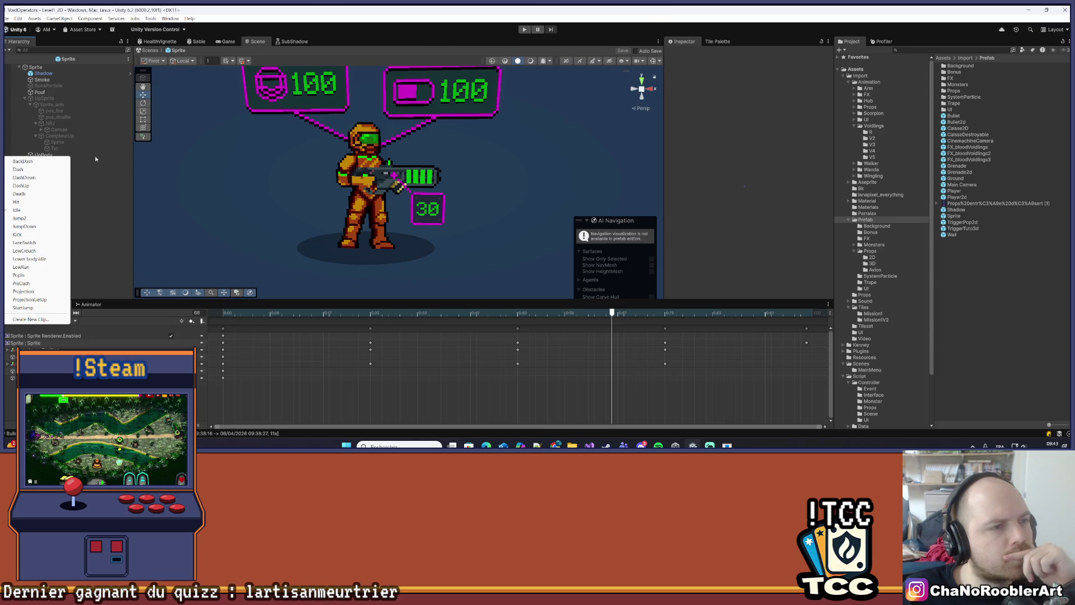
# Inspect the UpSprite object, the Sprite under UiNrj, and the root Sprite's Animator
pyautogui.click(44, 99)
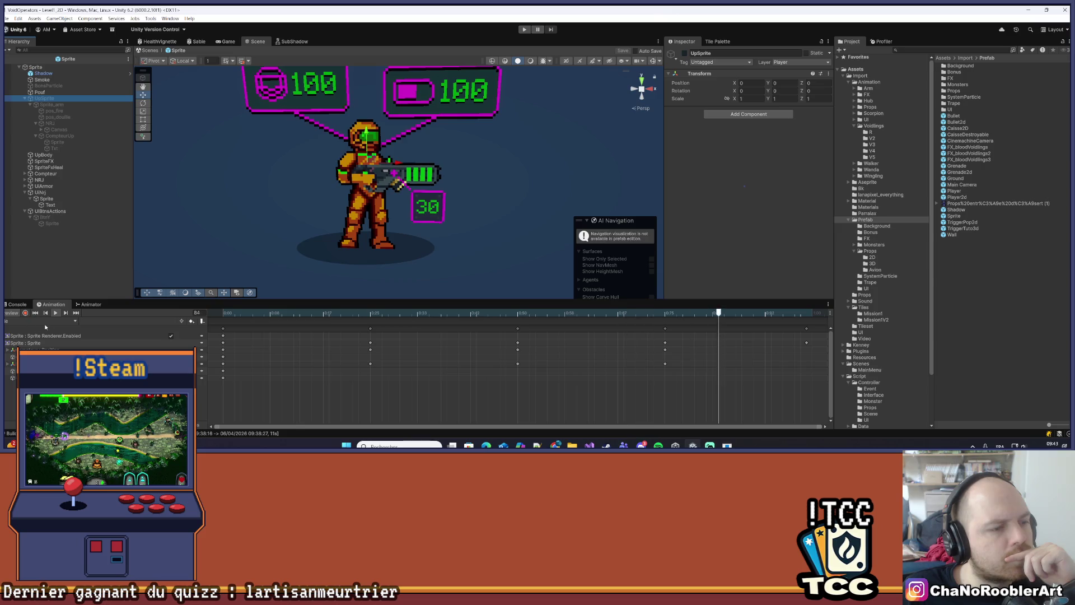
pyautogui.click(46, 199)
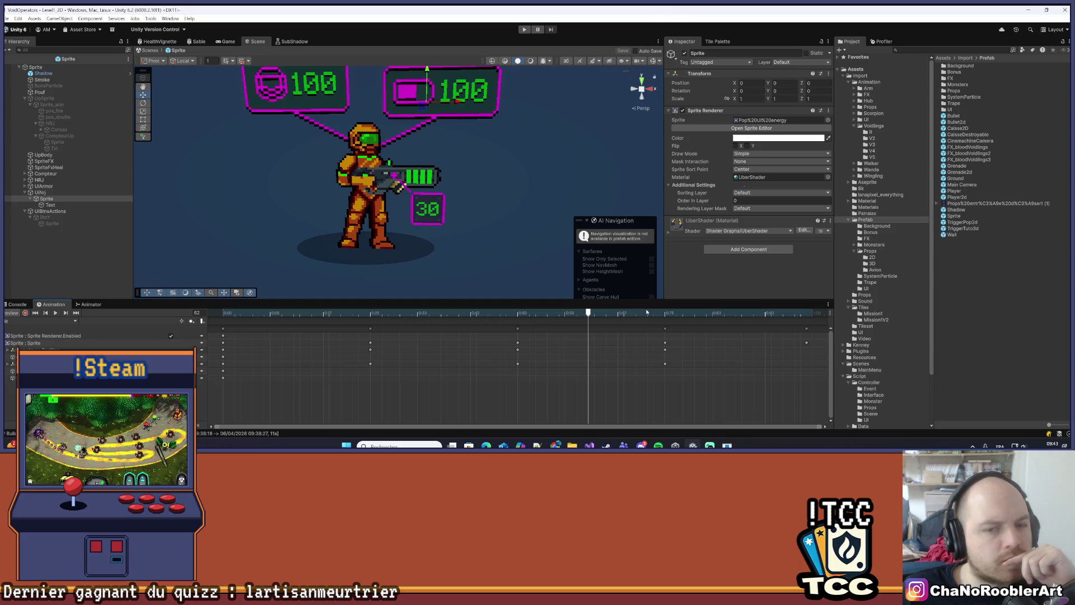
pyautogui.click(45, 321)
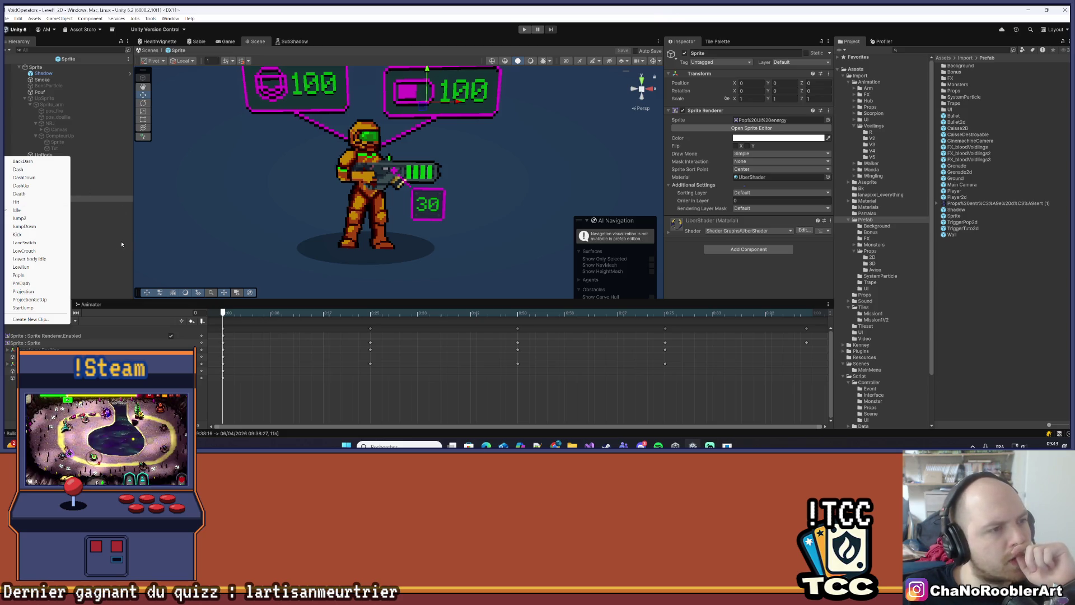
pyautogui.click(124, 241)
pyautogui.click(62, 68)
# Select UpBody to view its Arm Controller, whose Pos Fire references pos_tire, then collapse UiNrj
pyautogui.click(40, 92)
pyautogui.click(44, 99)
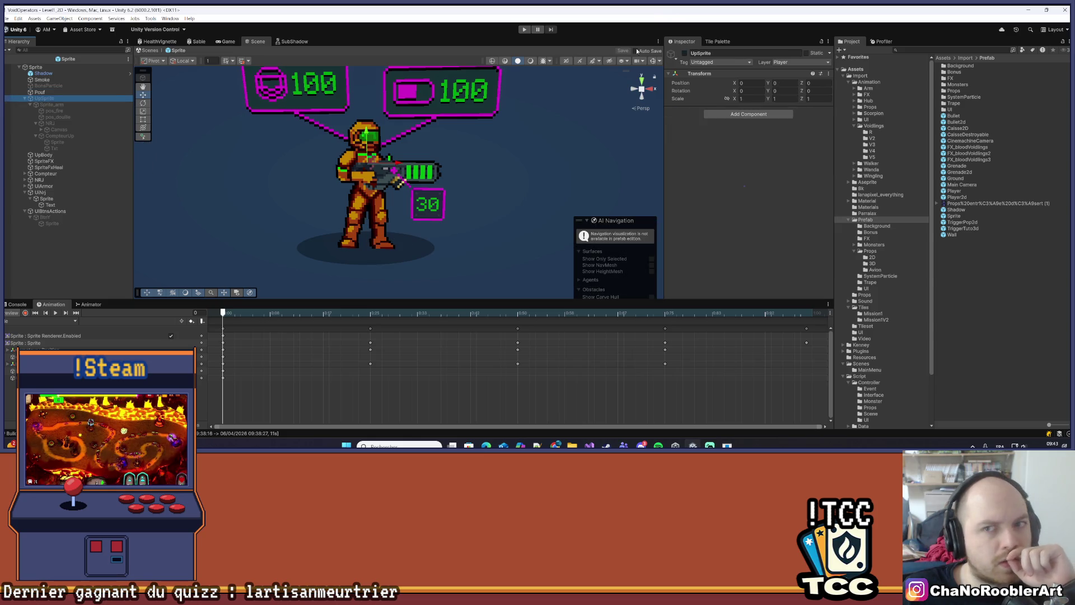
pyautogui.click(684, 58)
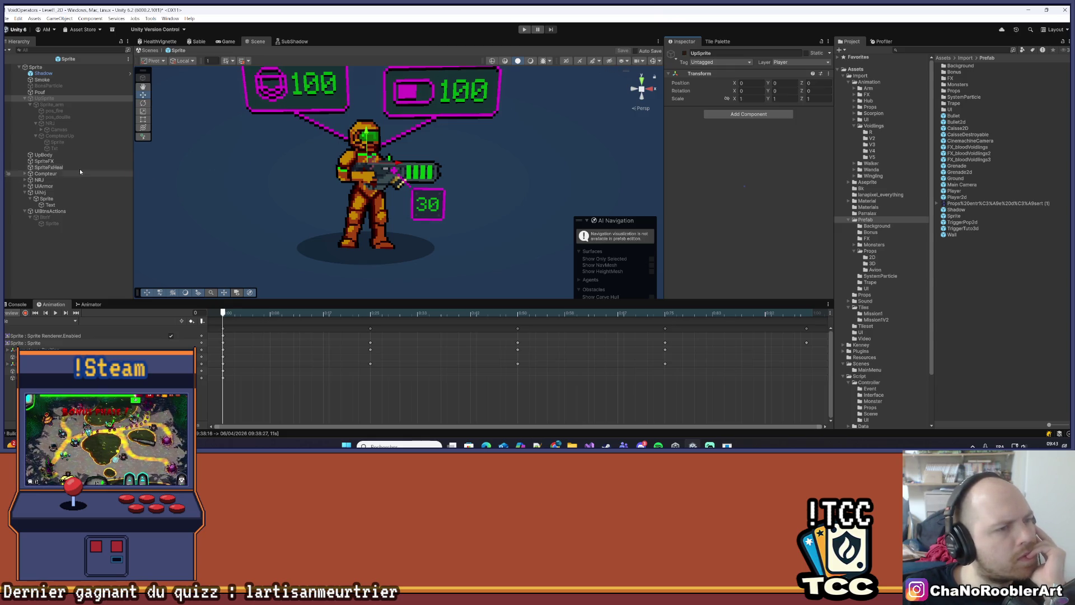
pyautogui.click(62, 156)
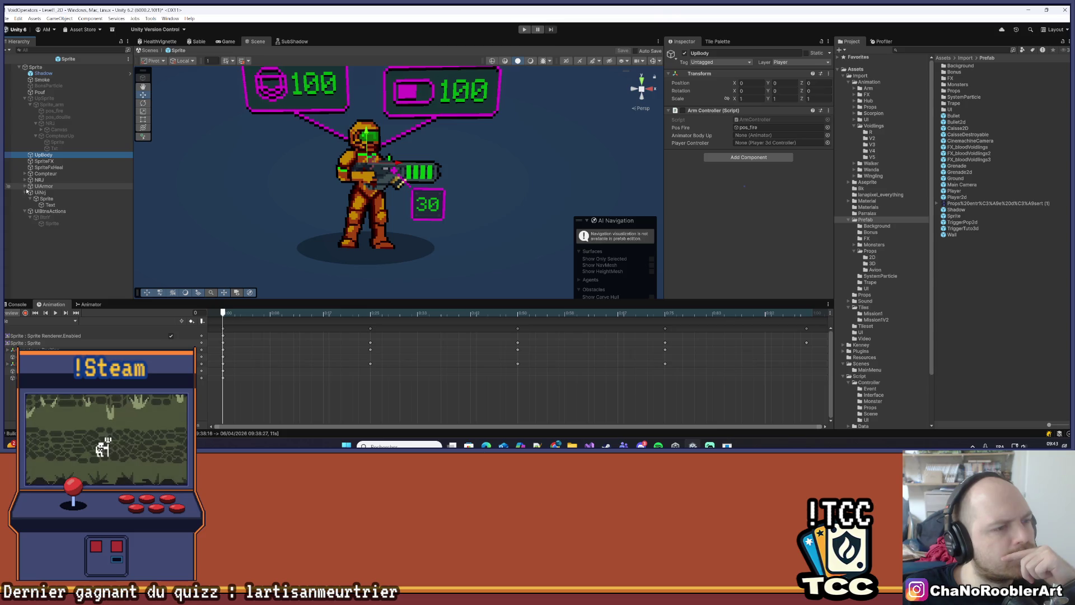
pyautogui.click(25, 192)
# Expand NRJ in the player Hierarchy to show its Canvas child
pyautogui.click(25, 180)
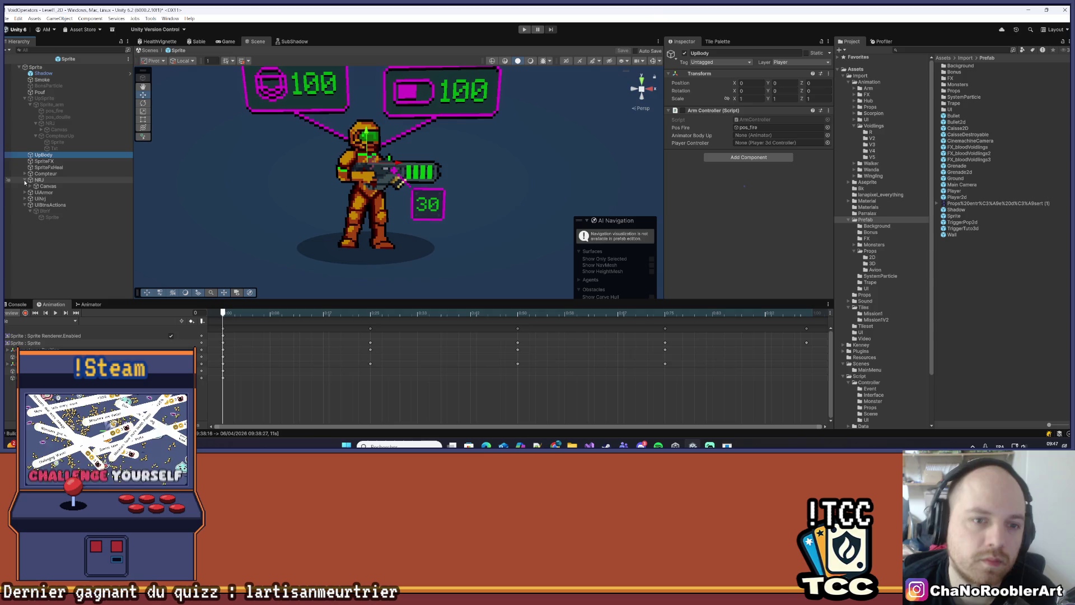
# Frame the character and preview the LowRun clip, stopping and replaying it
pyautogui.press('f')
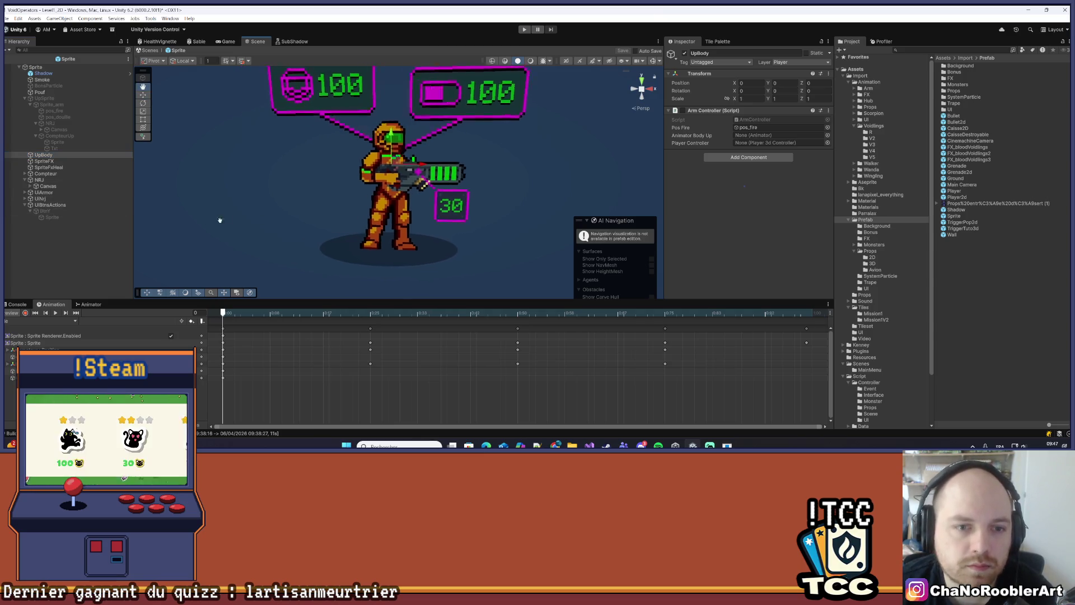
pyautogui.click(252, 234)
pyautogui.moveTo(252, 237); pyautogui.dragTo(301, 222)
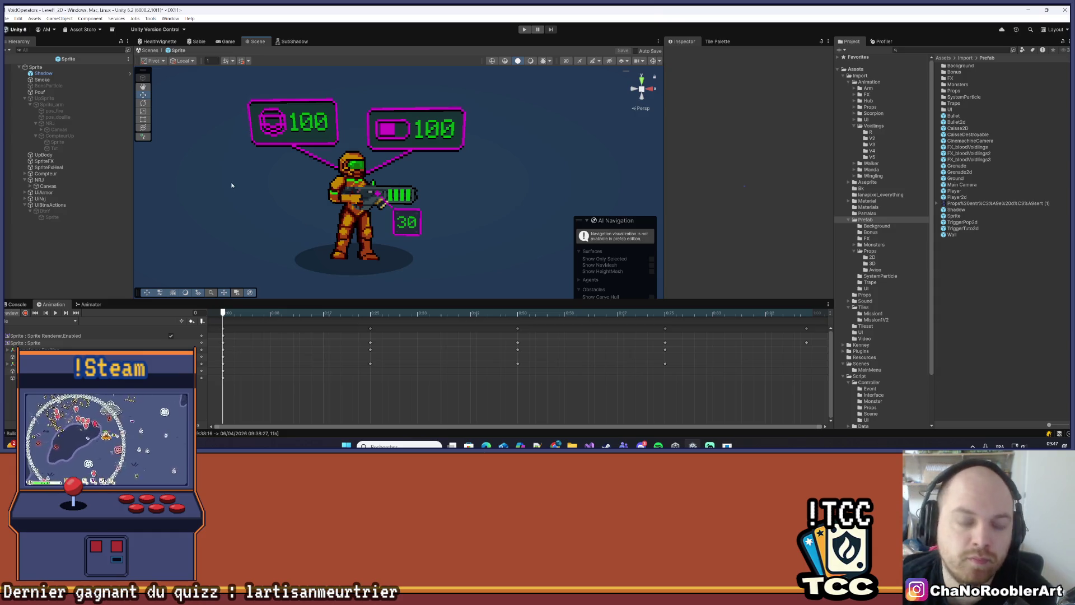
pyautogui.moveTo(239, 237); pyautogui.dragTo(289, 207)
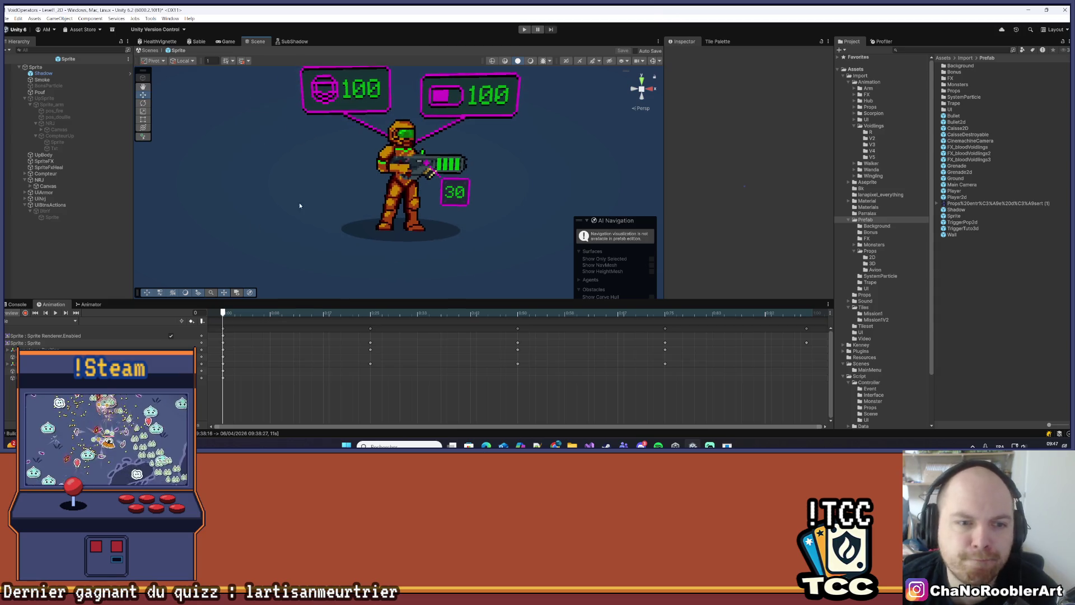
pyautogui.click(67, 321)
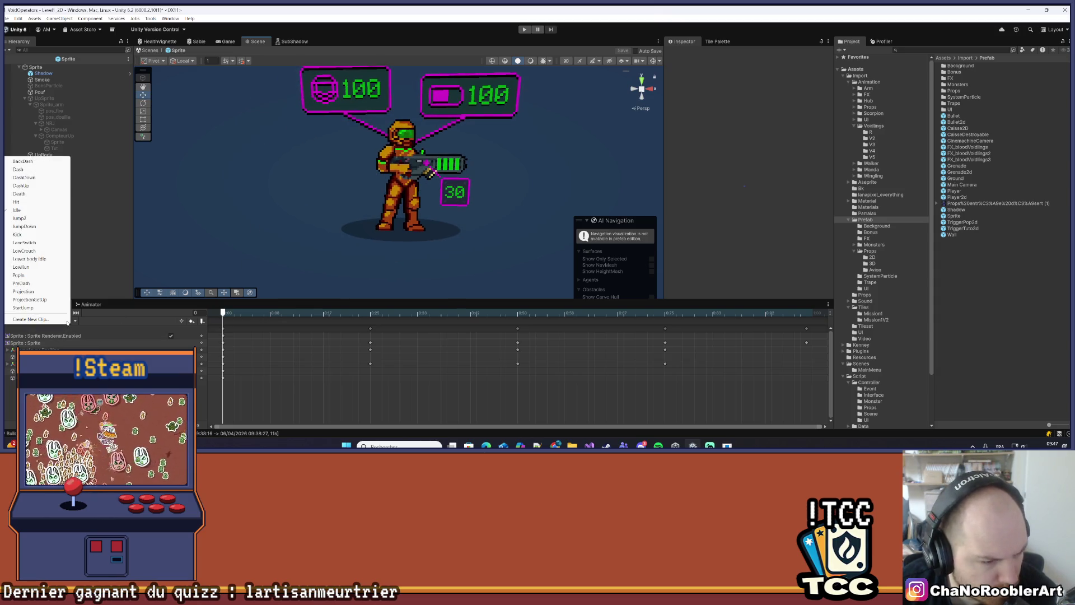
pyautogui.click(28, 267)
pyautogui.click(56, 313)
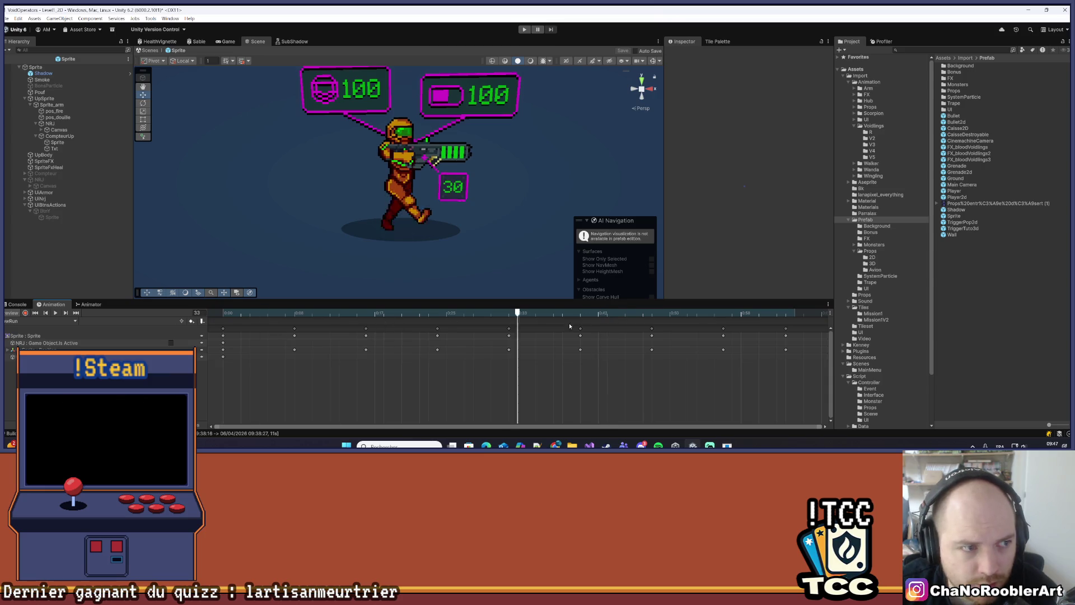
pyautogui.click(35, 313)
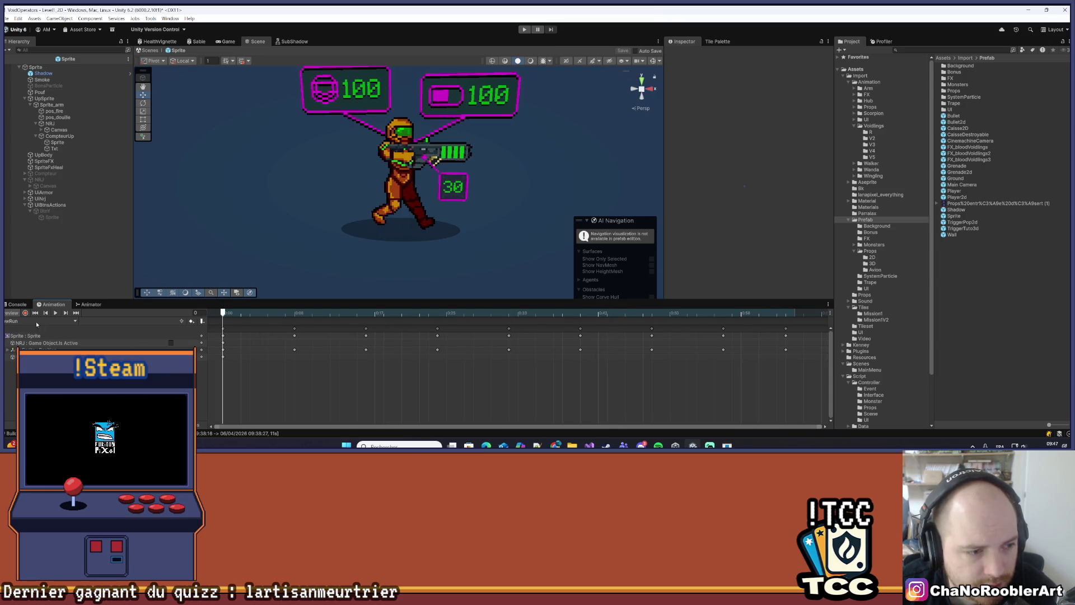
pyautogui.click(55, 313)
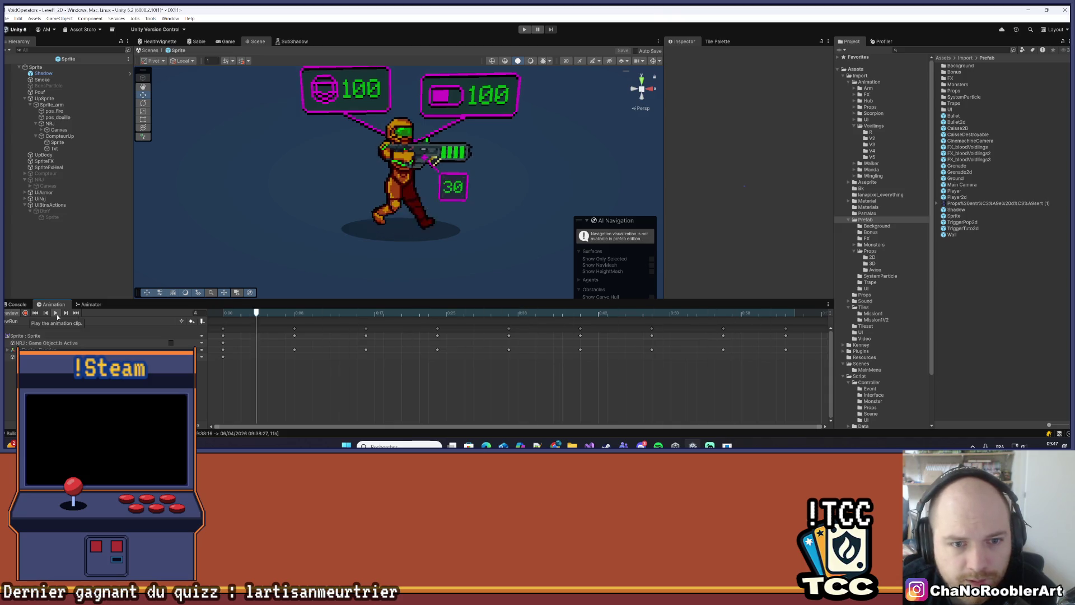
# Open the Player2d prefab from the Project window
pyautogui.scroll(5, 421, 155)
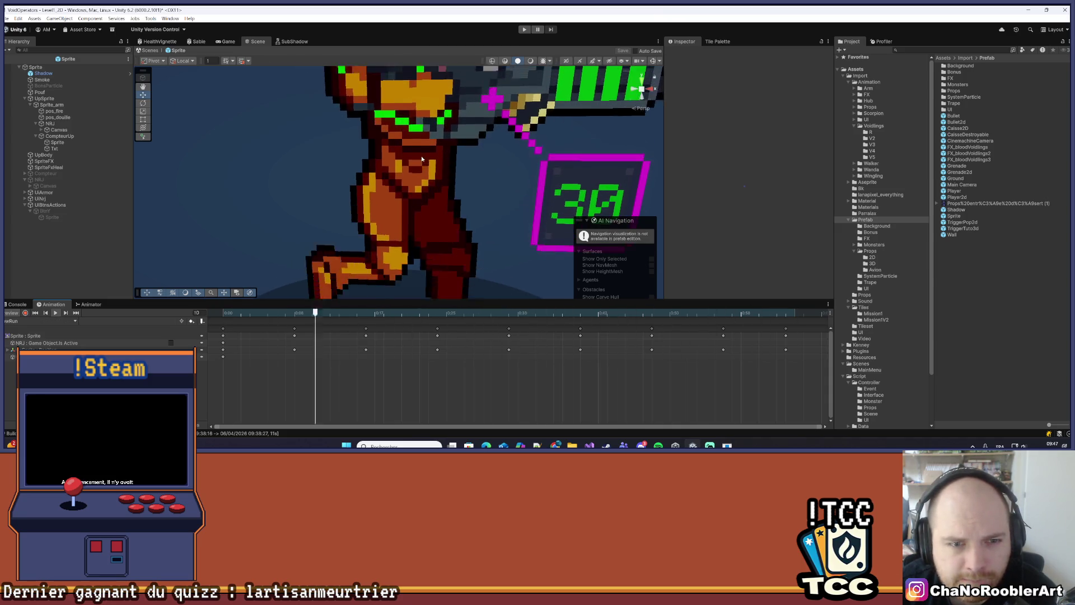
pyautogui.scroll(-5, 421, 155)
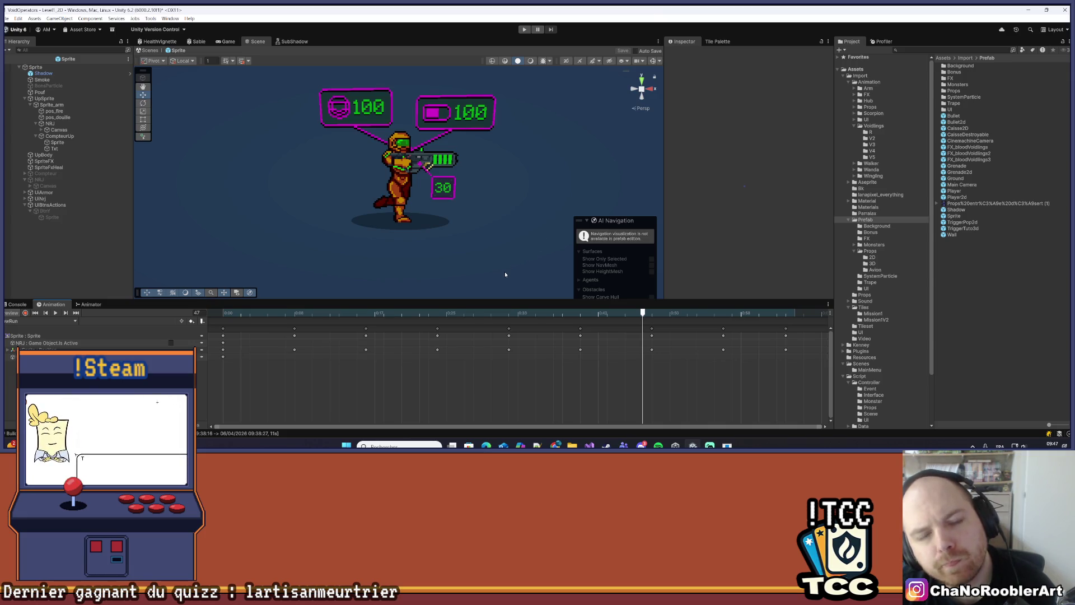
pyautogui.doubleClick(957, 196)
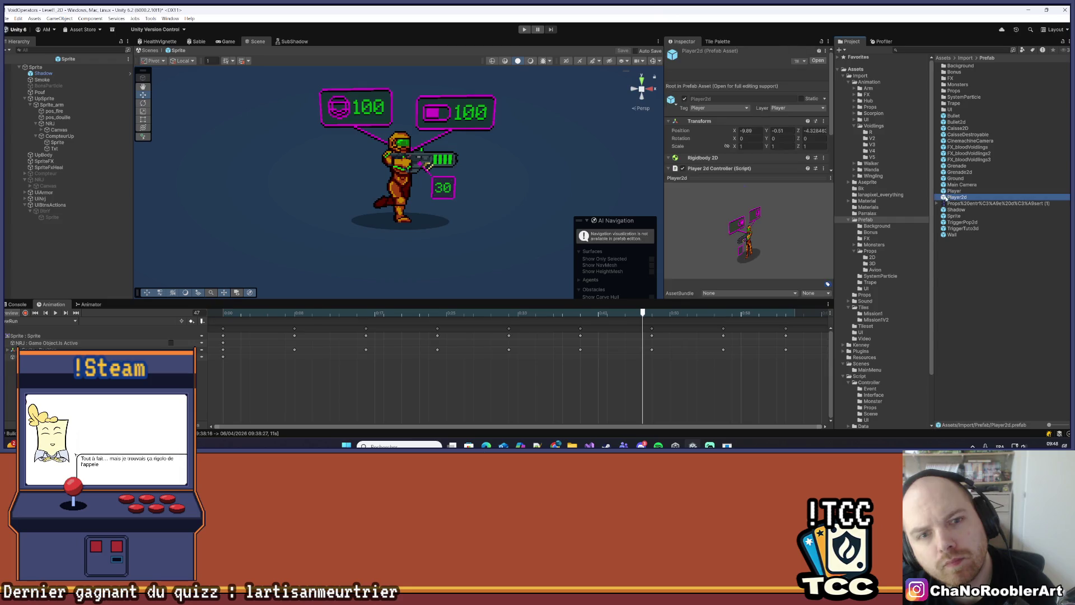
# Select Player2d's Sprite object and play its walk animation preview in the scene
pyautogui.scroll(5, 411, 190)
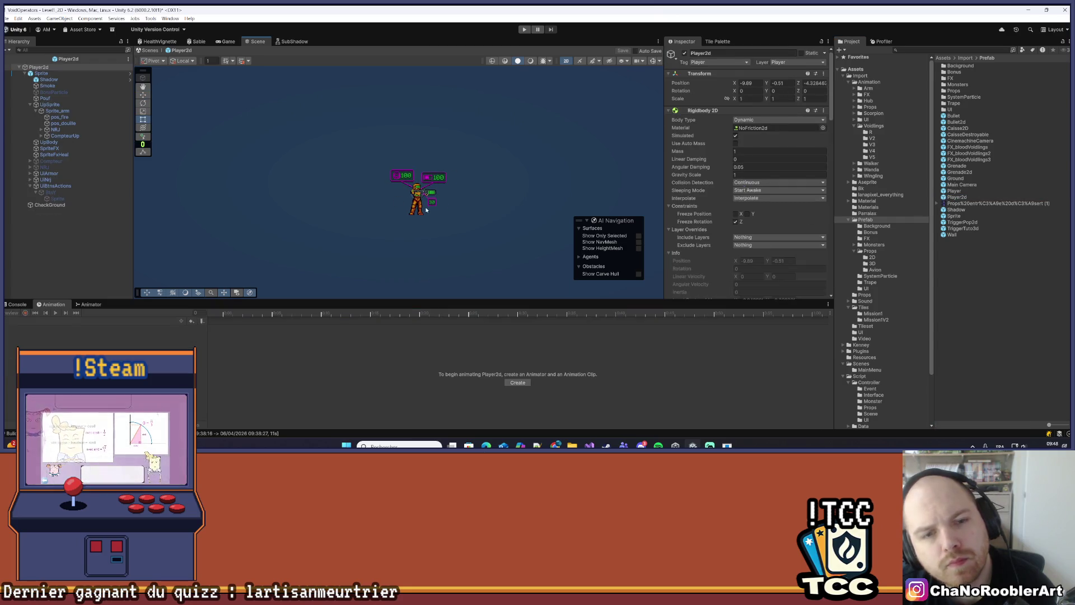
pyautogui.scroll(5, 425, 216)
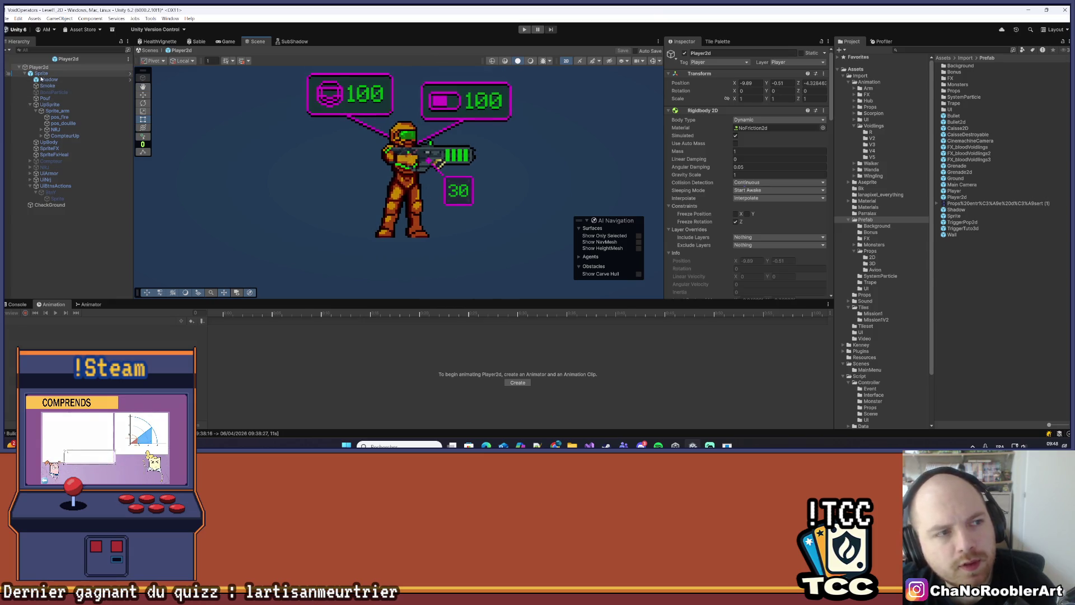
pyautogui.click(42, 73)
pyautogui.click(55, 312)
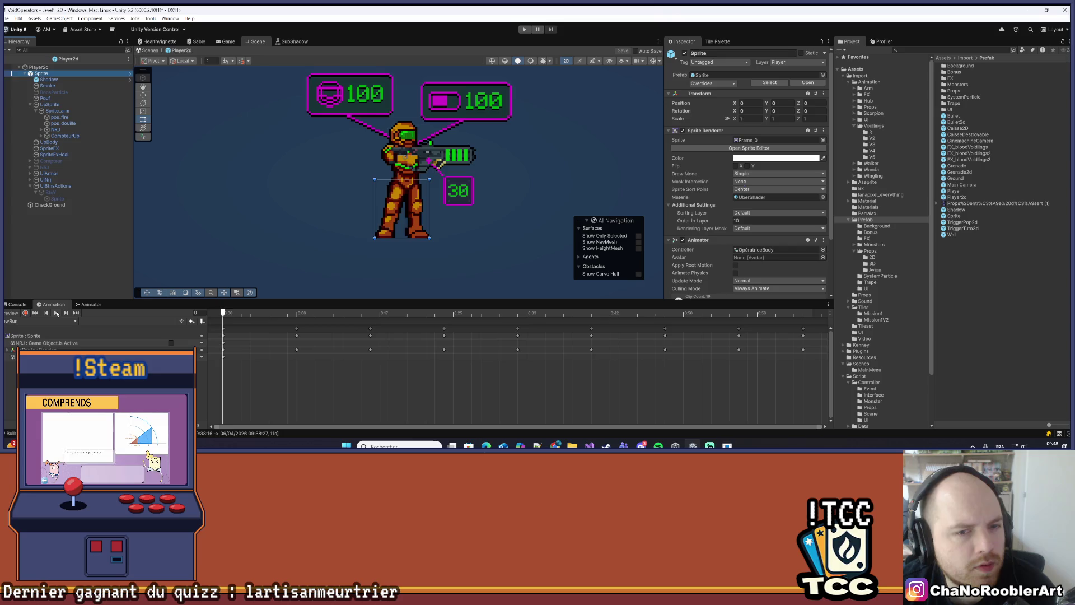
pyautogui.click(108, 251)
pyautogui.scroll(5, 386, 201)
pyautogui.scroll(1, 386, 201)
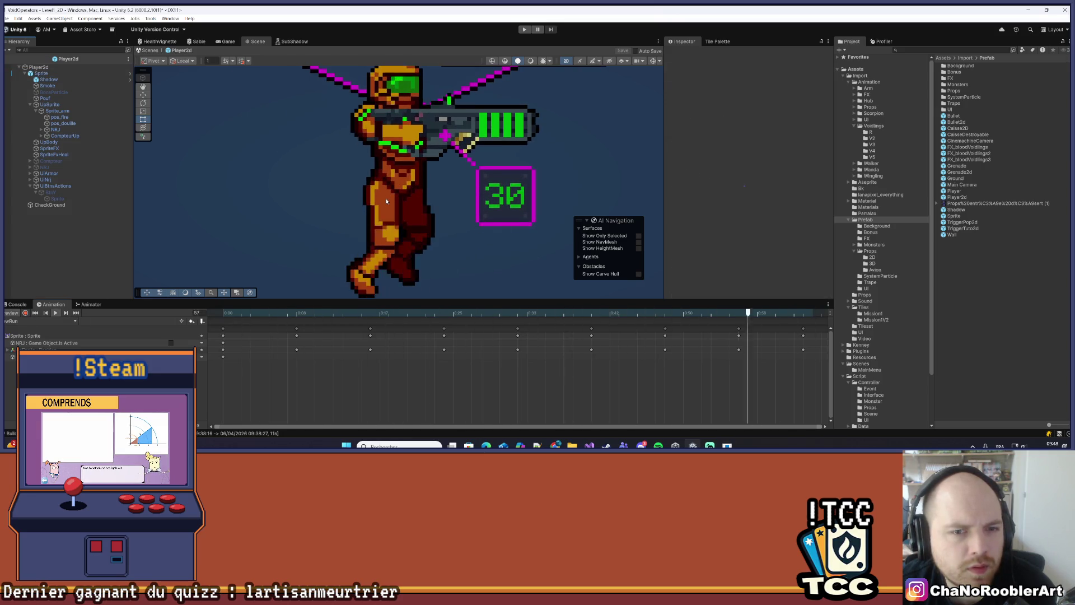
pyautogui.scroll(-3, 386, 201)
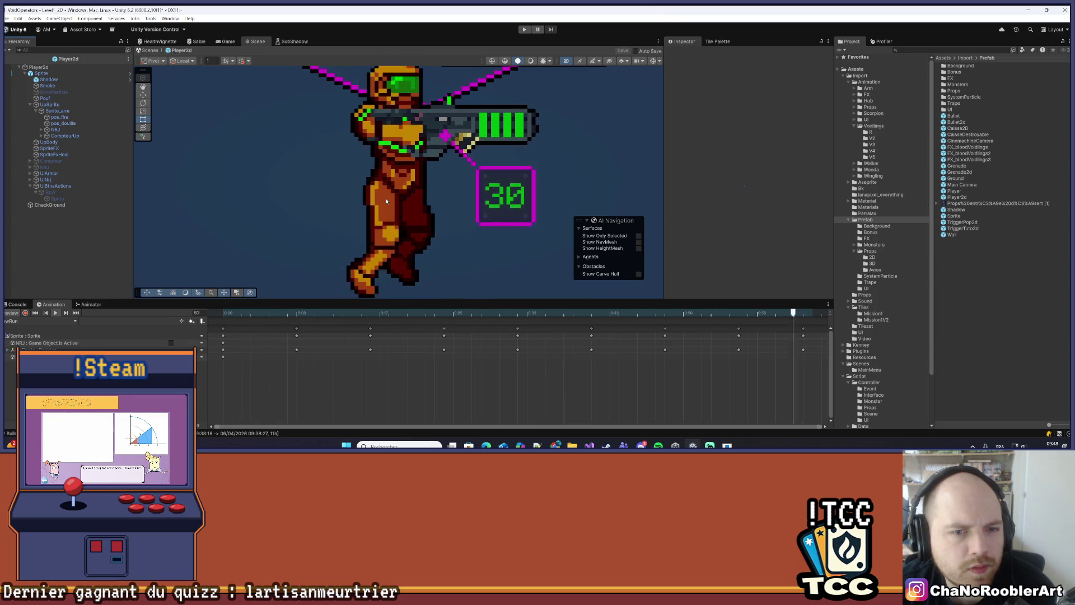
pyautogui.scroll(-1, 479, 364)
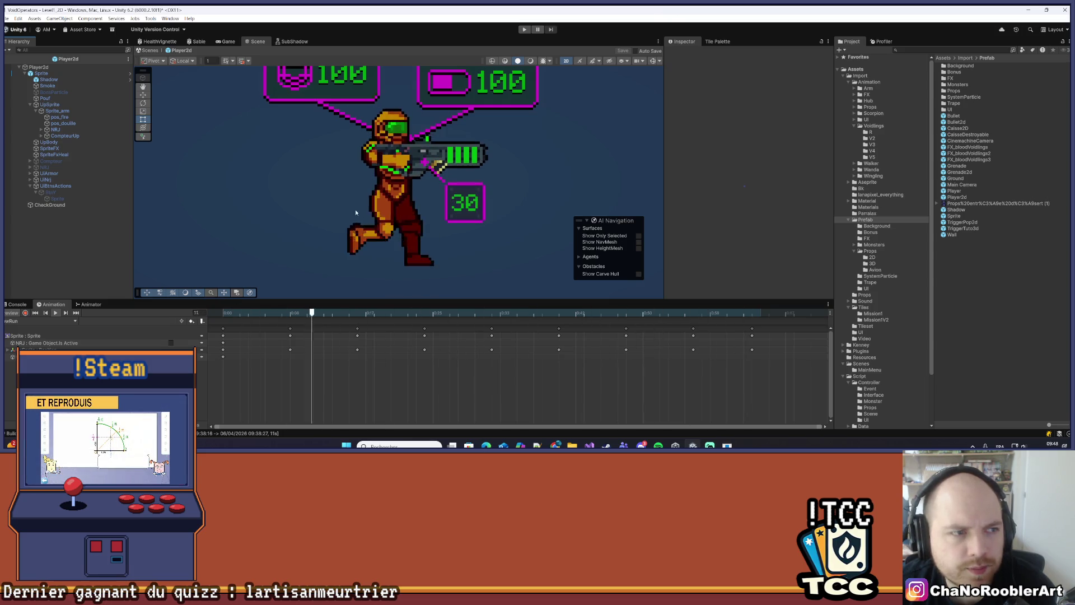
pyautogui.scroll(-2, 305, 247)
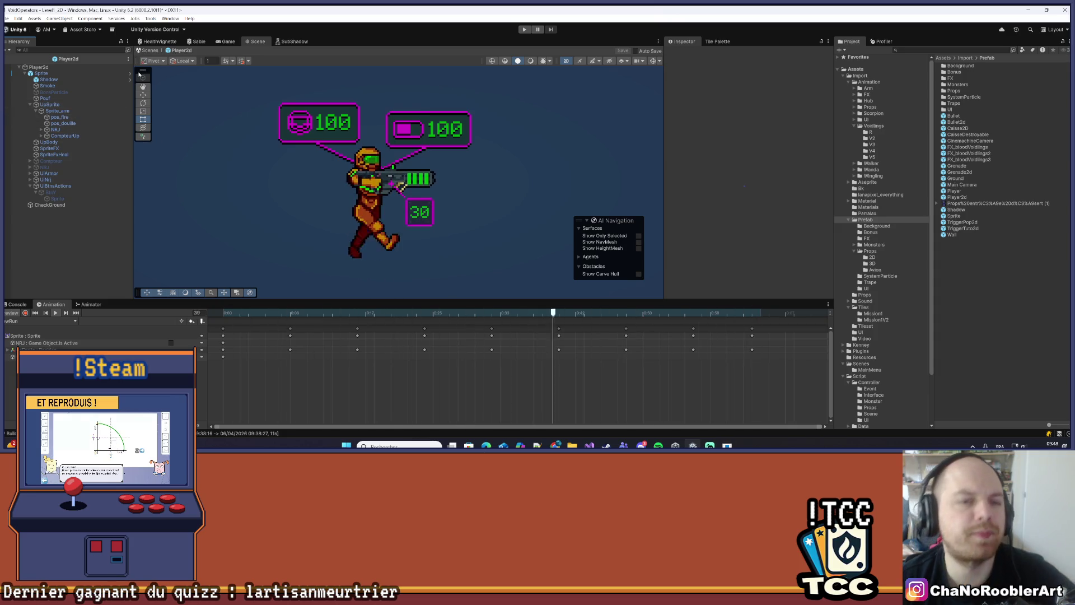
pyautogui.click(23, 323)
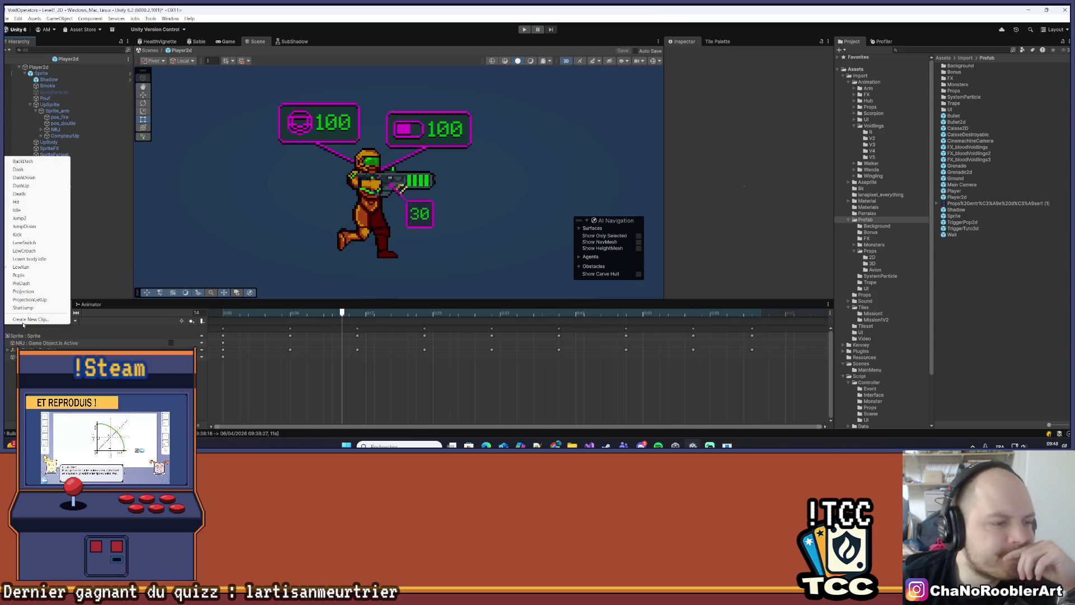
# Load the Idle clip into the Animation window, then reopen and dismiss the clip list
pyautogui.click(19, 210)
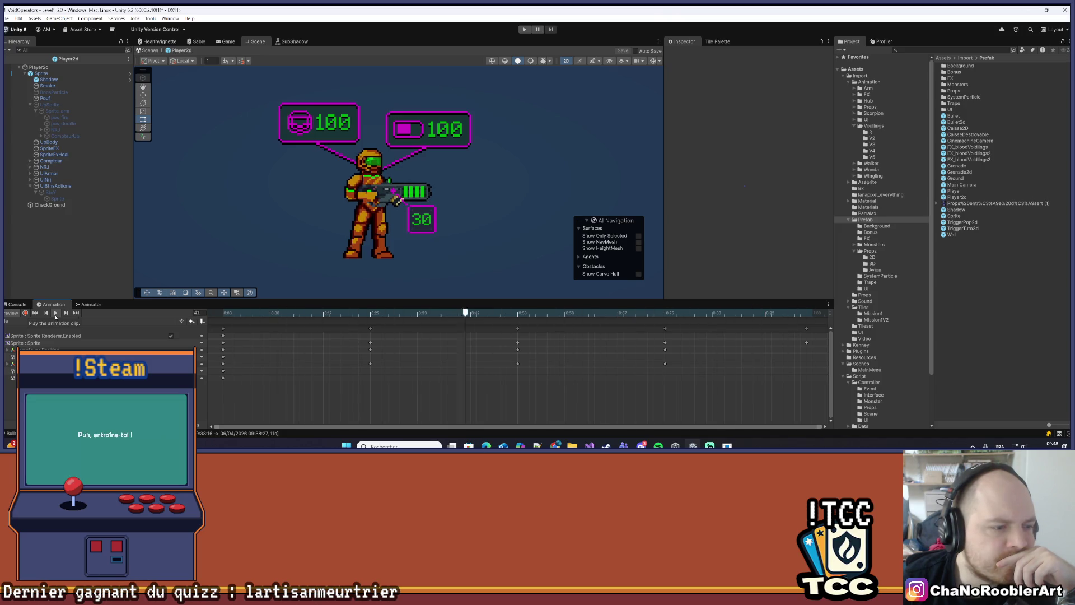
pyautogui.click(39, 321)
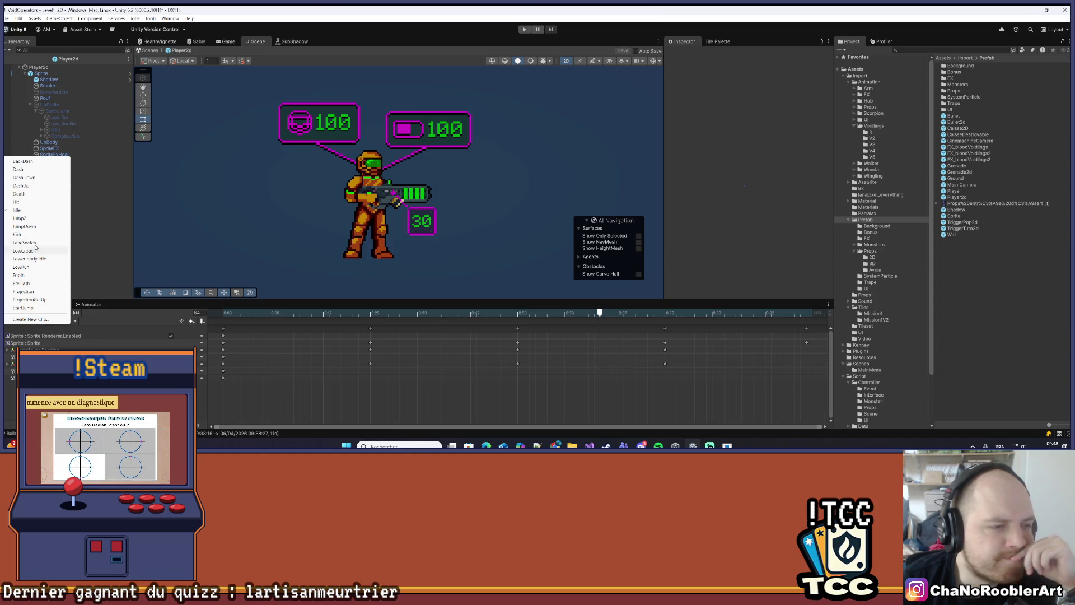
pyautogui.click(108, 211)
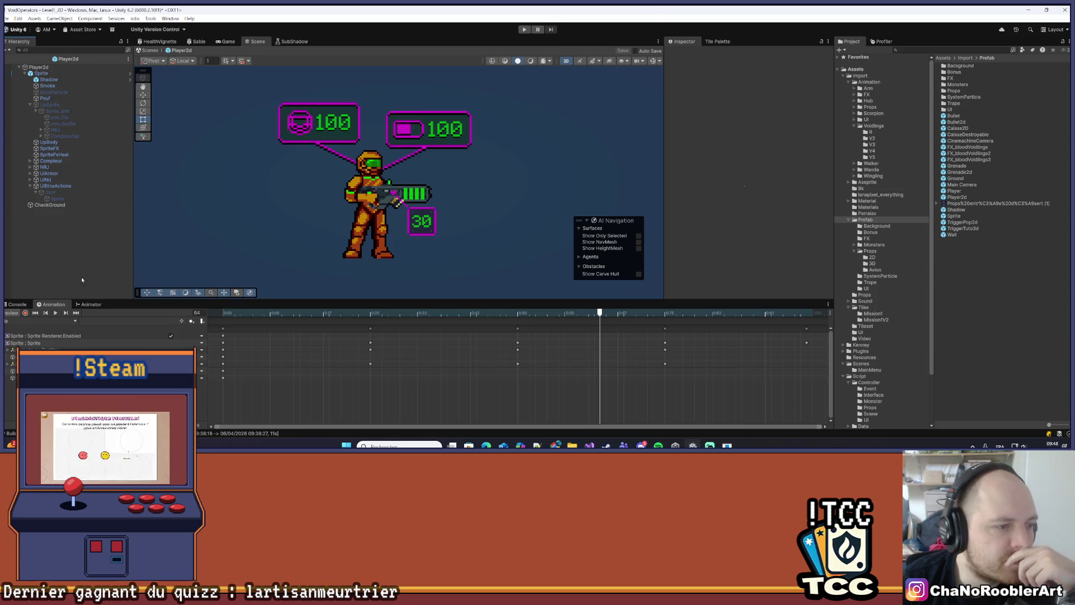
# Load the BackDash clip and play its preview on the character
pyautogui.click(67, 323)
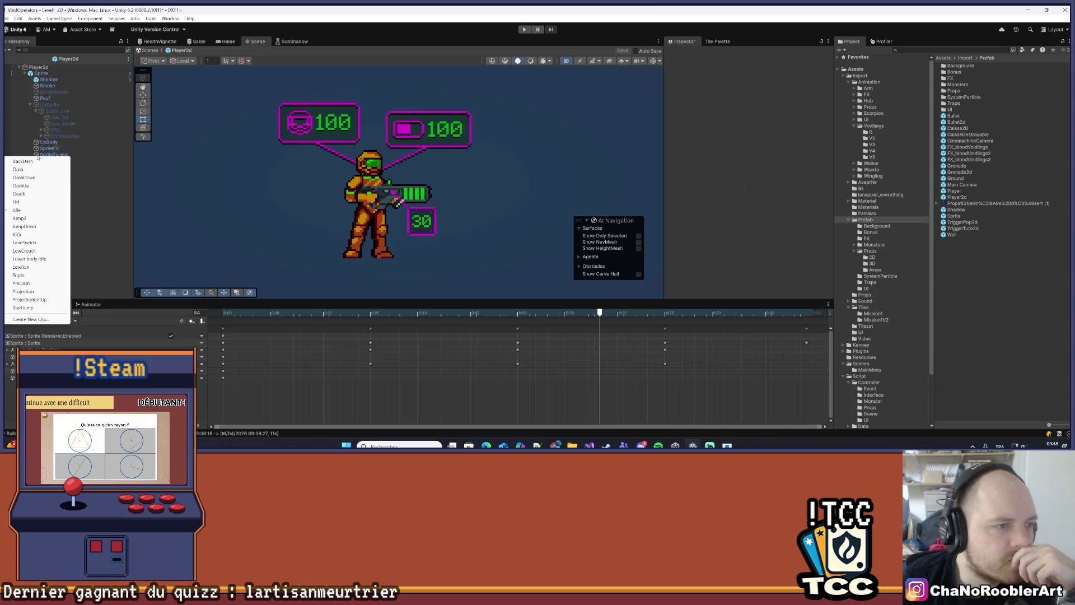
pyautogui.click(23, 161)
pyautogui.click(57, 312)
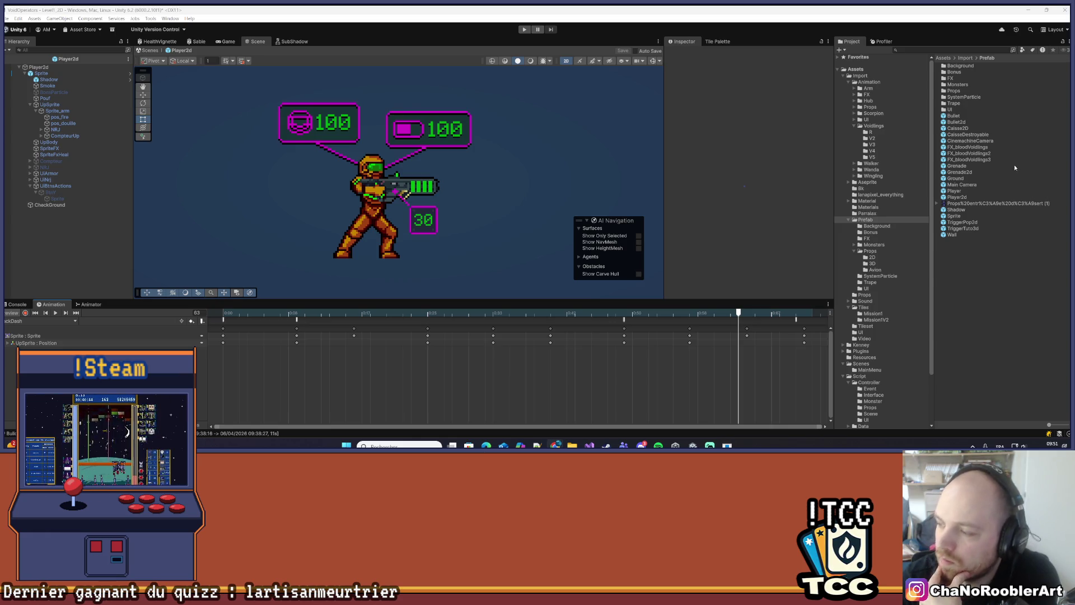
# Drag the Project panel's left divider leftward to widen the asset browser
pyautogui.moveTo(833, 171); pyautogui.dragTo(755, 173)
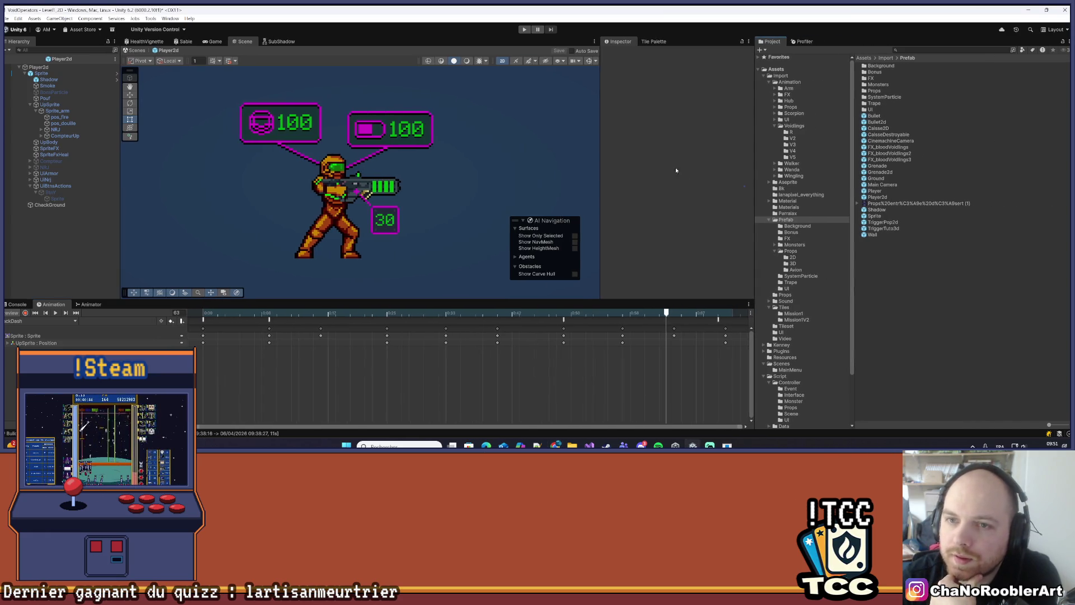
# Create a new material named PixelSnap in the Assets/Import/Material folder
pyautogui.moveTo(600, 129); pyautogui.dragTo(561, 129)
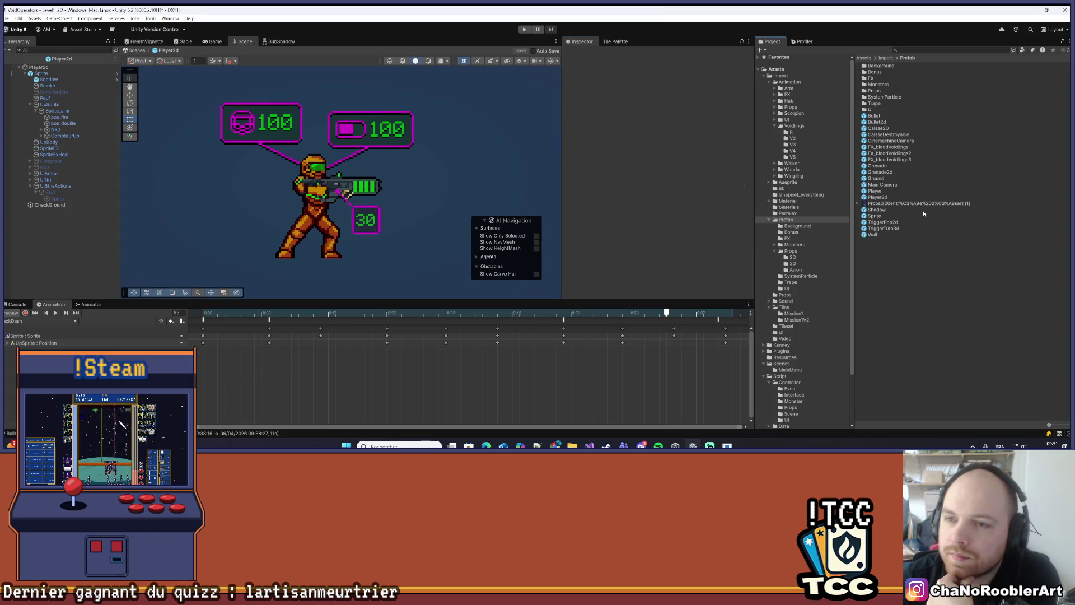
pyautogui.click(788, 201)
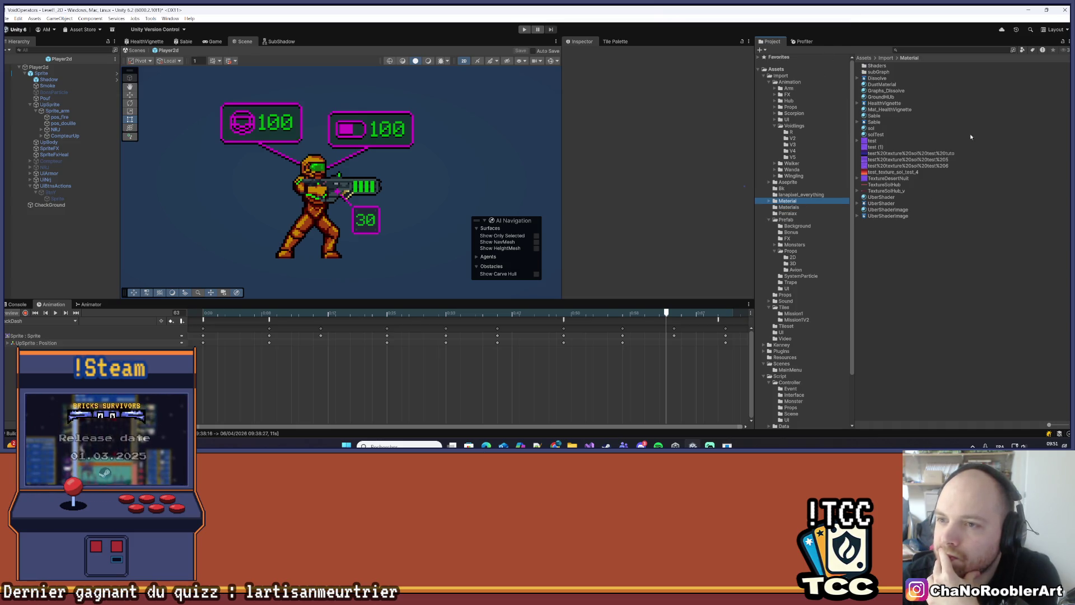
pyautogui.moveTo(1048, 424)
pyautogui.mouseDown()
pyautogui.moveTo(1063, 424)
pyautogui.moveTo(1047, 424)
pyautogui.mouseUp()
pyautogui.rightClick(926, 72)
pyautogui.moveTo(962, 79)
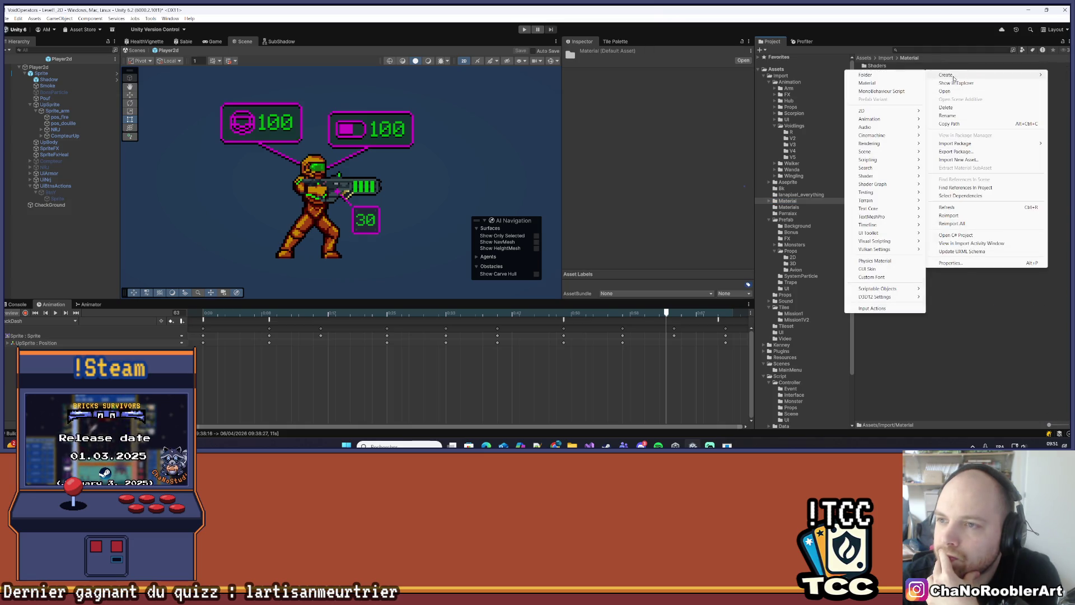
pyautogui.click(871, 88)
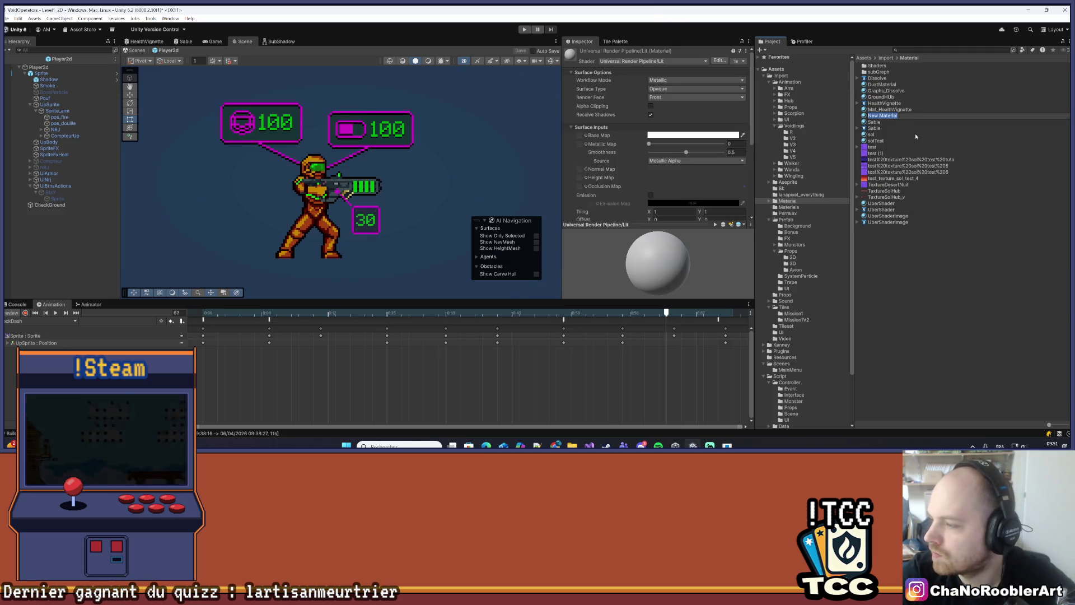
pyautogui.write('PixelSnap')
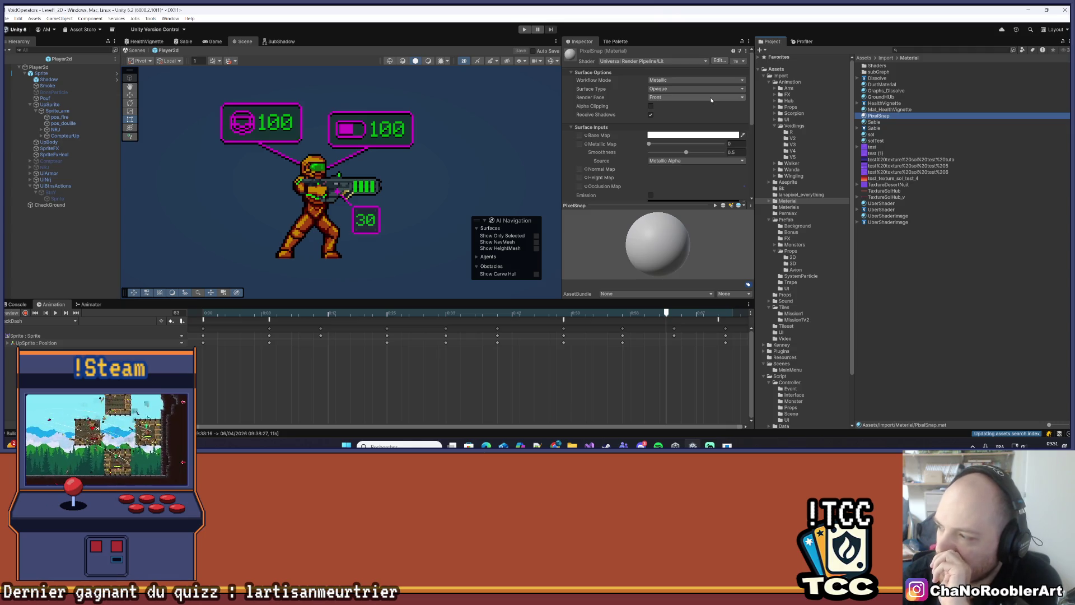
# Check PixelSnap's shader list without changing it, then select the player's Sprite object
pyautogui.click(652, 60)
pyautogui.press('Escape')
pyautogui.click(882, 117)
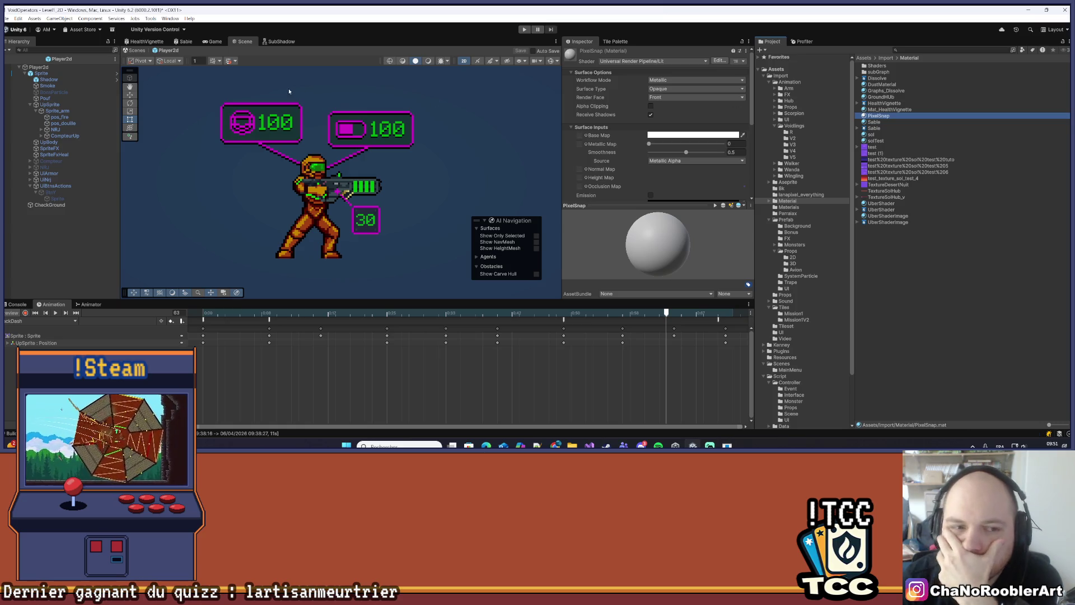
pyautogui.click(42, 73)
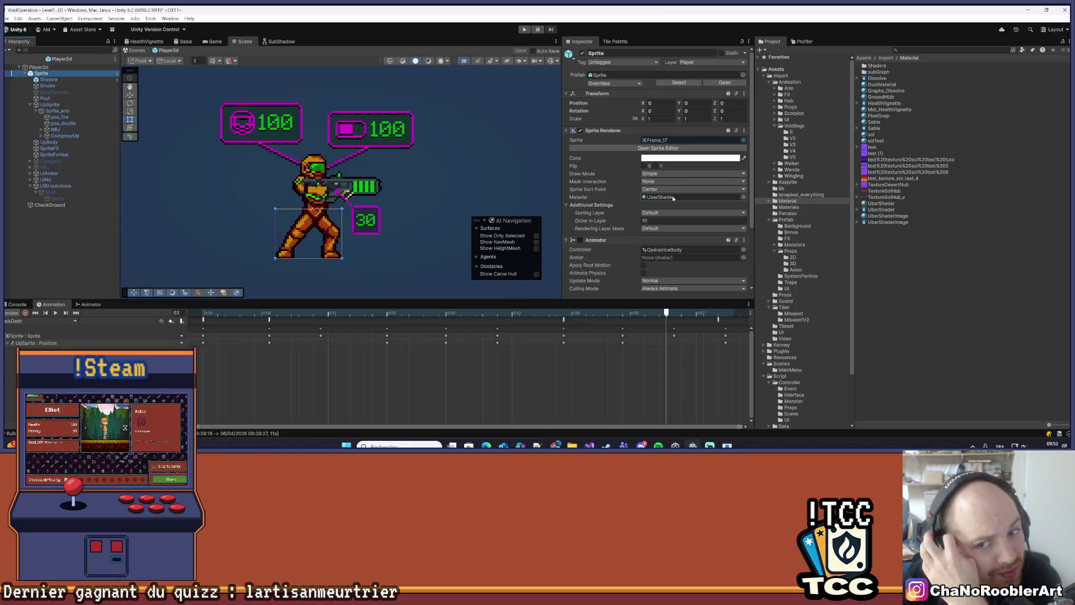
# Scroll through the Sprite Renderer's Select Material list without assigning anything
pyautogui.click(743, 197)
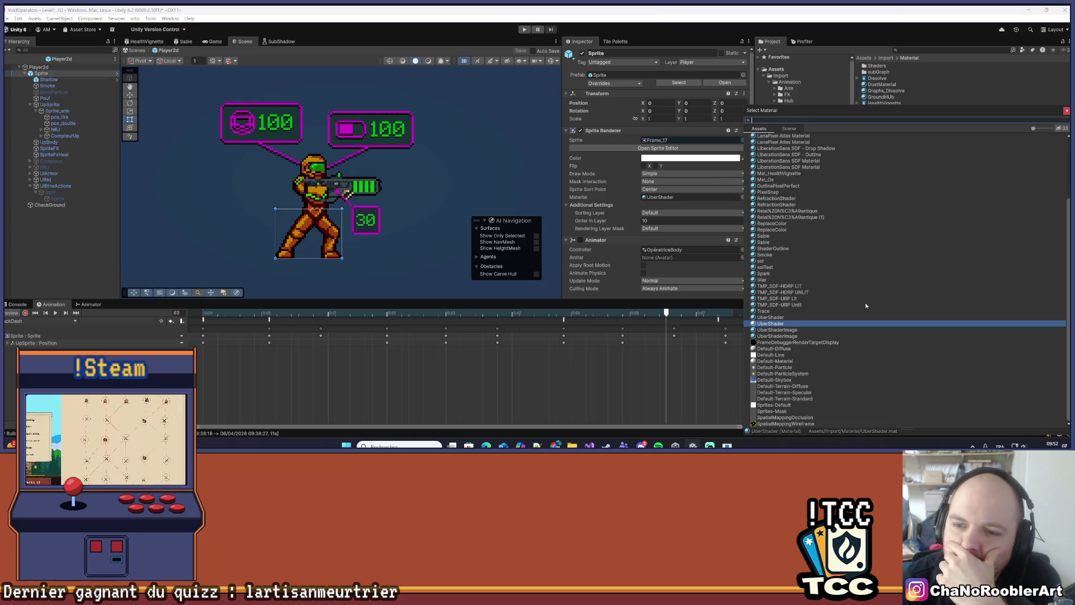
pyautogui.scroll(3, 860, 311)
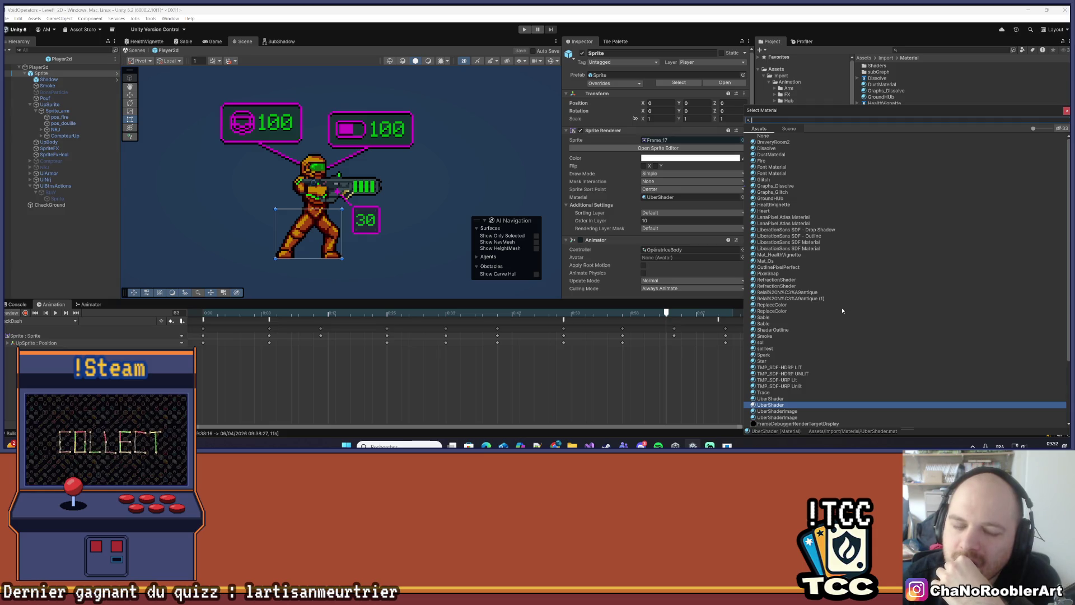
pyautogui.scroll(-3, 837, 310)
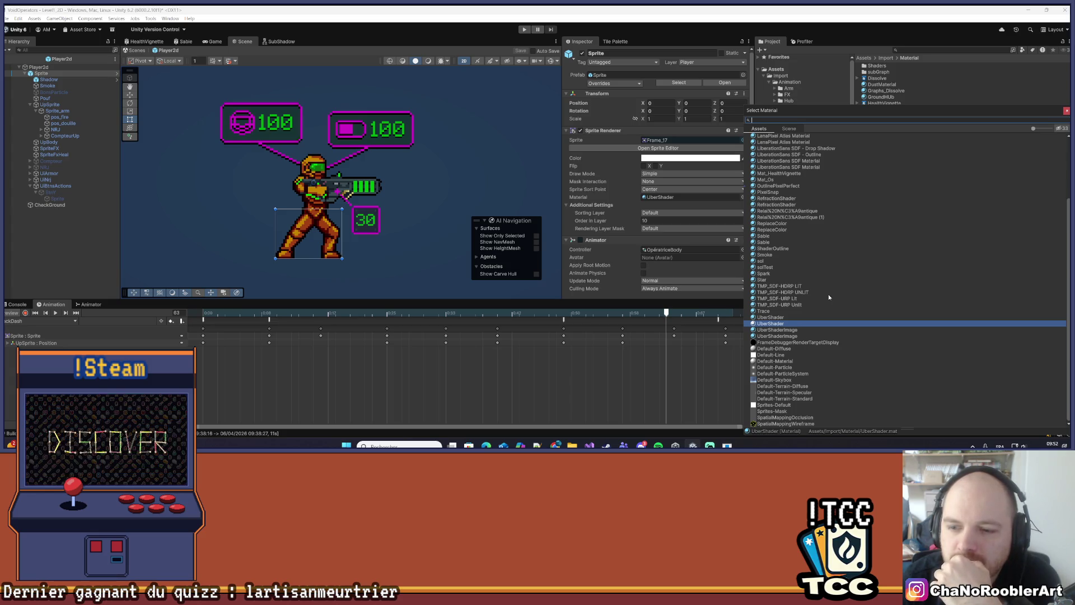
pyautogui.scroll(3, 837, 311)
pyautogui.scroll(-3, 832, 327)
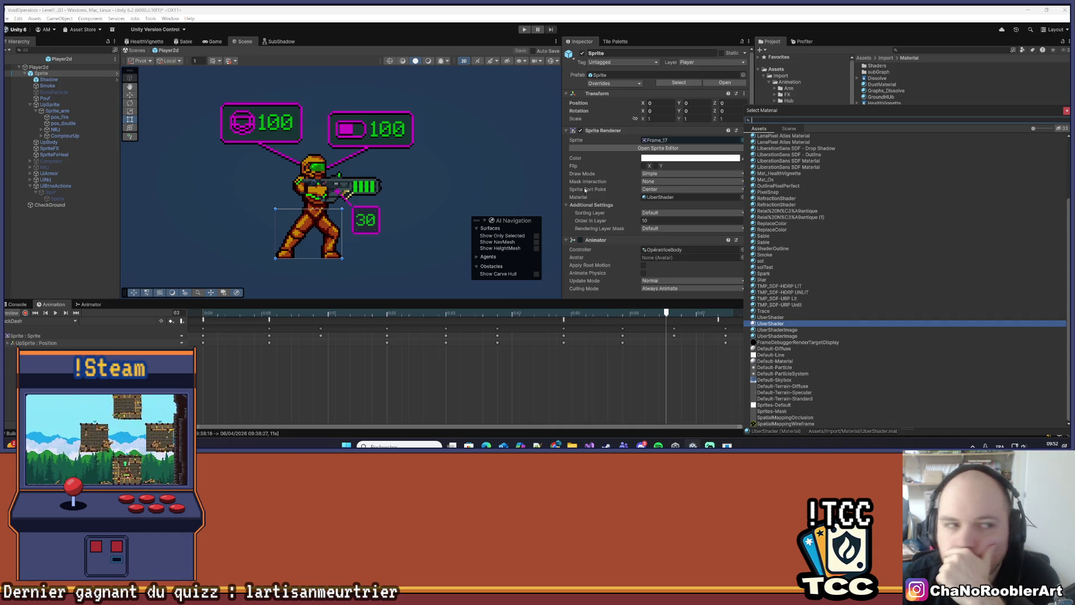
pyautogui.click(80, 106)
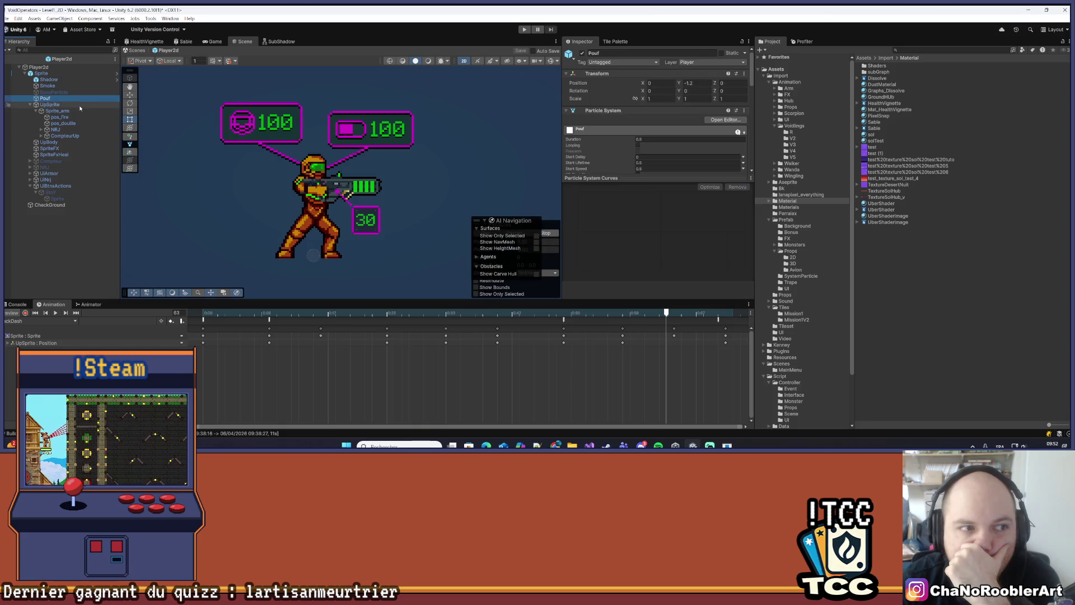
# Select Sprite_arm and locate its current material asset in the Project window
pyautogui.click(112, 110)
pyautogui.scroll(-4, 717, 193)
pyautogui.scroll(1, 710, 200)
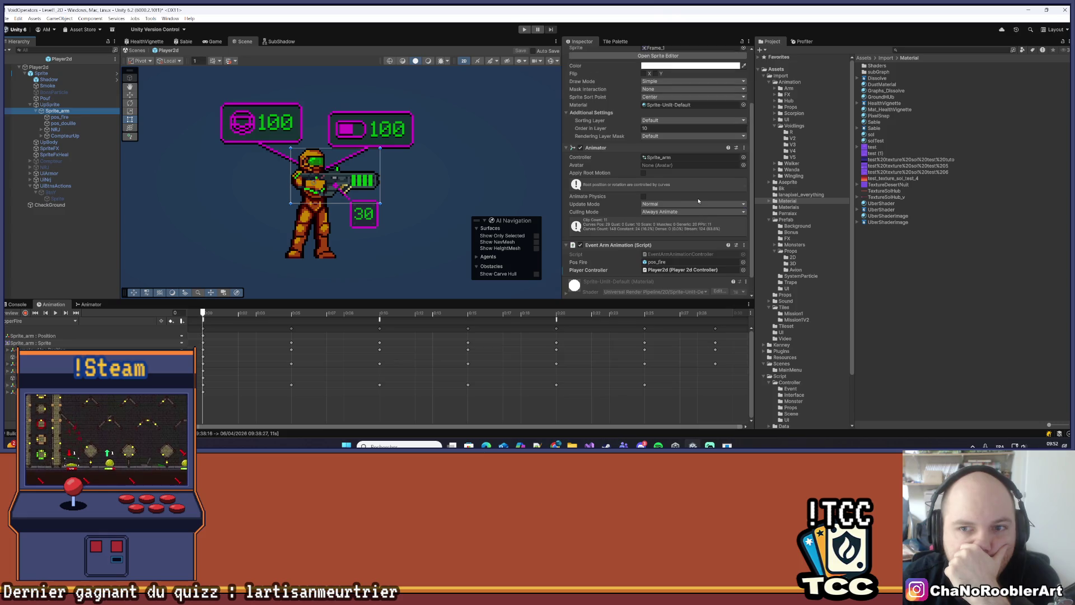
pyautogui.click(727, 105)
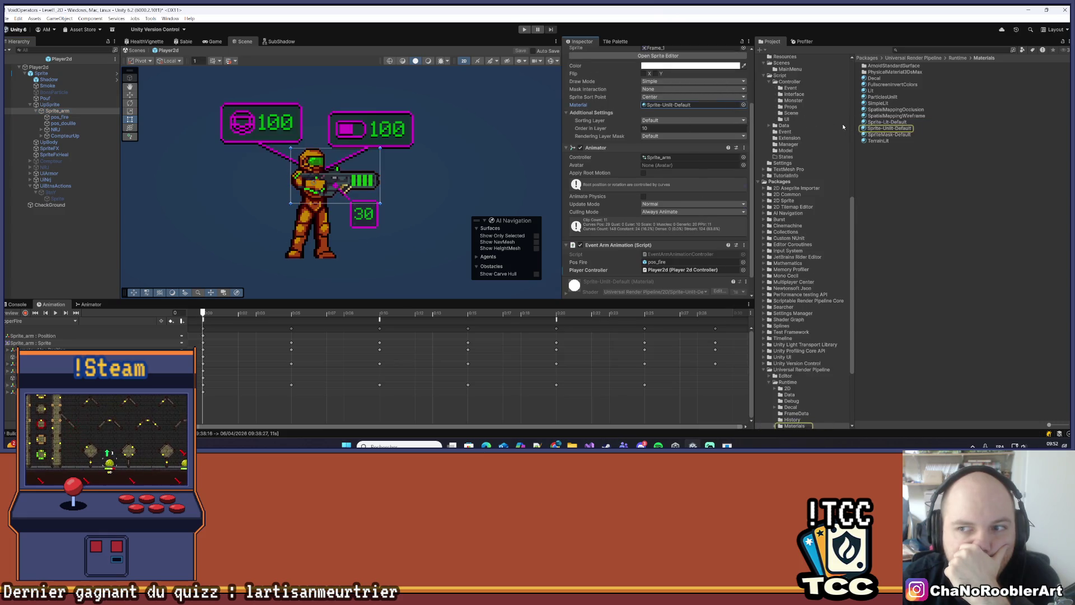
# Locate the body Sprite's UberShader material, browse materials unchanged, and reselect Sprite_arm
pyautogui.click(42, 73)
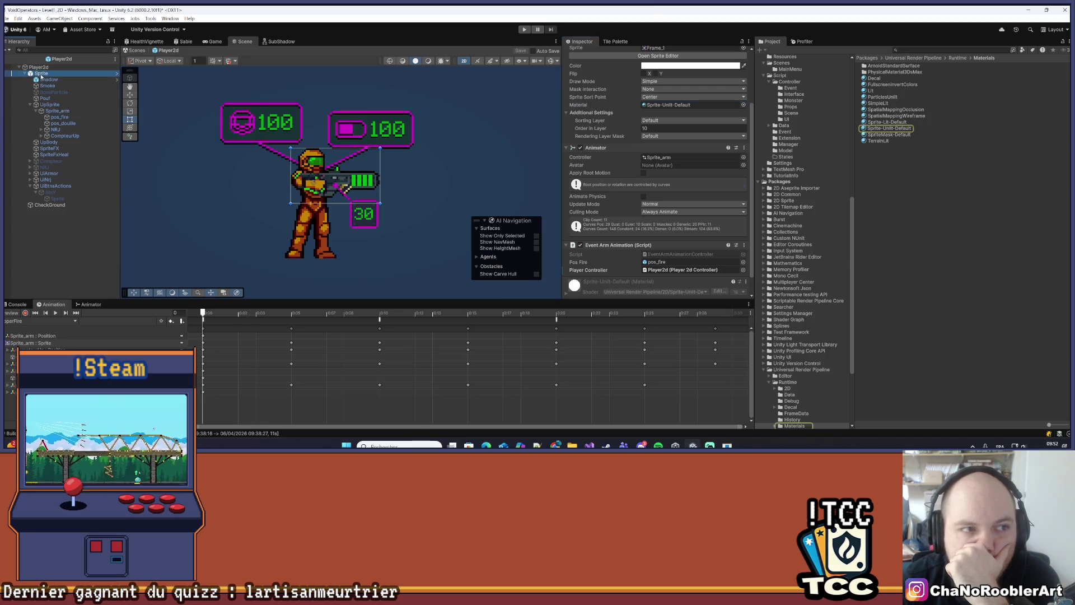
pyautogui.click(708, 130)
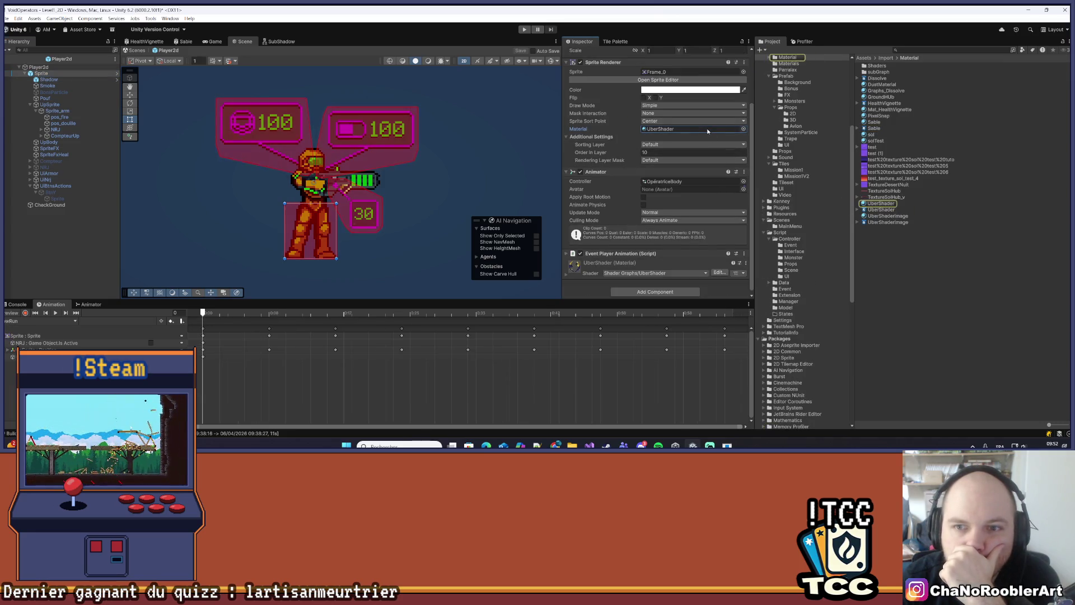
pyautogui.click(743, 129)
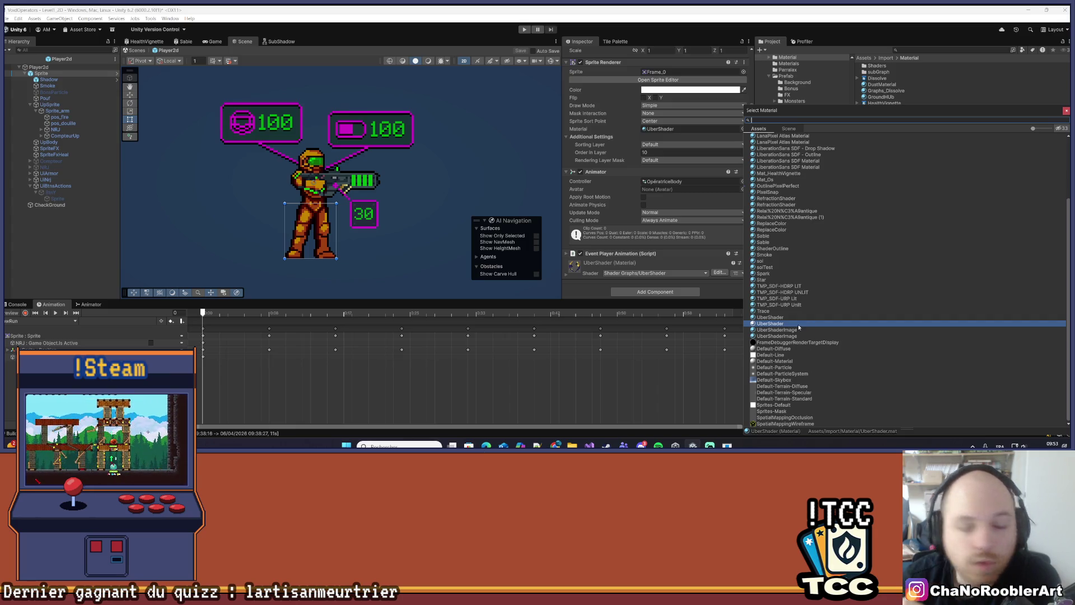
pyautogui.scroll(5, 799, 327)
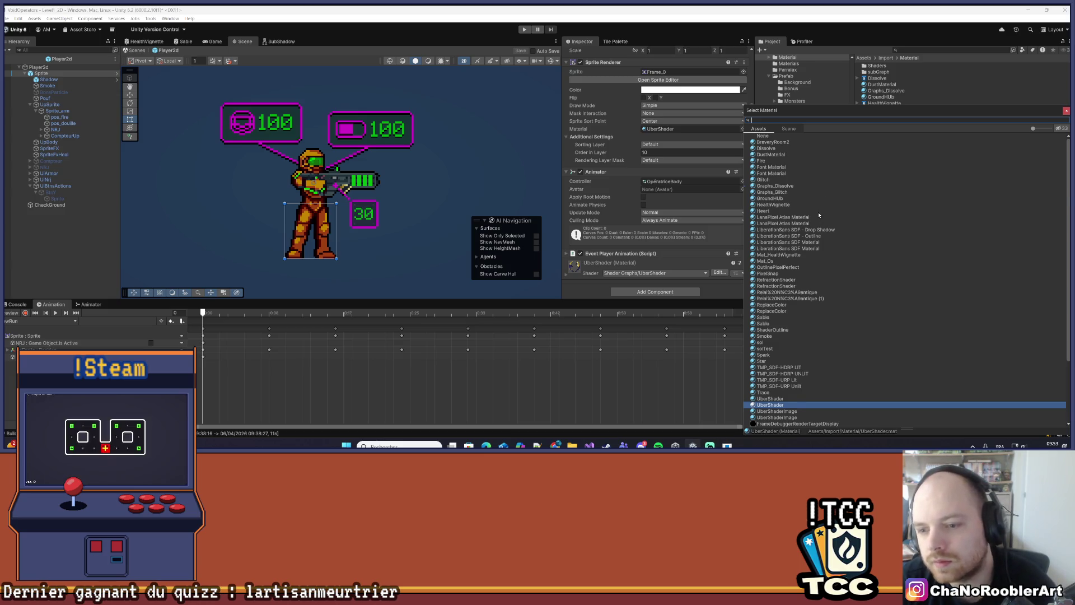
pyautogui.scroll(-3, 818, 212)
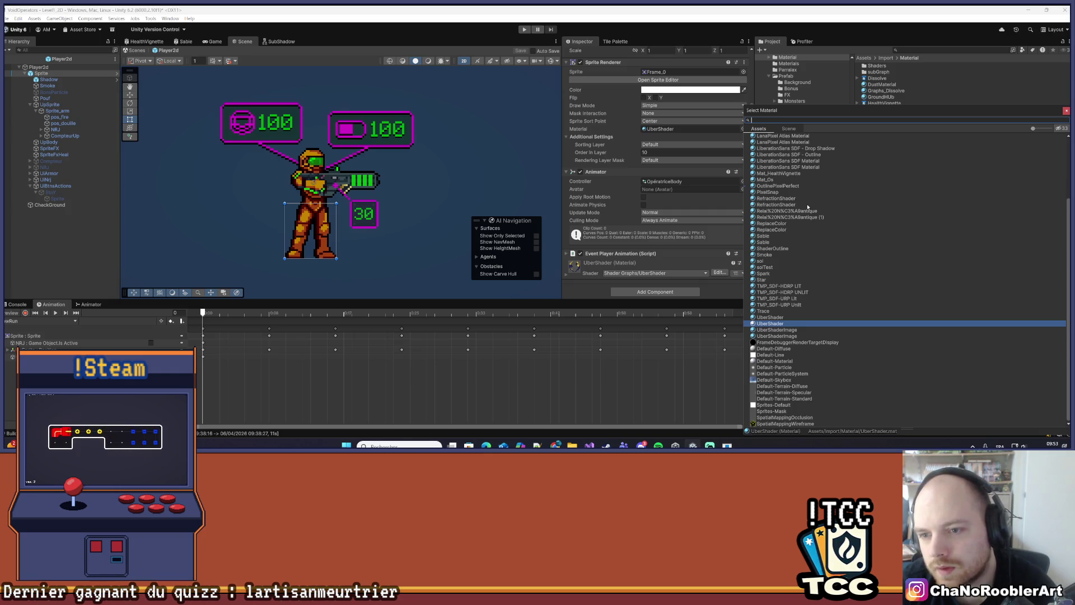
pyautogui.scroll(3, 814, 205)
pyautogui.scroll(-3, 810, 210)
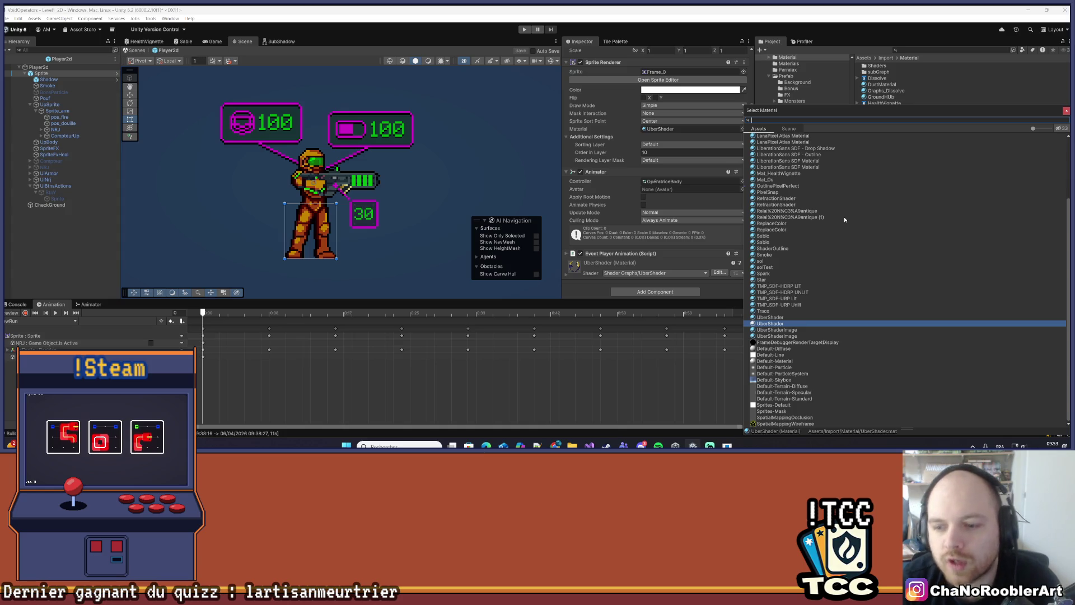
pyautogui.scroll(5, 852, 237)
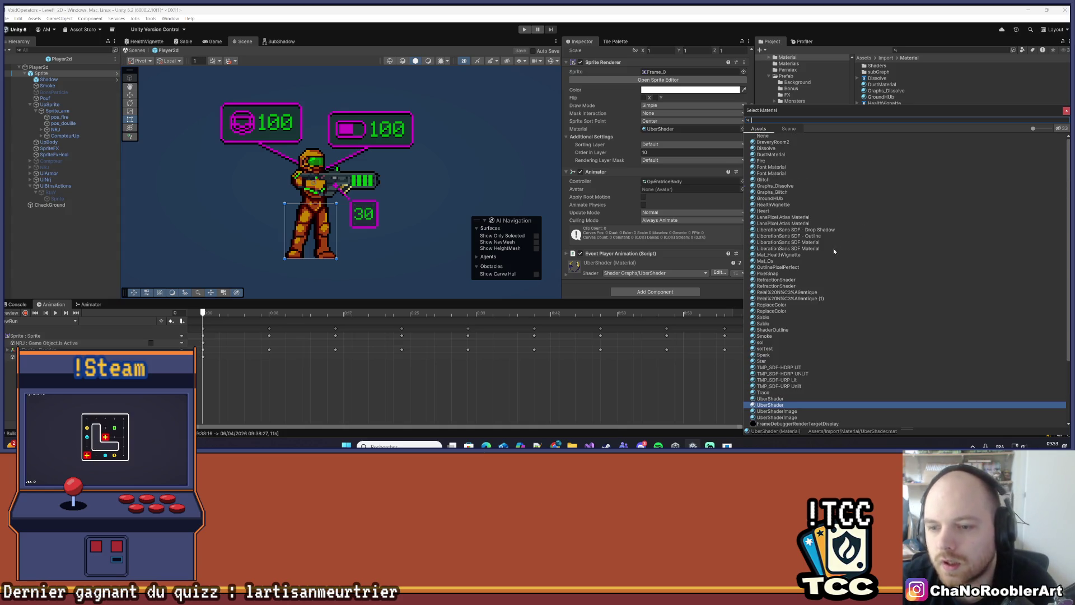
pyautogui.scroll(-3, 837, 238)
pyautogui.scroll(3, 835, 237)
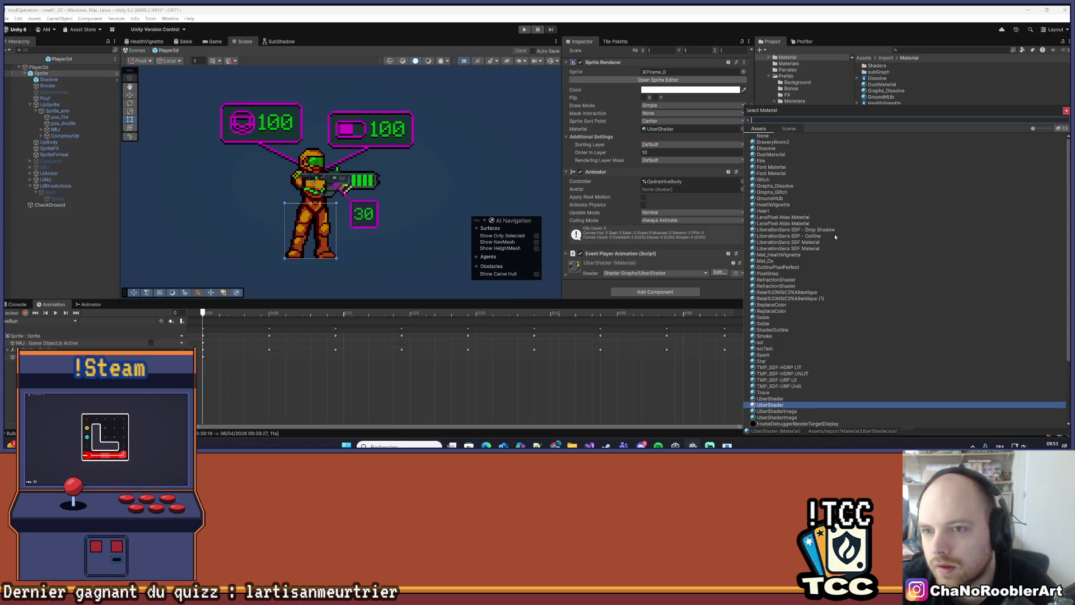
pyautogui.scroll(-3, 836, 232)
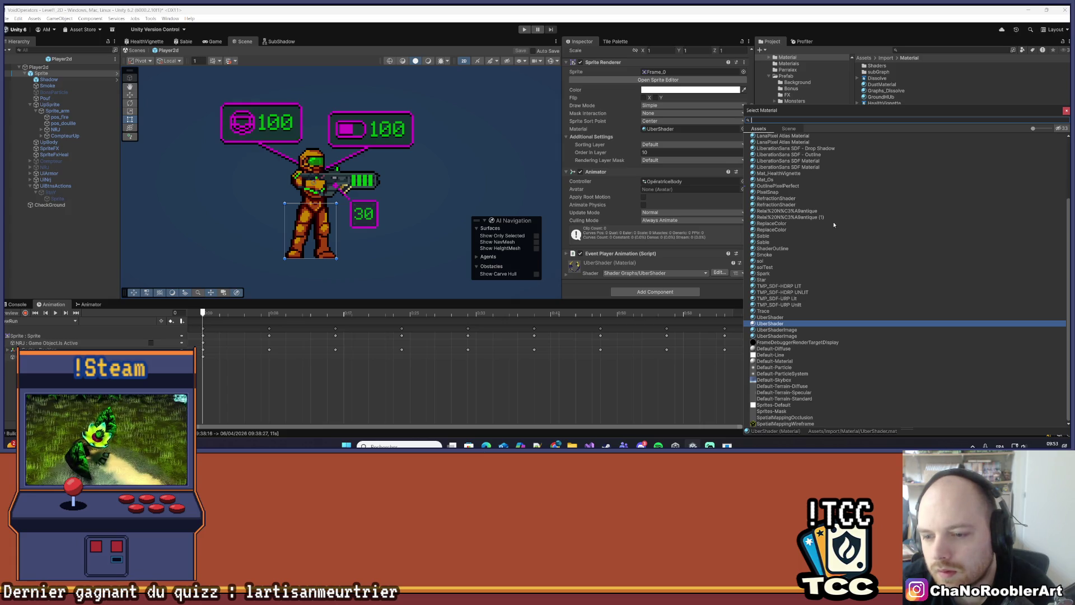
pyautogui.scroll(5, 875, 319)
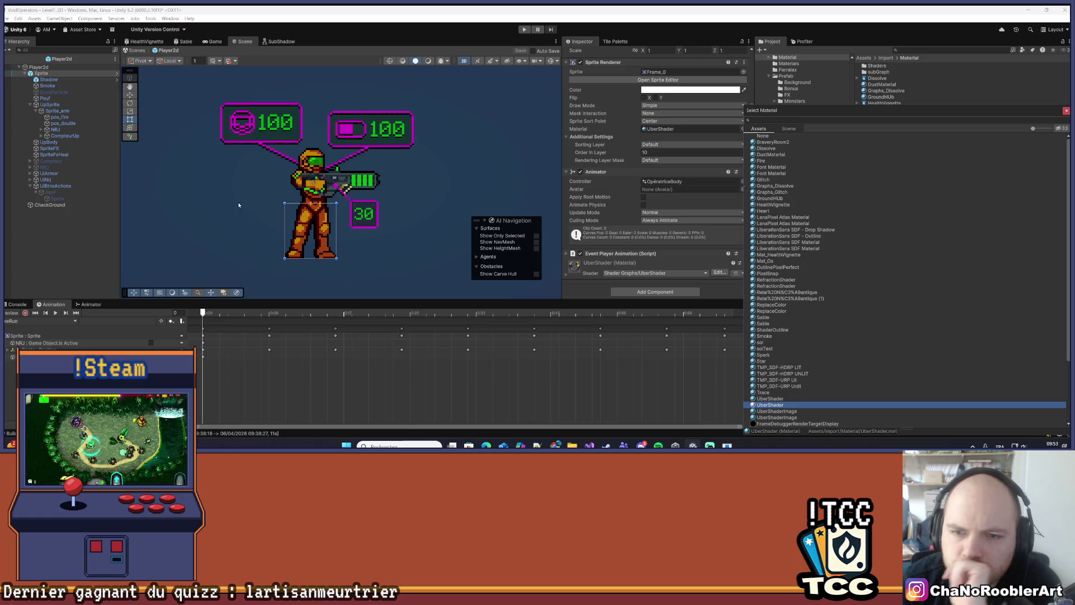
pyautogui.press('Escape')
pyautogui.click(57, 111)
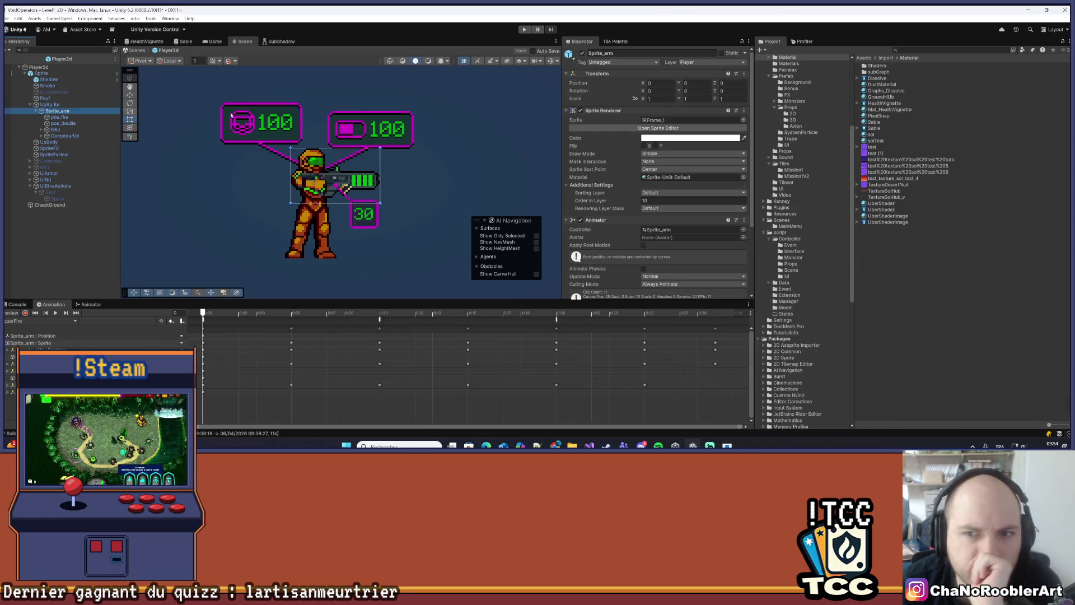
# Locate Sprite-Unlit-Default via Sprite_arm's material, then select the body Sprite and close its picker
pyautogui.click(743, 177)
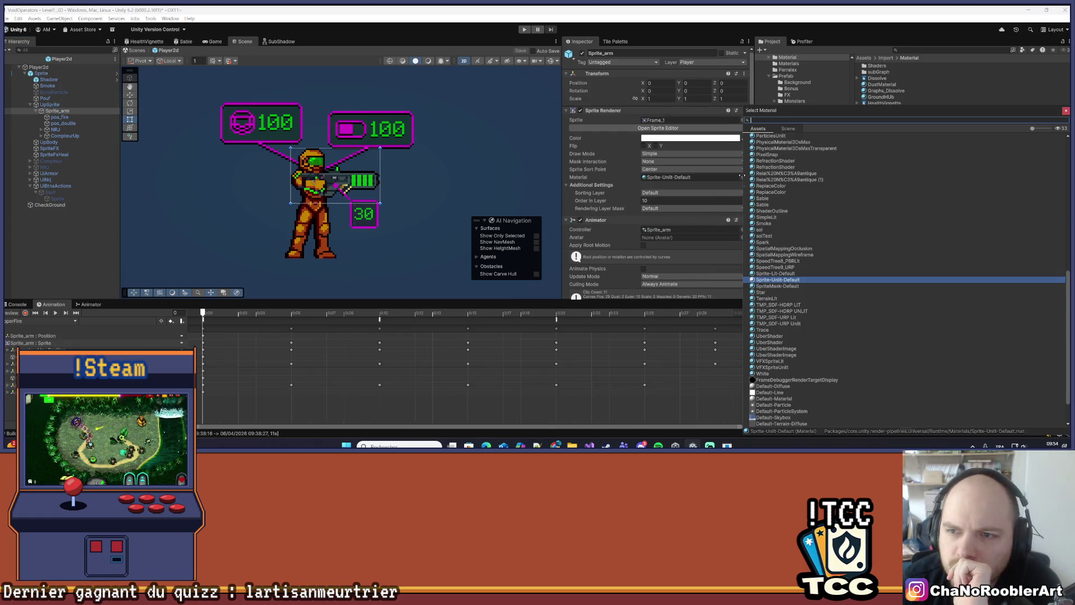
pyautogui.click(1065, 111)
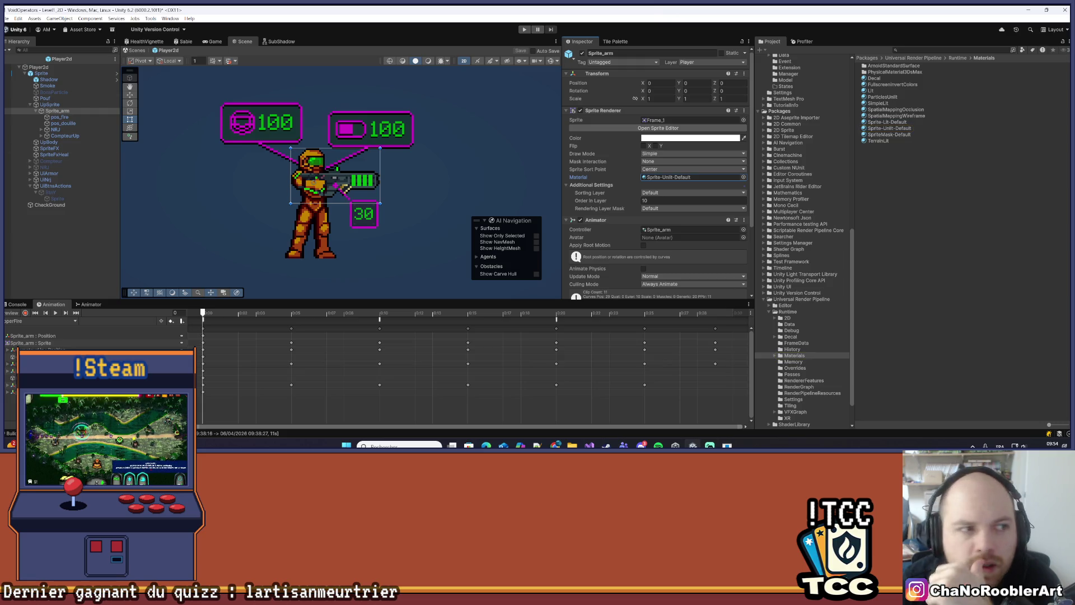
pyautogui.click(55, 75)
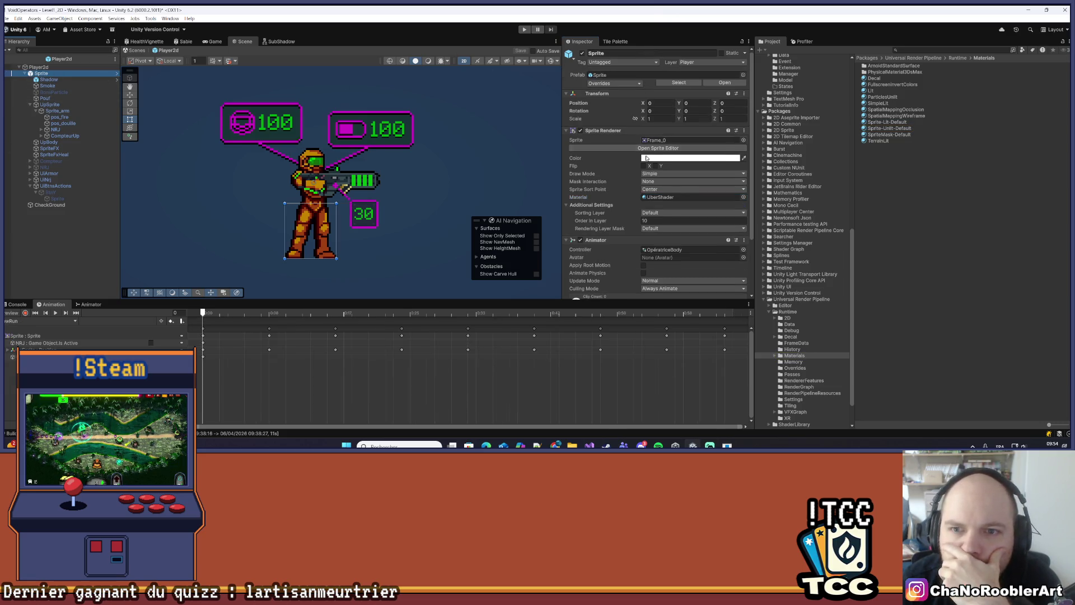
pyautogui.click(666, 197)
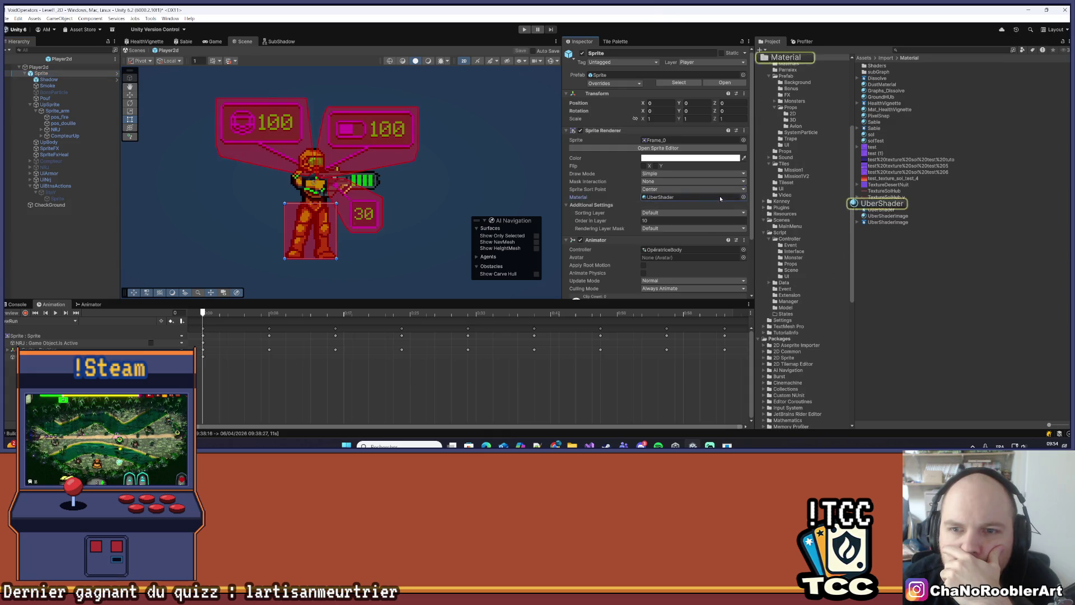
pyautogui.click(742, 197)
pyautogui.moveTo(784, 112)
pyautogui.mouseDown()
pyautogui.moveTo(463, 168)
pyautogui.moveTo(305, 172)
pyautogui.mouseUp()
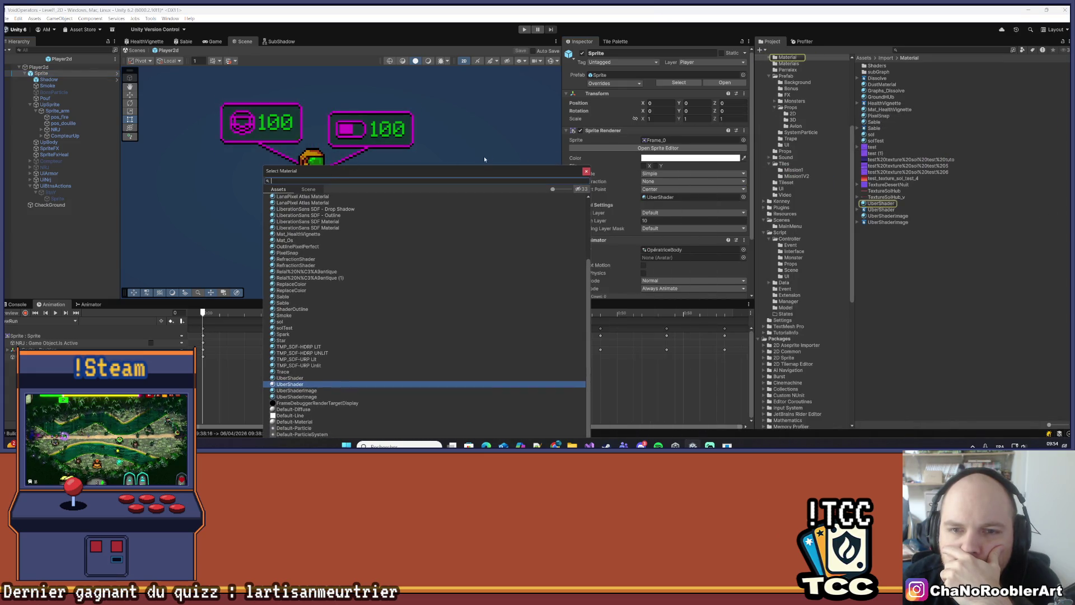
pyautogui.click(587, 171)
# Drag Sprite-Unlit-Default from URP Runtime/Materials onto the body Sprite's Material field
pyautogui.scroll(-10, 833, 290)
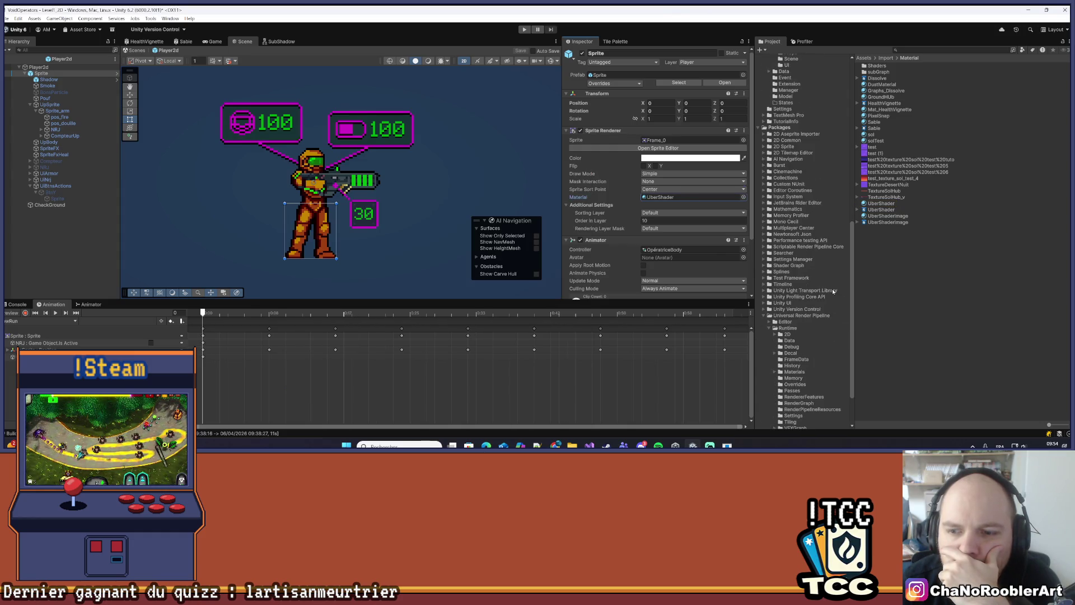
pyautogui.scroll(-3, 817, 291)
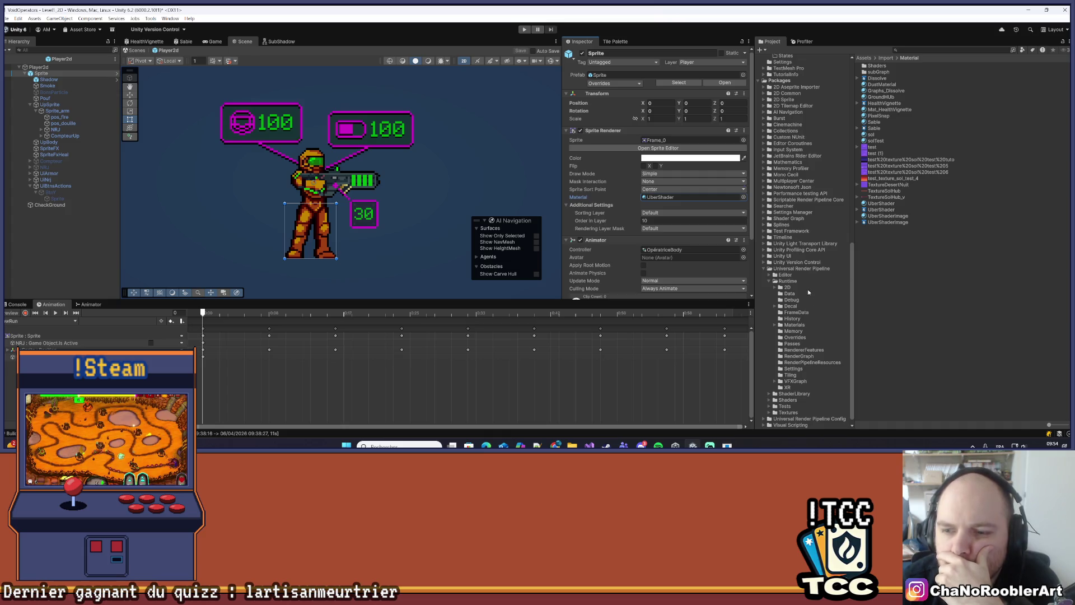
pyautogui.click(799, 356)
pyautogui.click(801, 349)
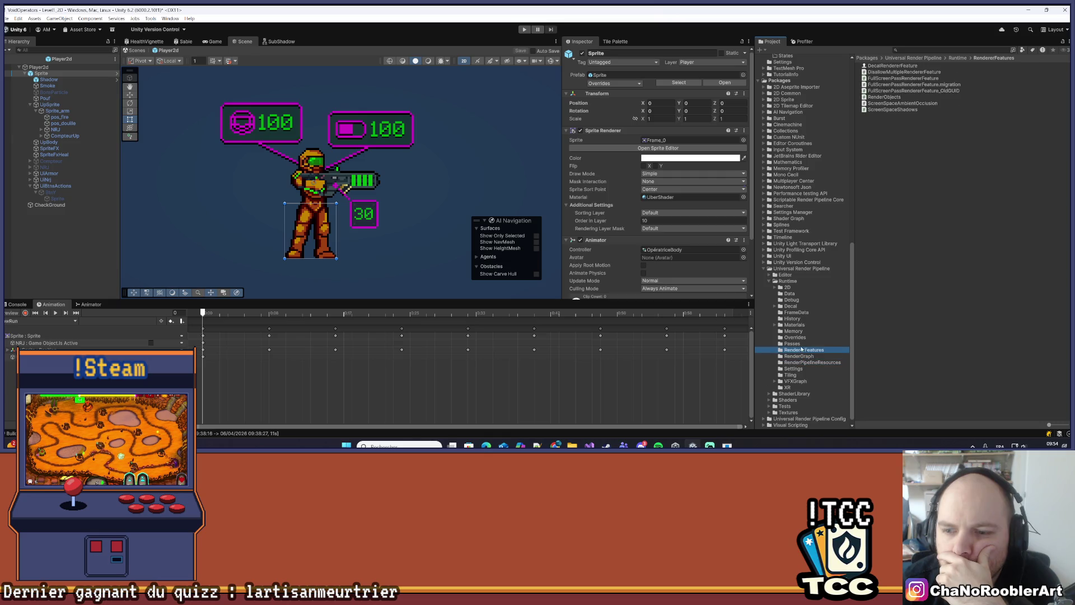
pyautogui.click(799, 325)
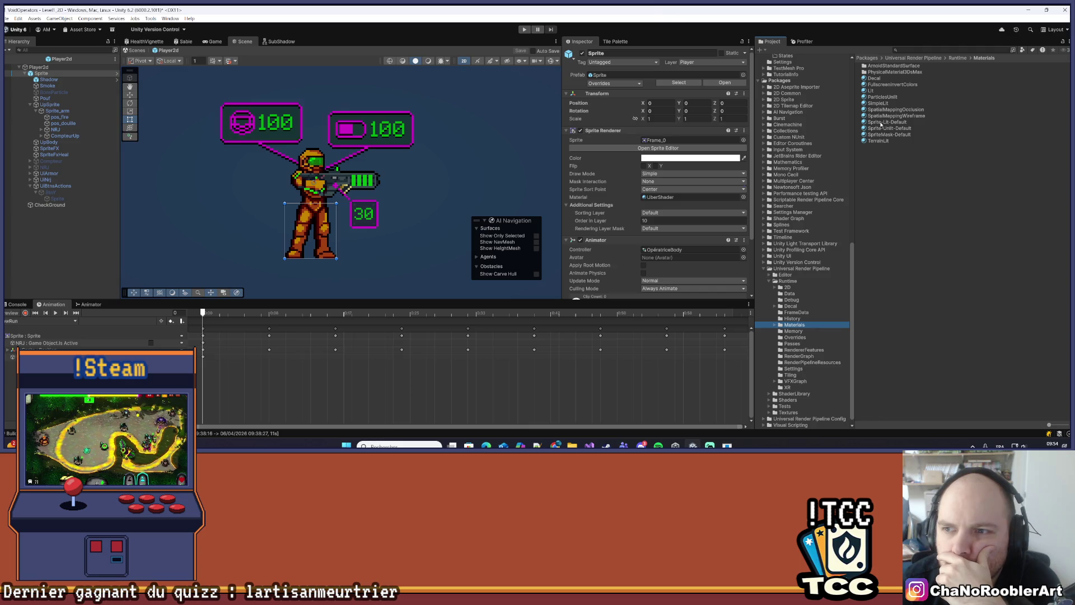
pyautogui.moveTo(889, 129); pyautogui.dragTo(672, 200)
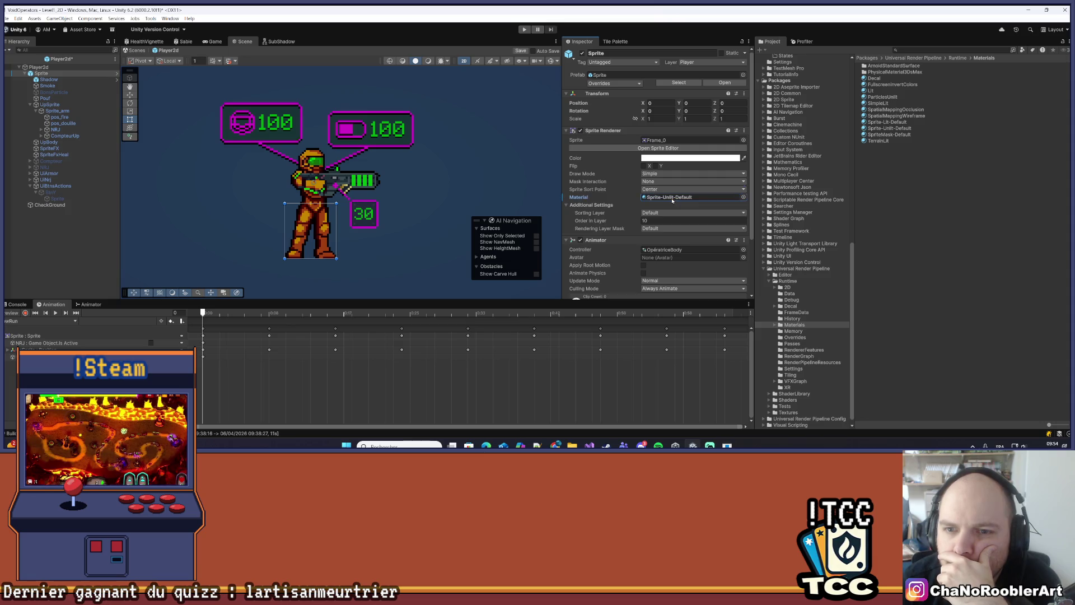
pyautogui.click(58, 255)
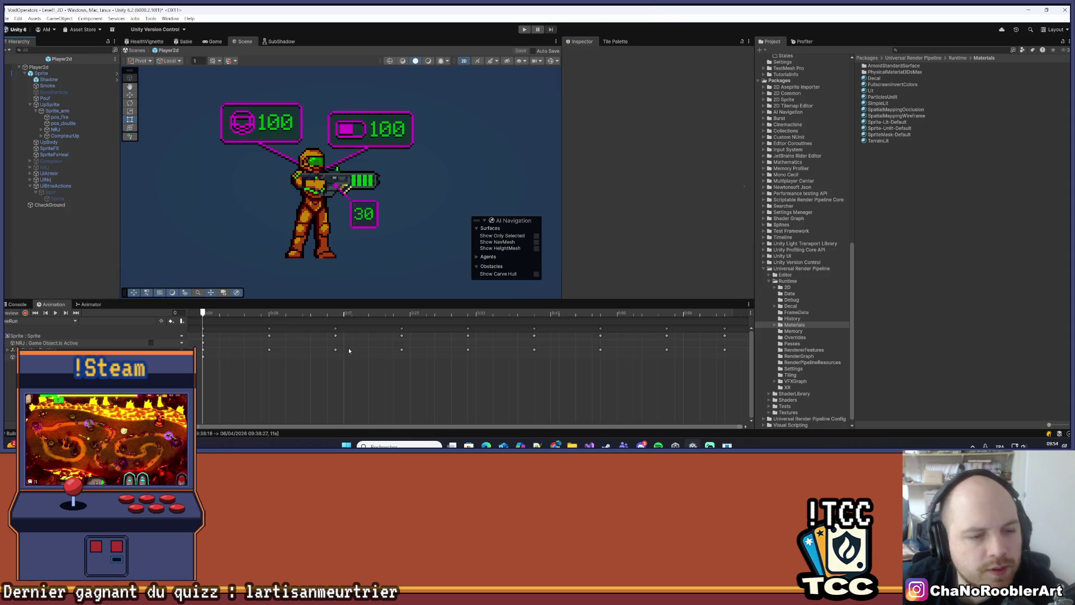
# Inspect Sprite-Unlit-Default, then leave the prefab and return to Level1_2D in the Game view
pyautogui.click(888, 128)
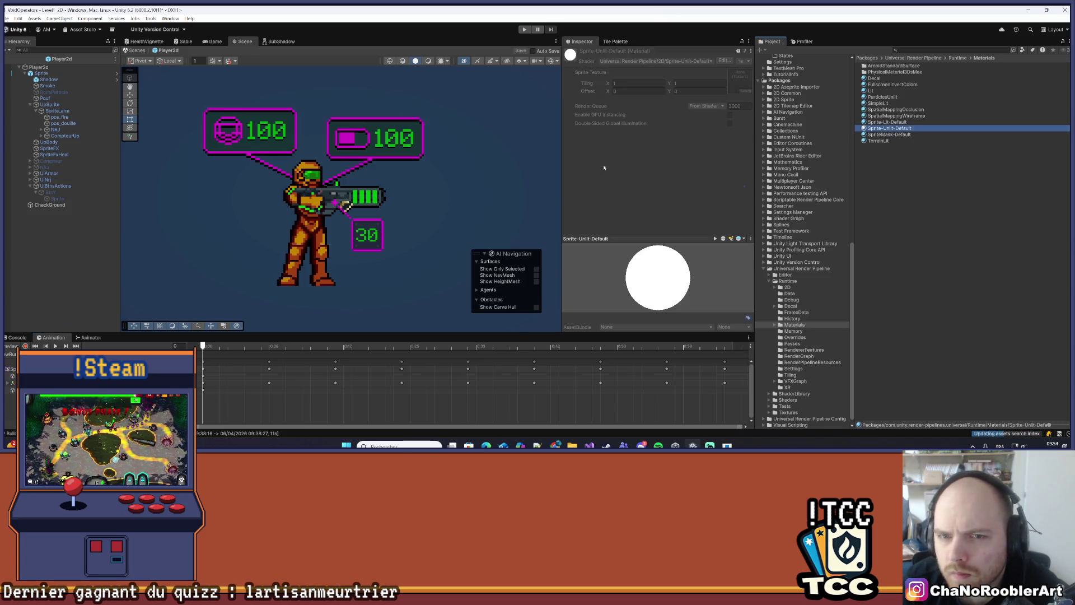
pyautogui.click(115, 301)
pyautogui.scroll(-3, 340, 221)
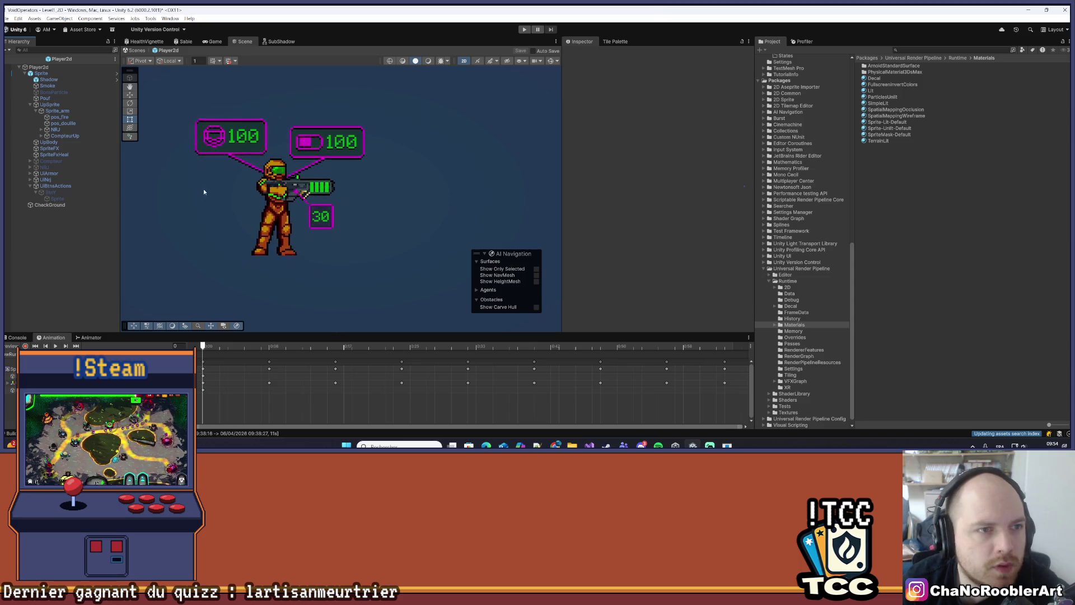
pyautogui.click(216, 41)
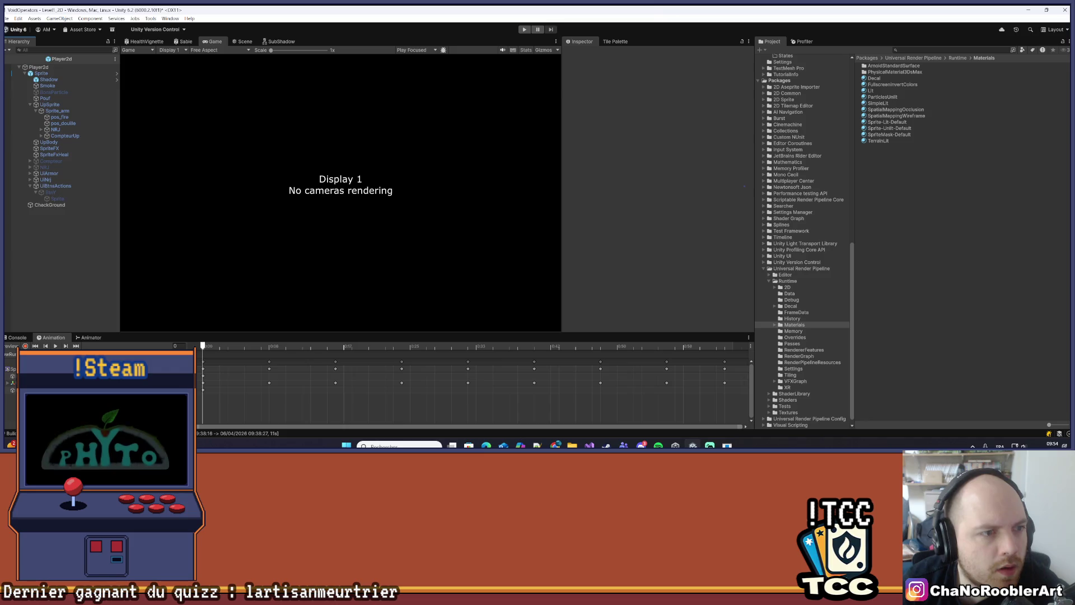
pyautogui.click(8, 58)
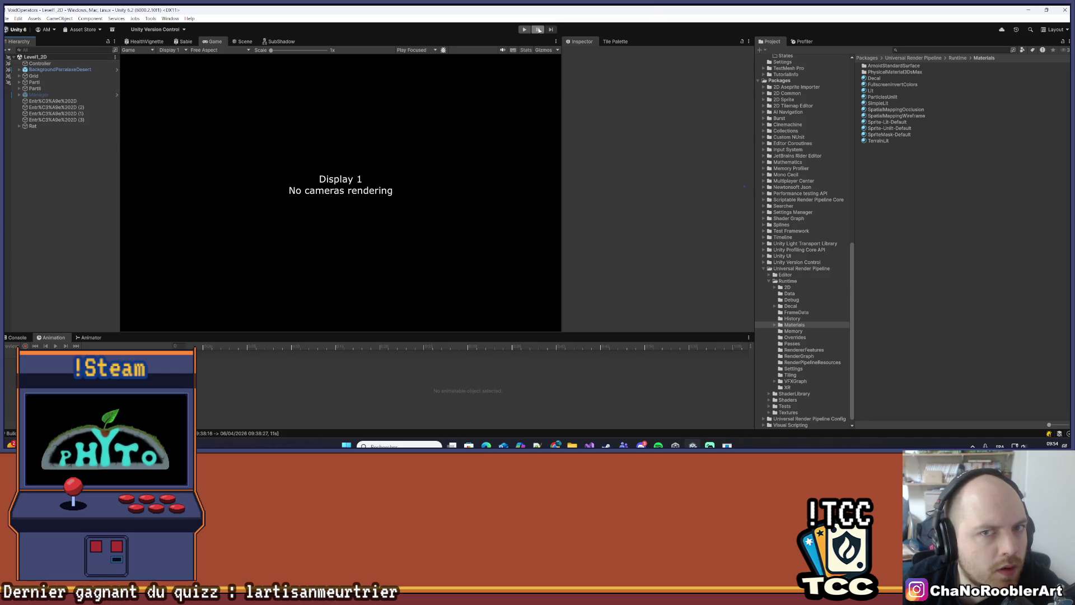
# Test-run the level, stop it, inspect the Manager object, and start another run
pyautogui.click(524, 29)
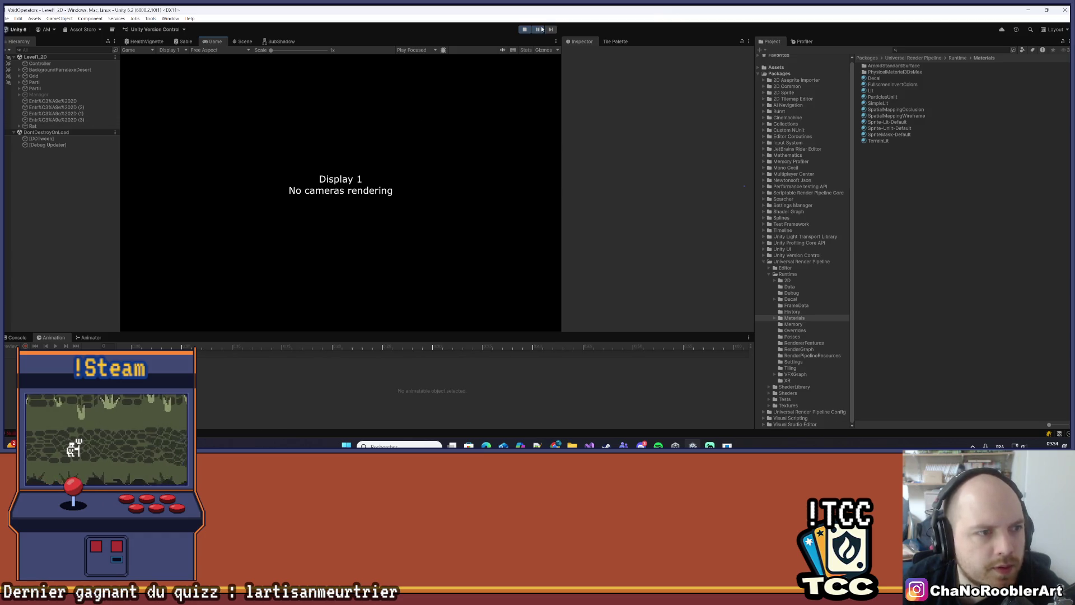
pyautogui.click(523, 30)
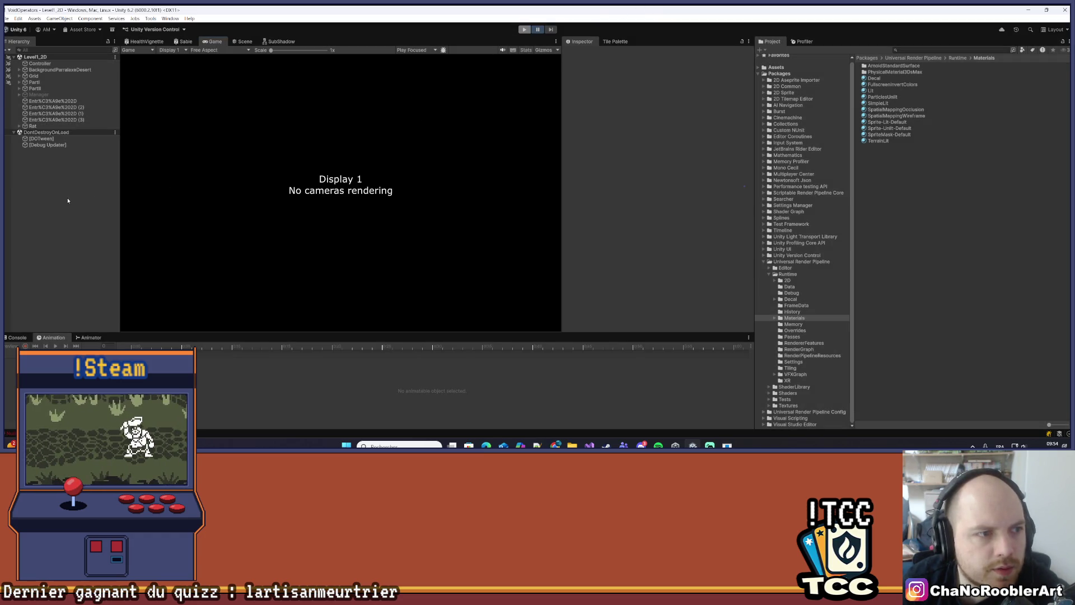
pyautogui.click(57, 94)
pyautogui.click(581, 56)
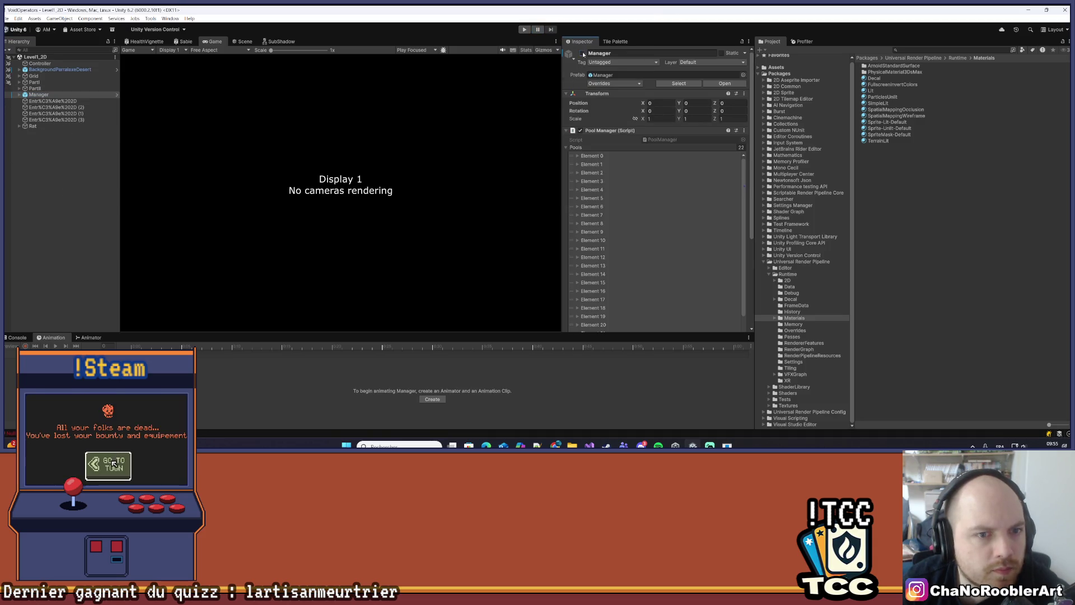
pyautogui.click(71, 190)
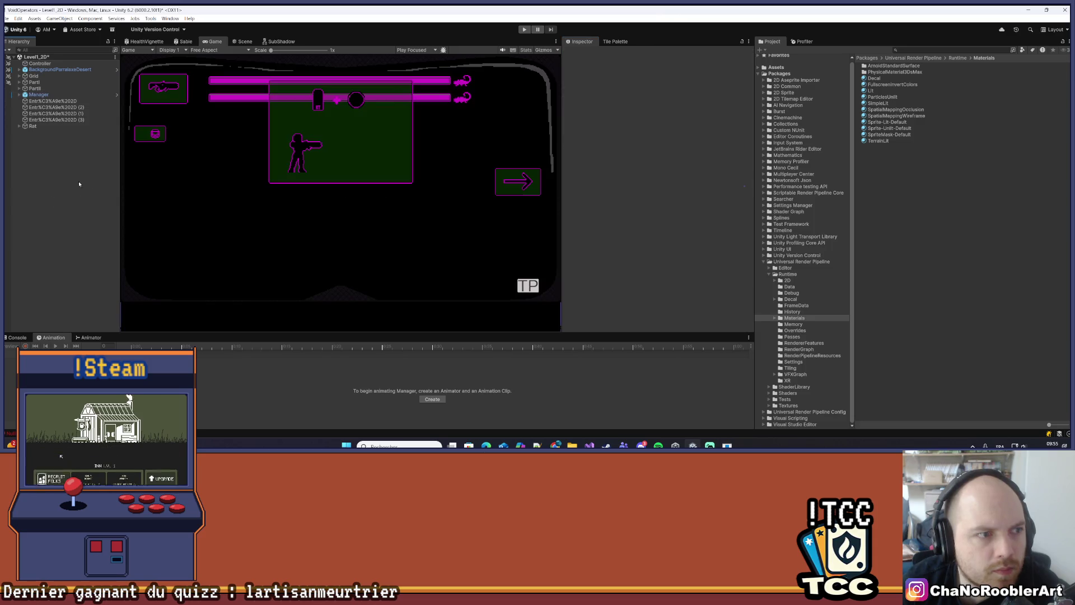
pyautogui.click(525, 30)
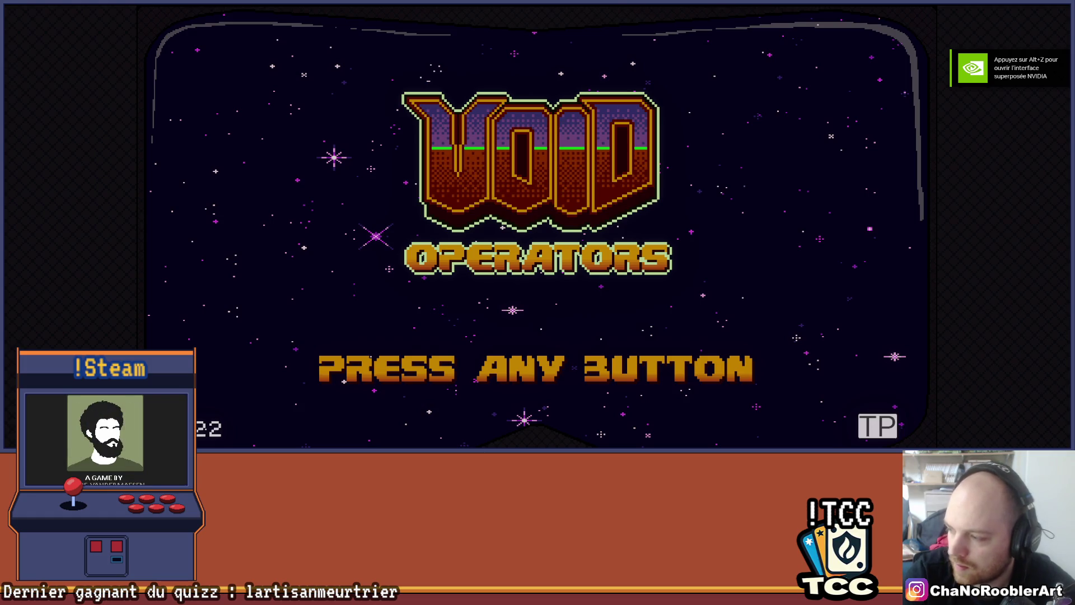
# Skip the Void Operators title screen and choose Continue to resume the saved game
pyautogui.press('Return')
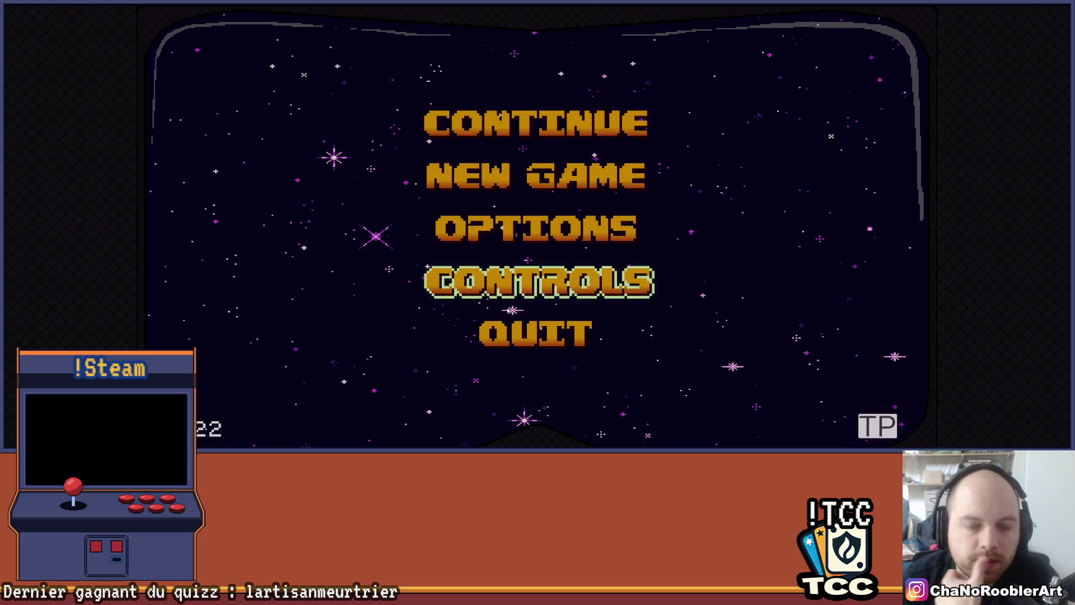
pyautogui.click(514, 134)
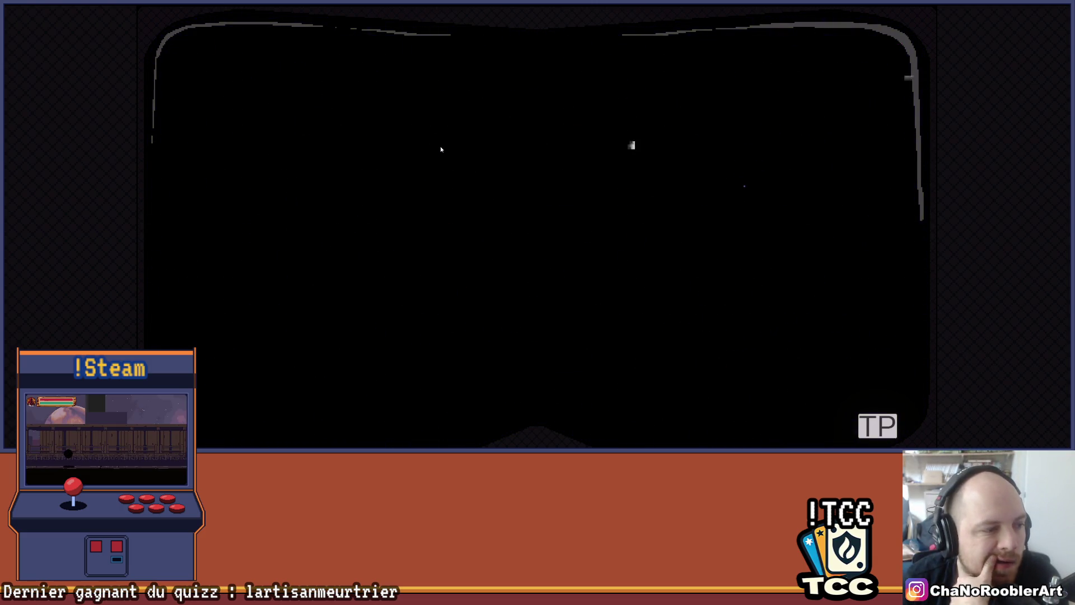
# Launch a mission and run the operator back and forth through the purple-lit building near the gears
pyautogui.press('Right')
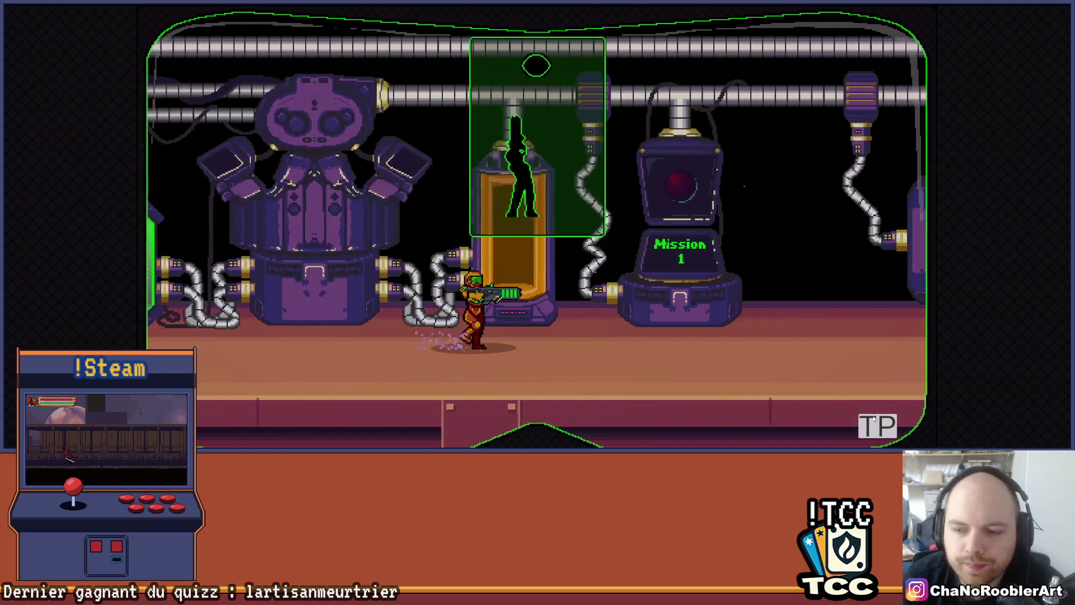
pyautogui.press('Left')
pyautogui.press('Return')
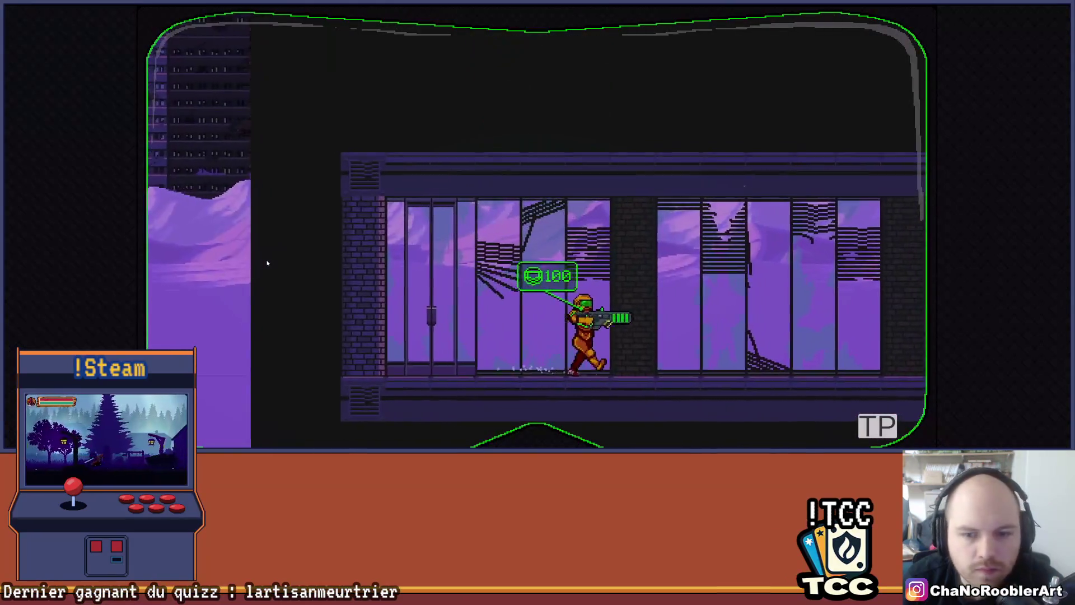
pyautogui.press('Right')
pyautogui.press('Left')
pyautogui.press('Right')
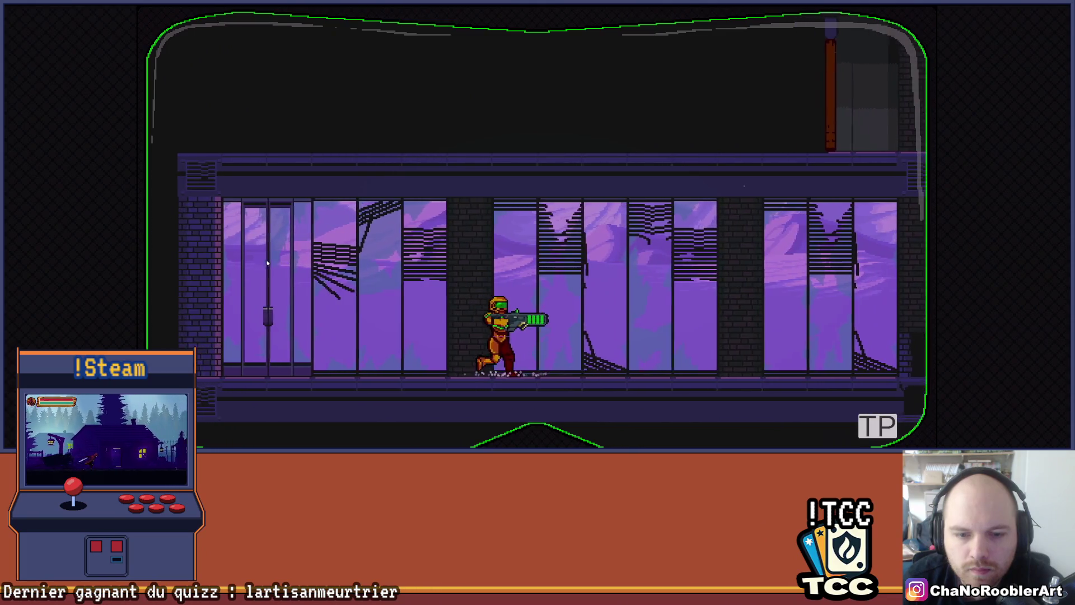
pyautogui.press('Right')
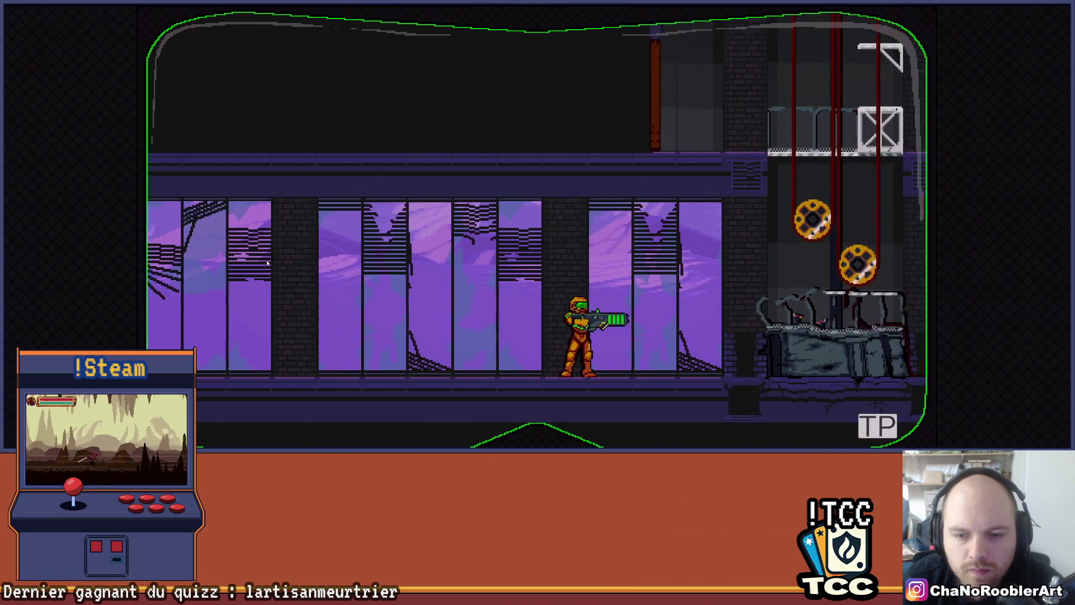
pyautogui.press('Left')
pyautogui.press('Right')
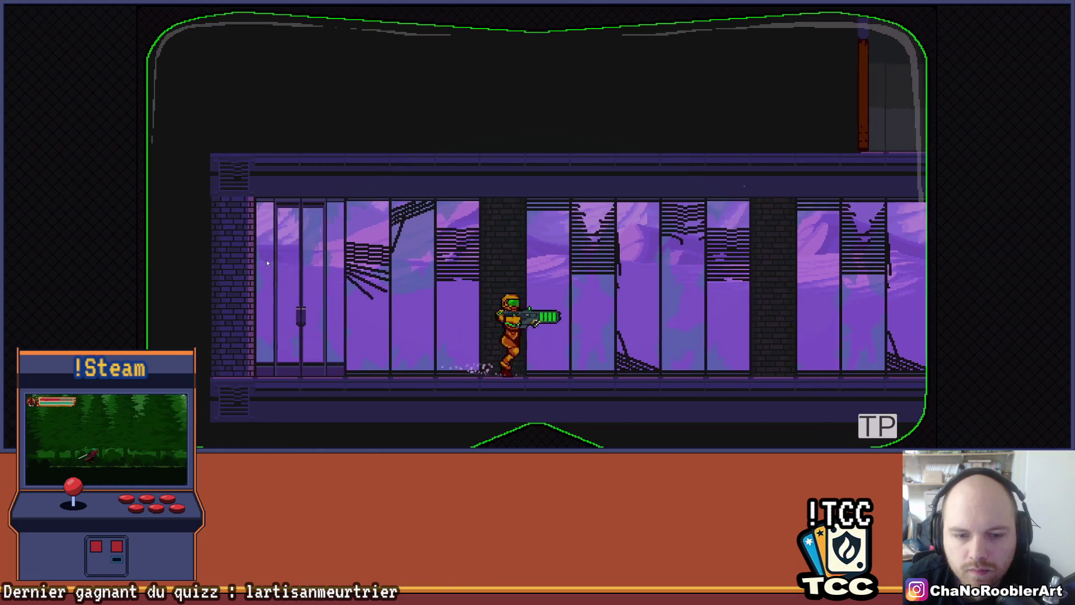
pyautogui.press('Right')
pyautogui.press('Left')
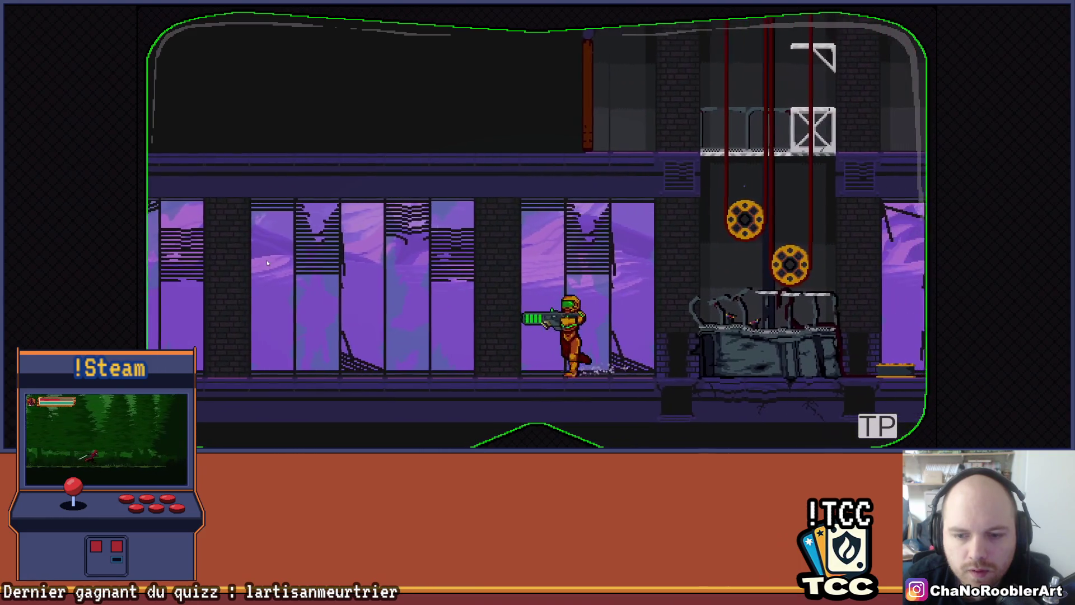
pyautogui.press('Left')
pyautogui.press('Right')
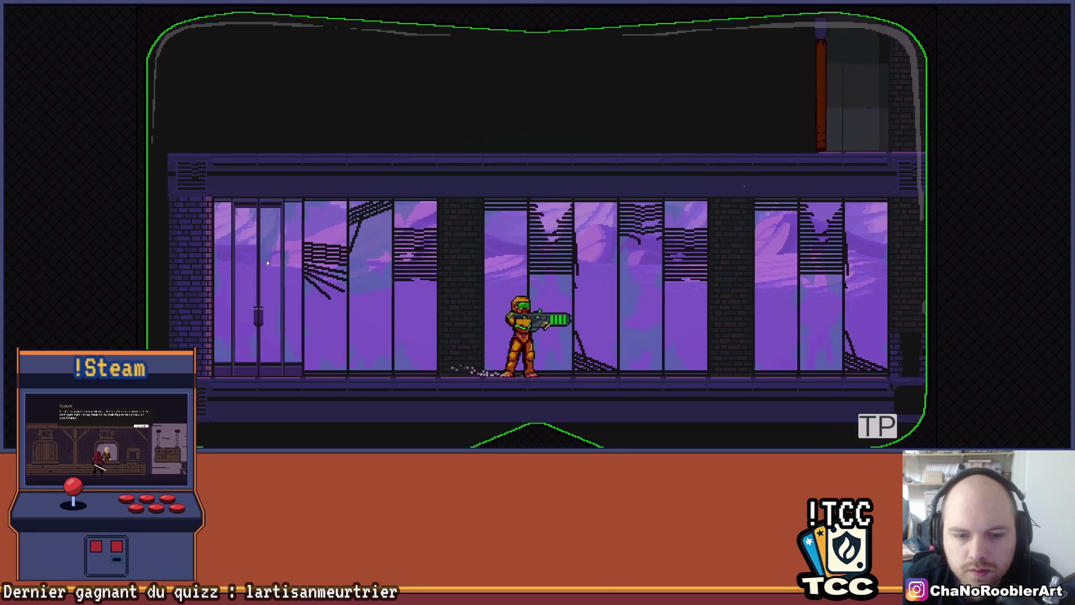
# Jump, aim and crouch, then run past the gears onto the rubble platform and gear lift
pyautogui.press('space')
pyautogui.press('Up')
pyautogui.press('Down')
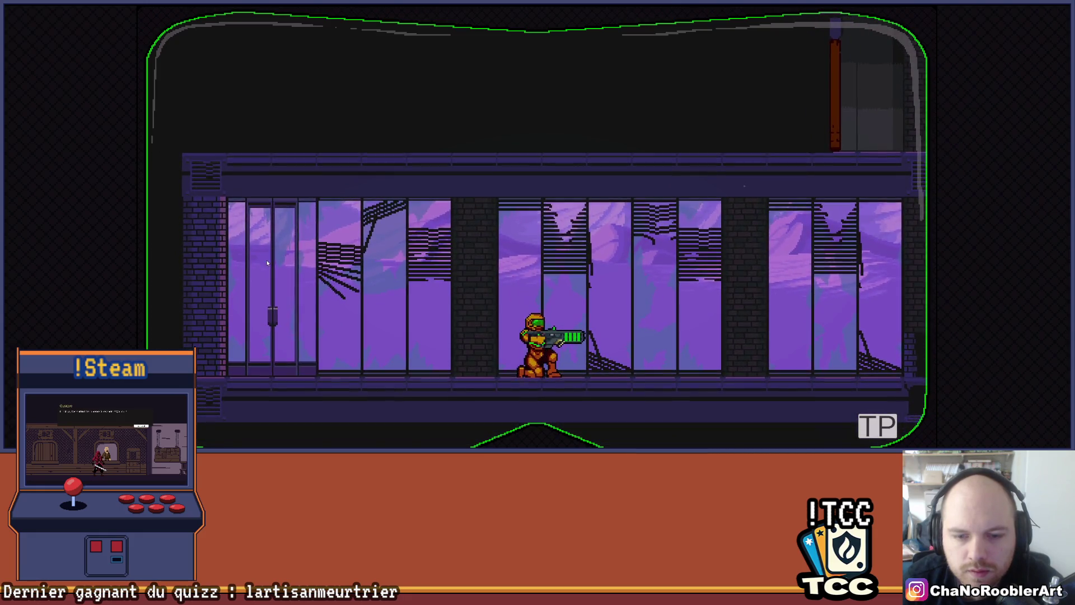
pyautogui.press('Right')
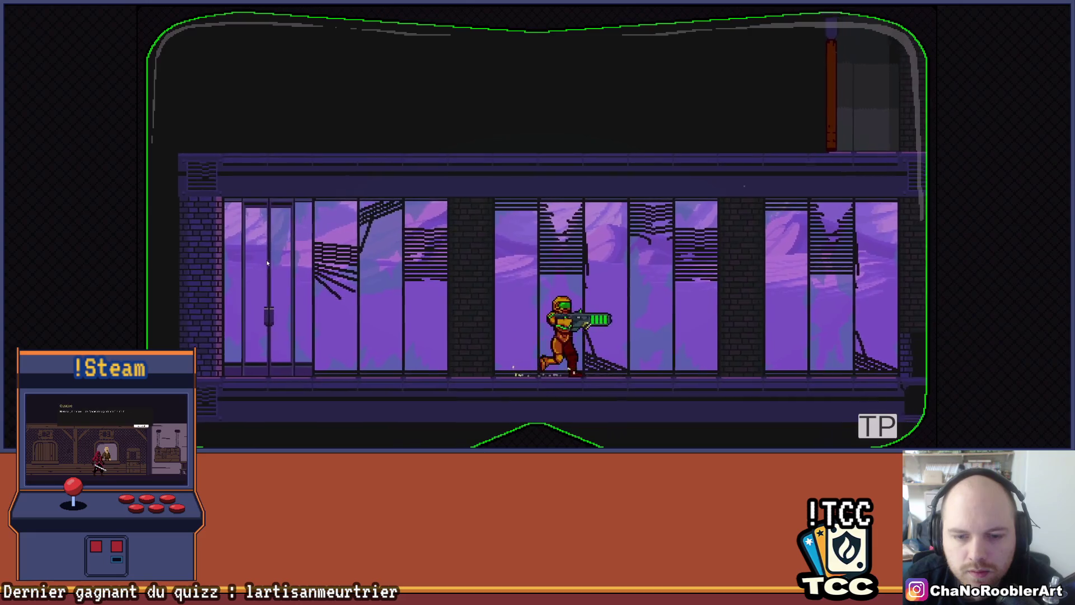
pyautogui.press('Down')
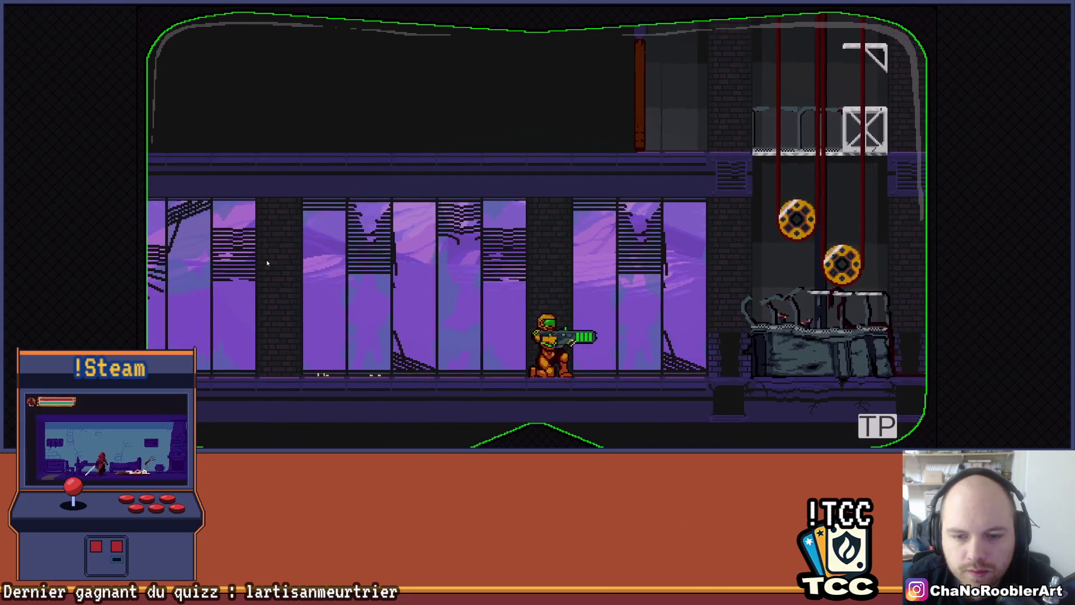
pyautogui.press('Right')
pyautogui.press('Left')
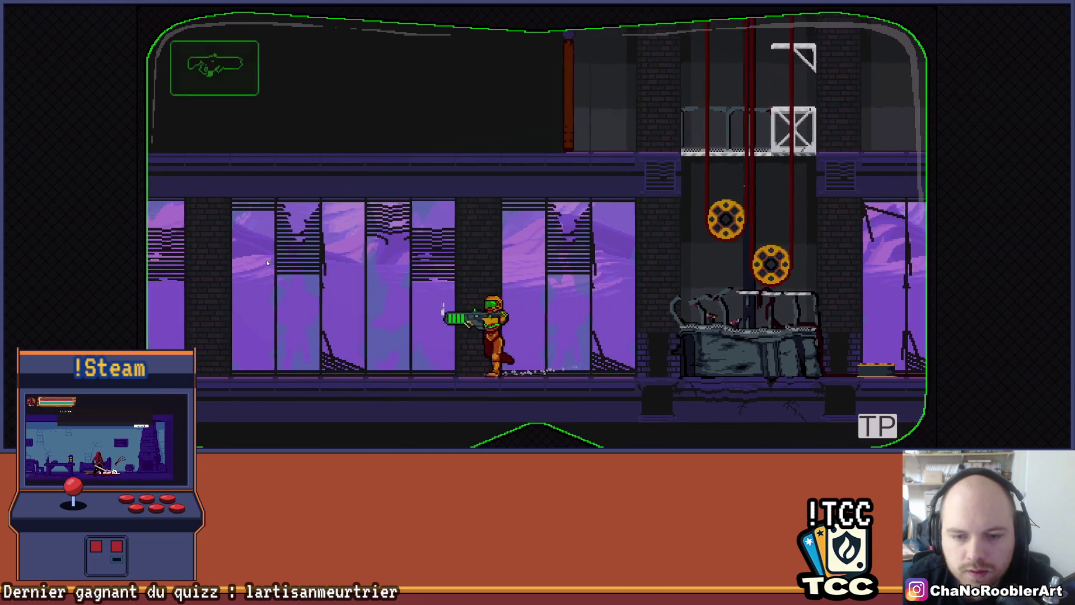
pyautogui.press('Left')
pyautogui.press('Right')
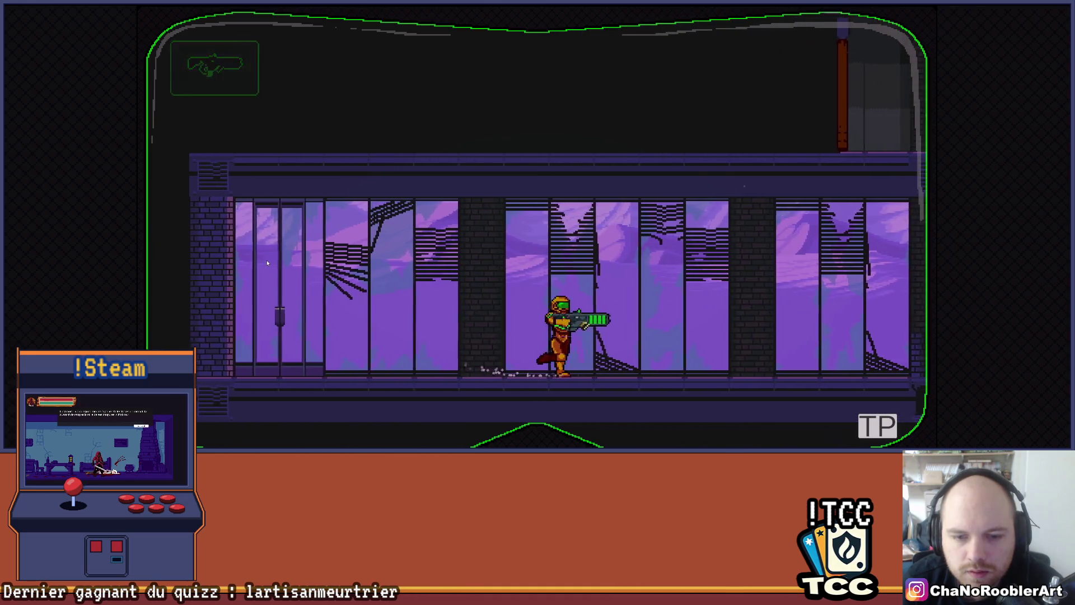
pyautogui.press('Right')
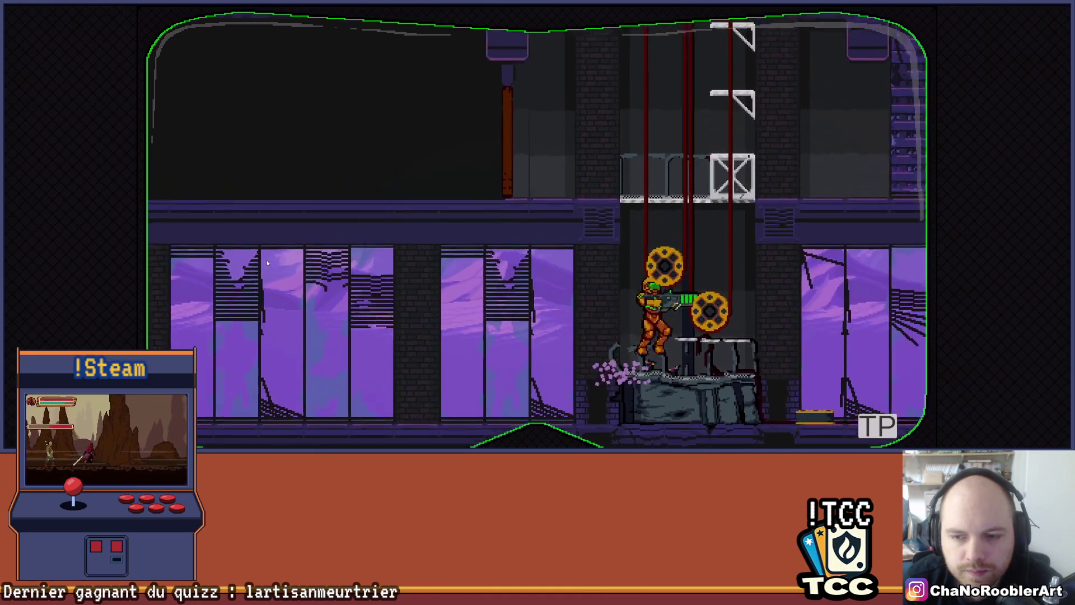
pyautogui.press('Right')
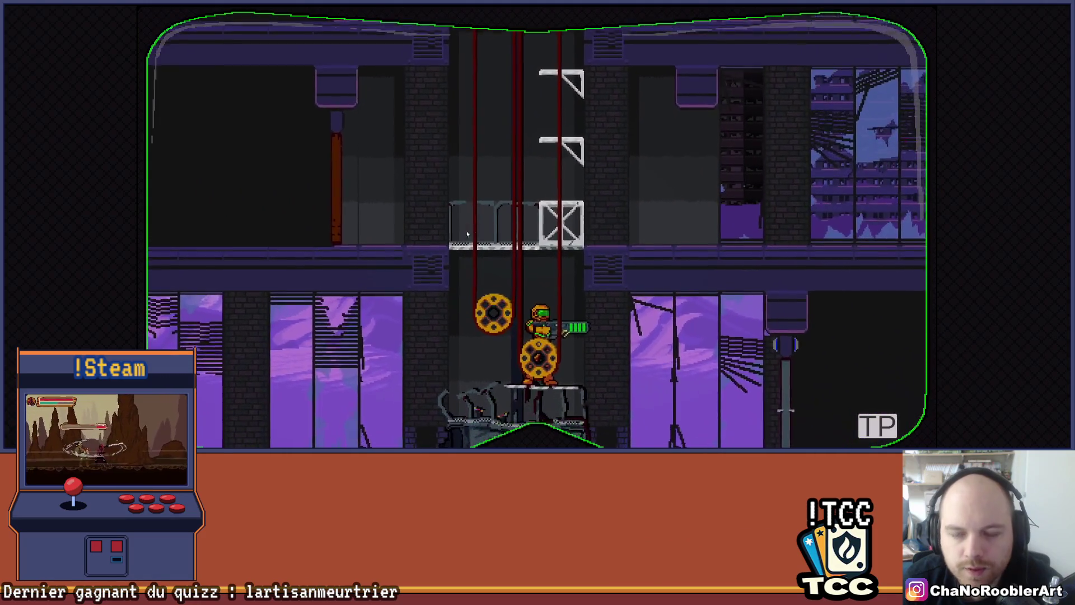
# Stop the test run with Ctrl+P and browse the Project window to Assets/Import/Material
pyautogui.hotkey('ctrl', 'p')
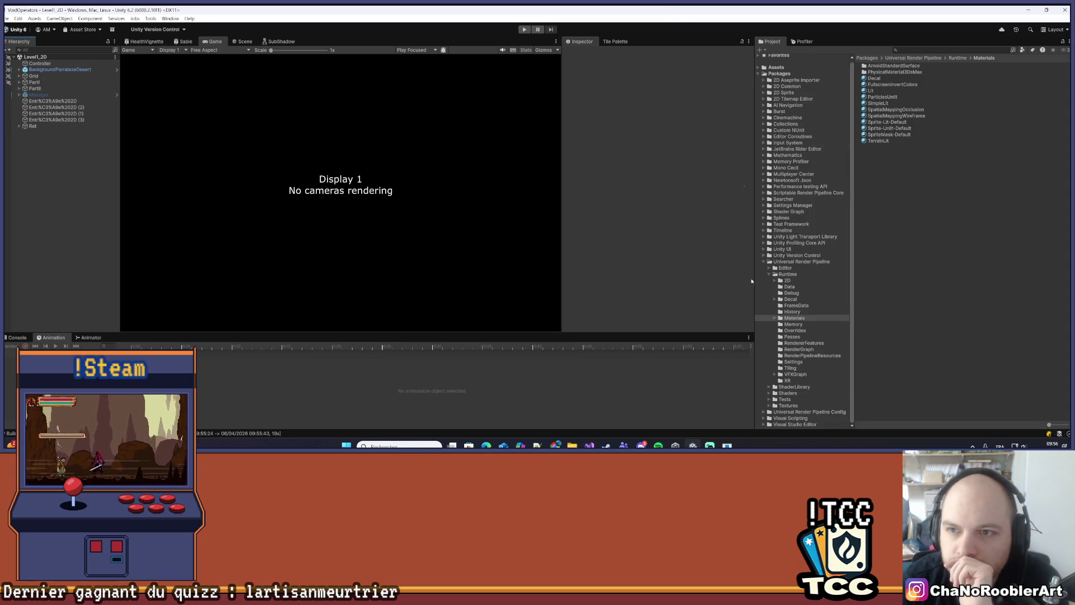
pyautogui.scroll(1, 793, 76)
pyautogui.click(759, 69)
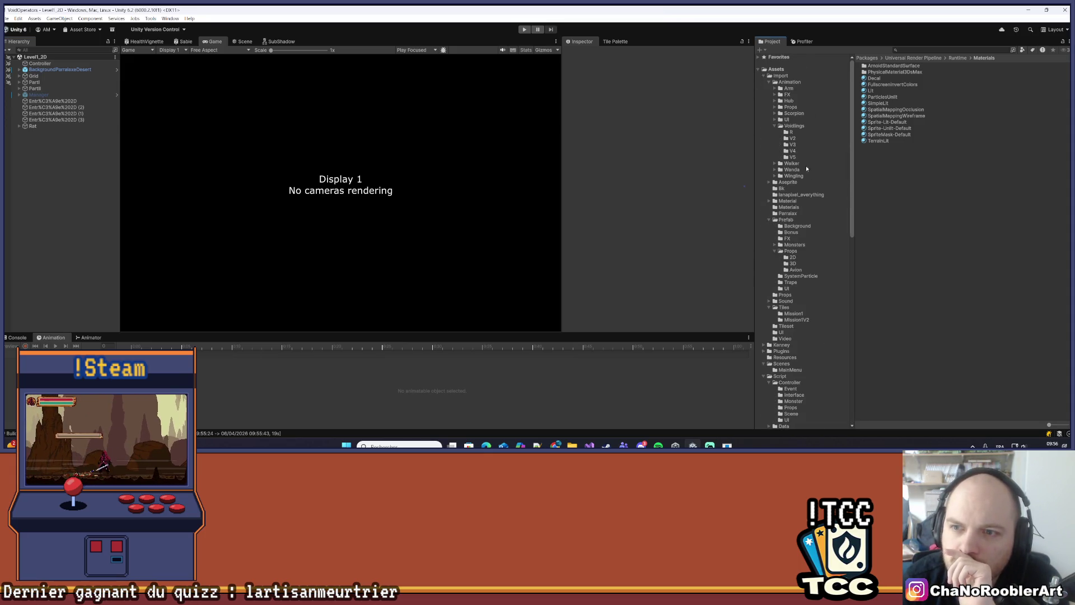
pyautogui.click(789, 201)
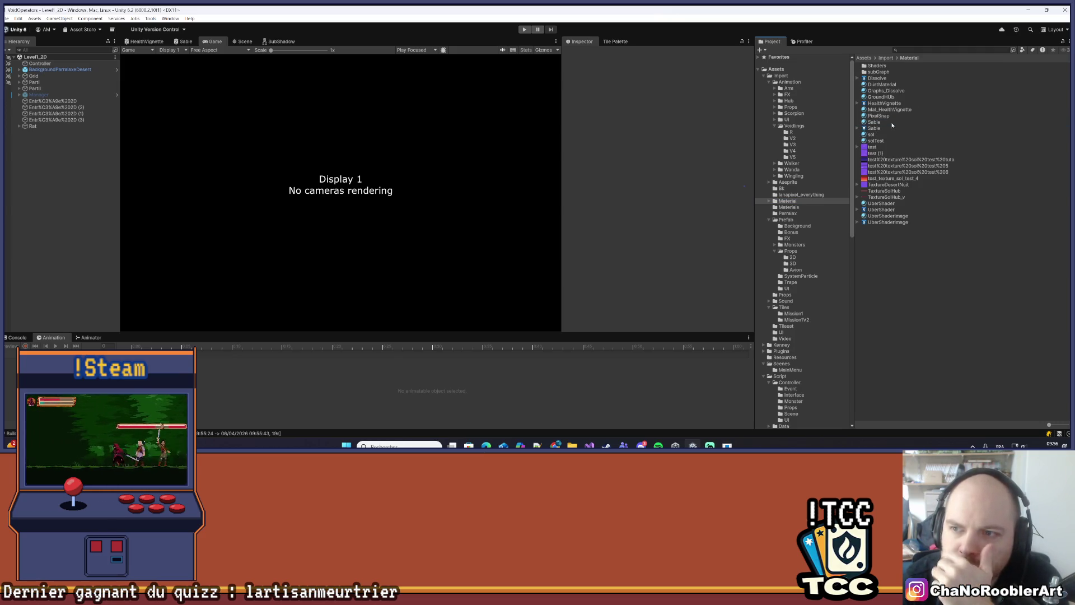
# Select the PixelSnap material and set its shader to Universal Render Pipeline/Unlit
pyautogui.click(876, 116)
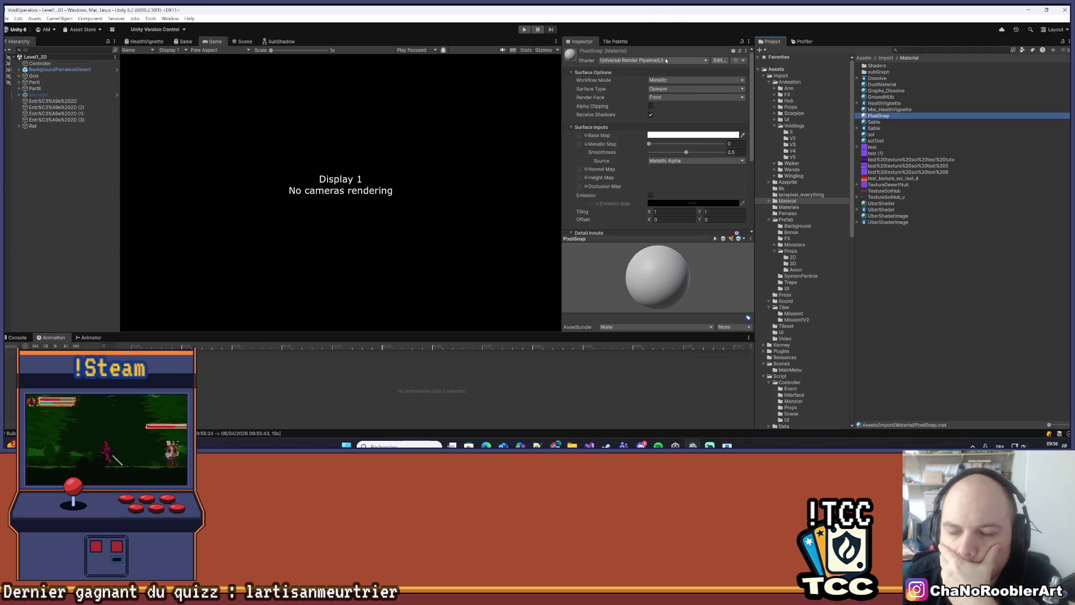
pyautogui.click(664, 60)
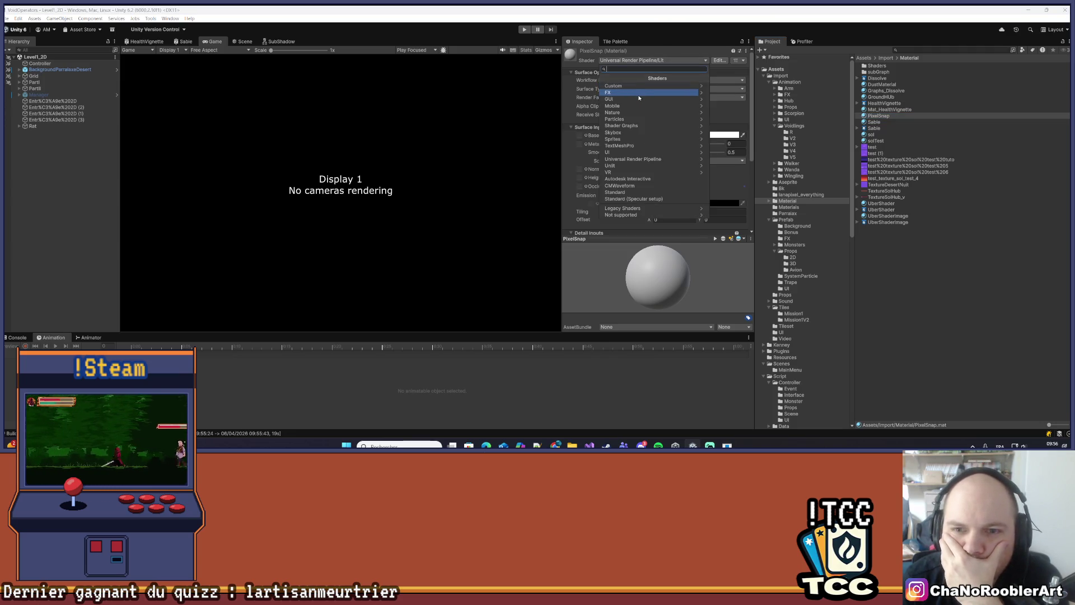
pyautogui.click(610, 166)
pyautogui.click(604, 78)
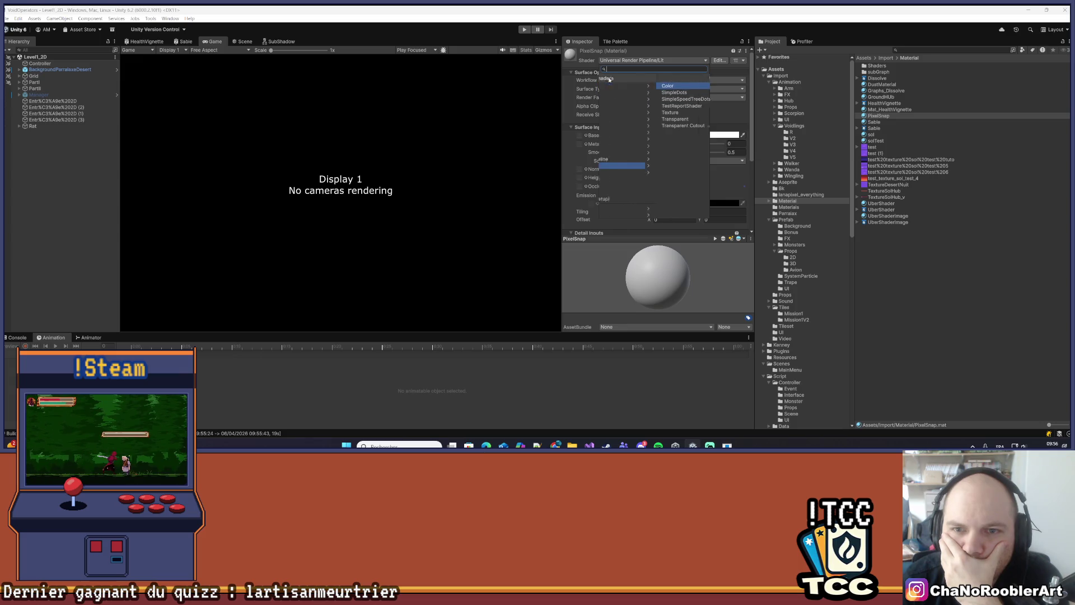
pyautogui.click(623, 160)
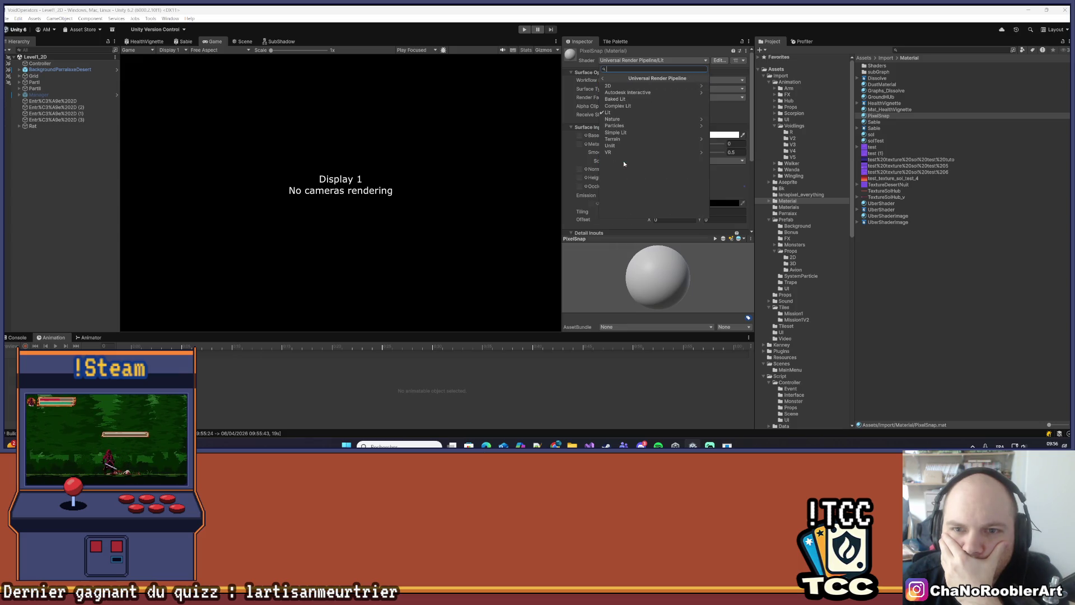
pyautogui.click(621, 139)
pyautogui.click(603, 77)
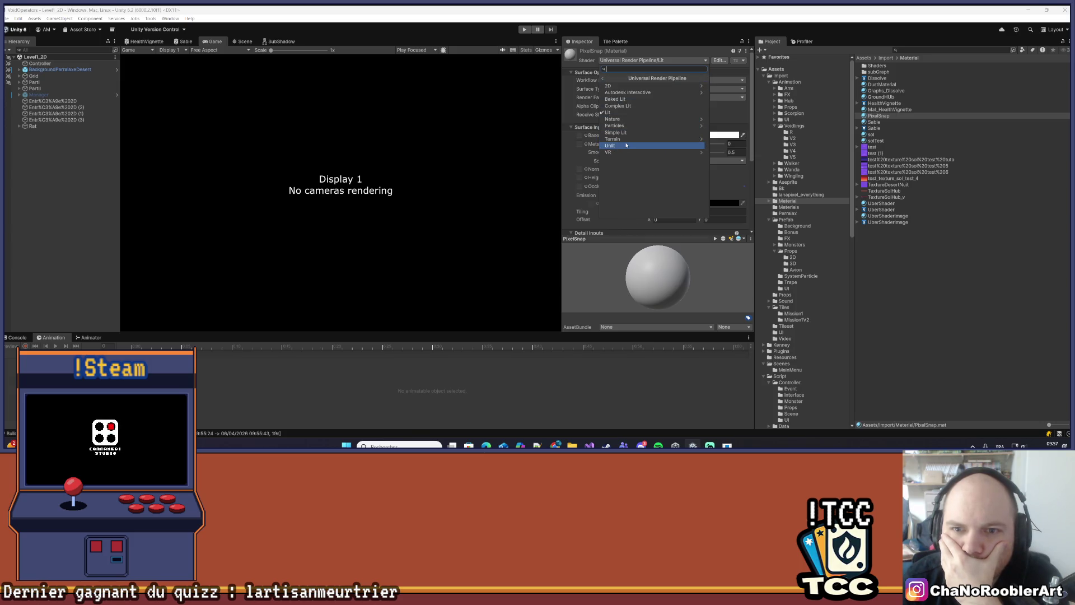
pyautogui.click(626, 146)
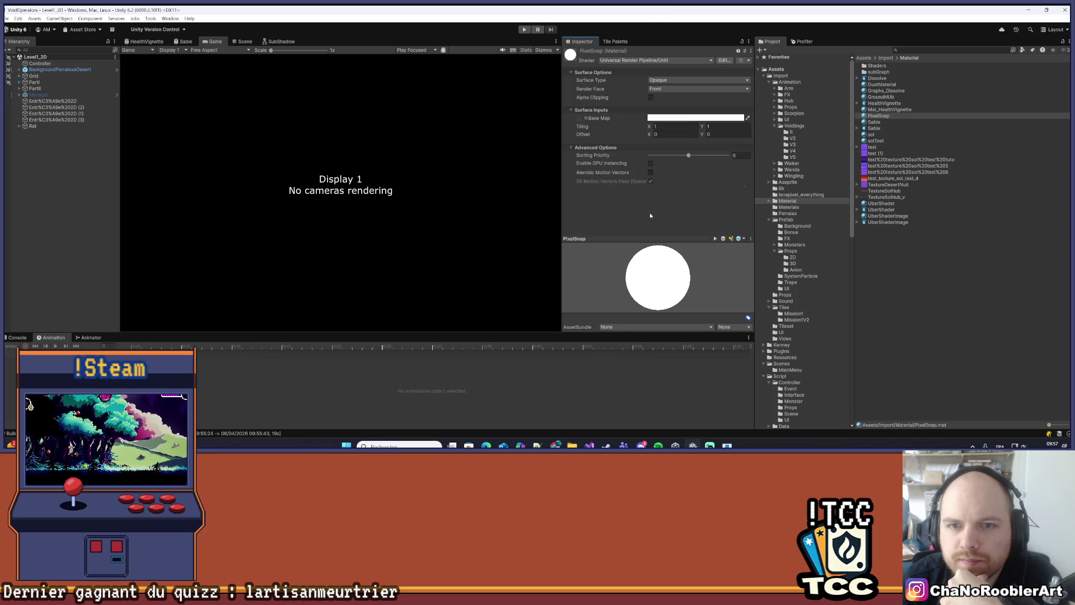
# Switch PixelSnap's shader from URP Unlit to Sprites/Default
pyautogui.click(677, 73)
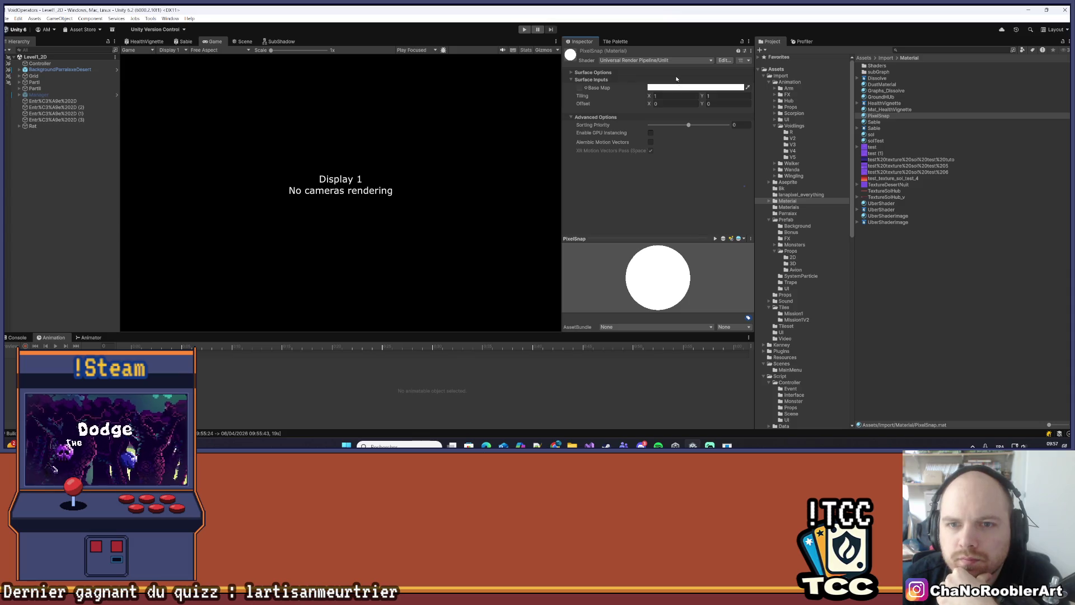
pyautogui.click(676, 74)
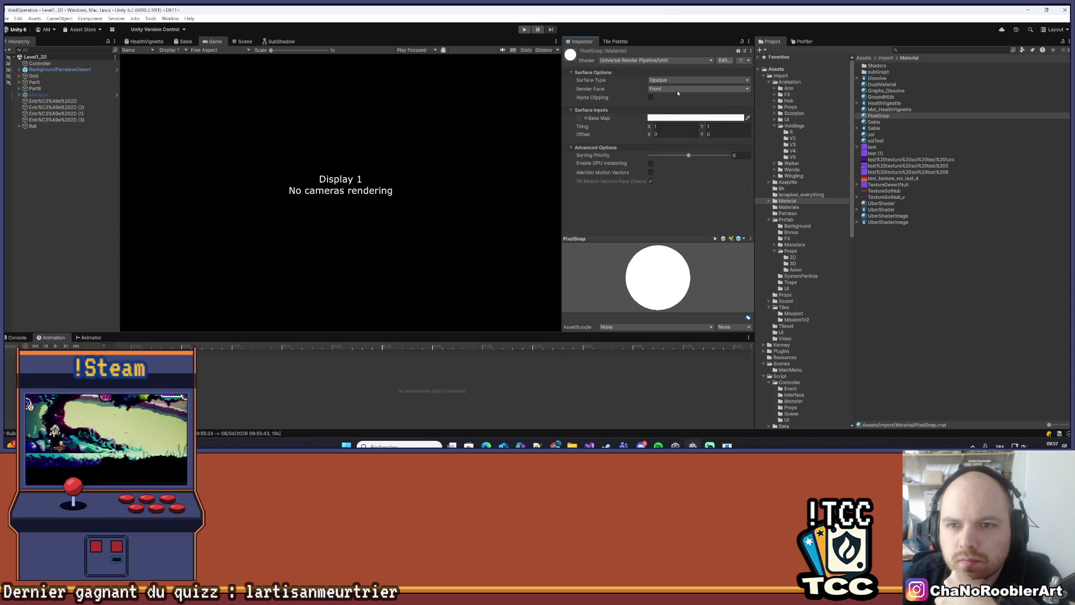
pyautogui.click(670, 60)
pyautogui.click(627, 139)
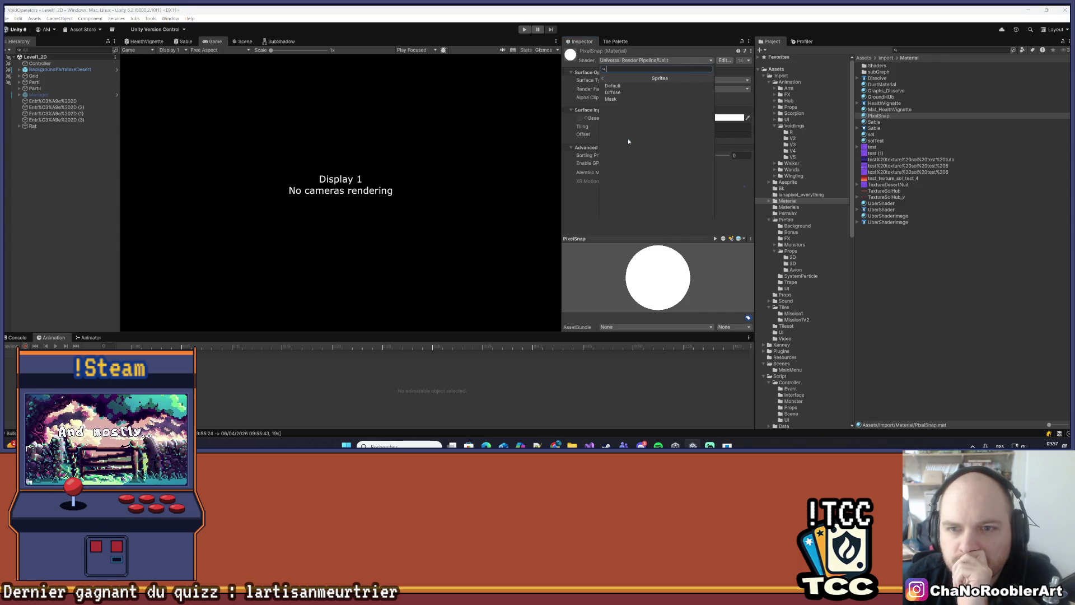
pyautogui.click(630, 87)
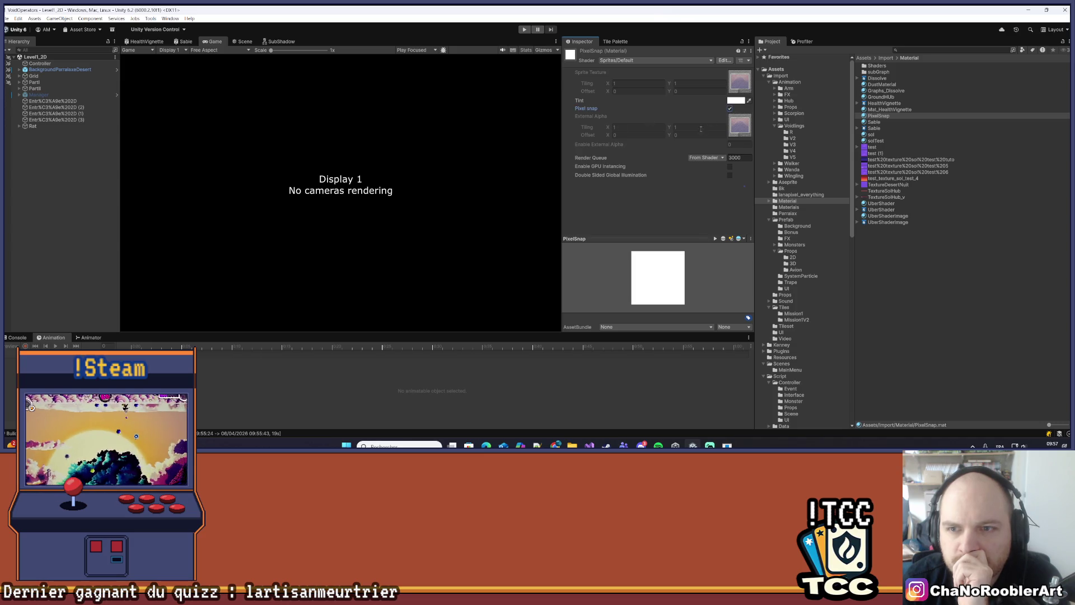
pyautogui.click(19, 19)
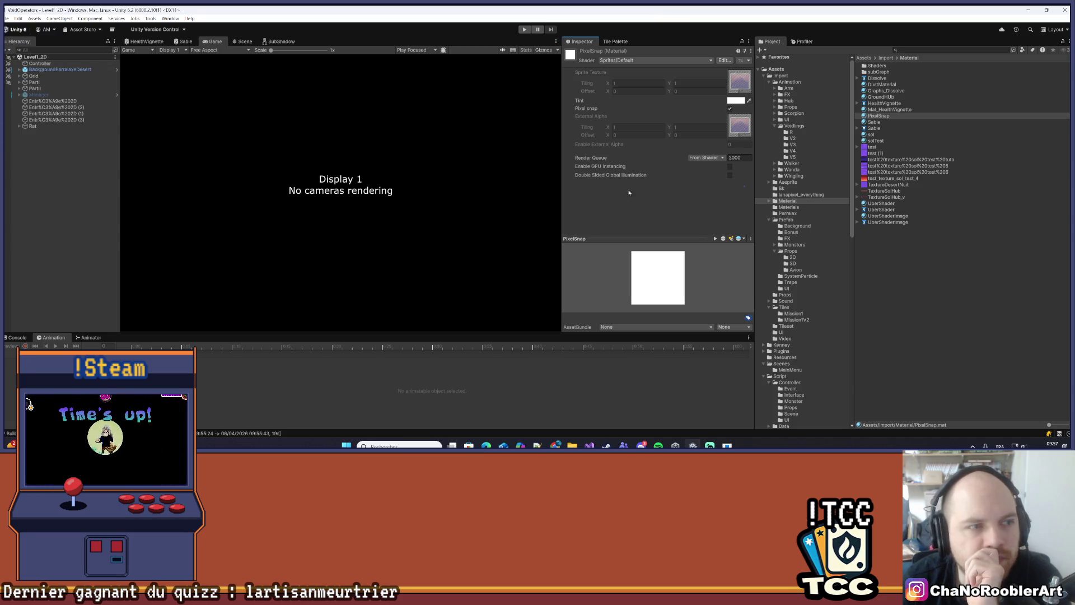
# Open the Sprite prefab and drag PixelSnap into its Sprite Renderer Material slot, replacing UberShader
pyautogui.click(786, 220)
pyautogui.doubleClick(874, 216)
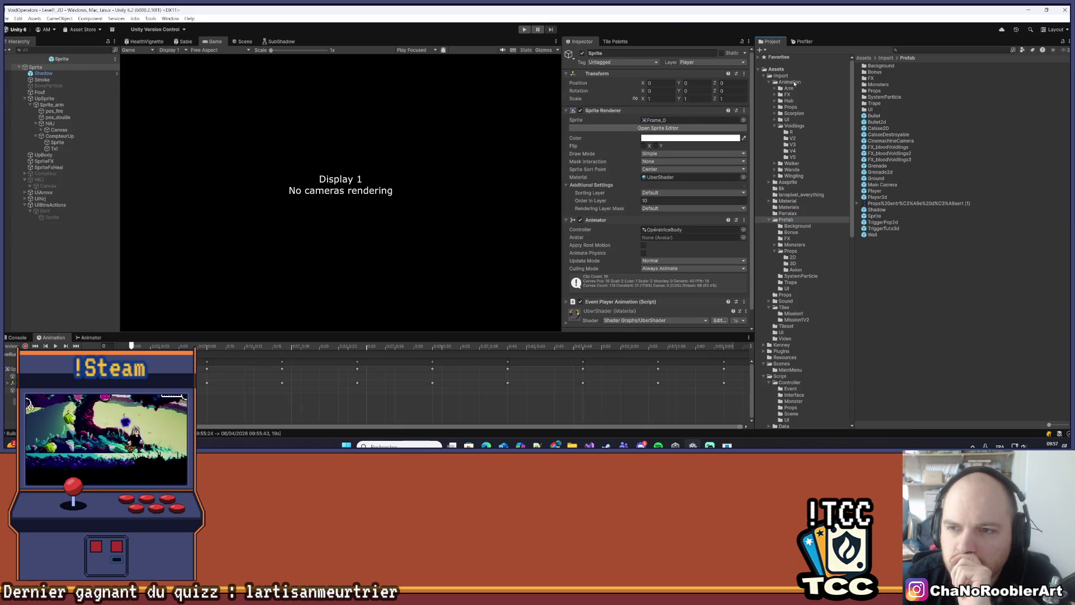
pyautogui.scroll(-3, 810, 275)
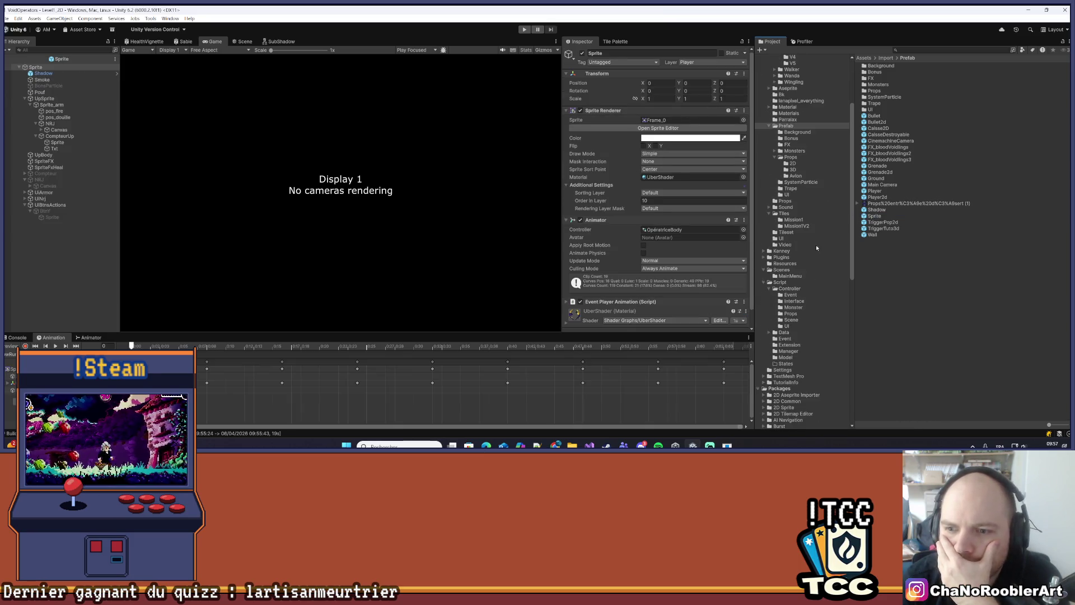
pyautogui.scroll(1, 806, 256)
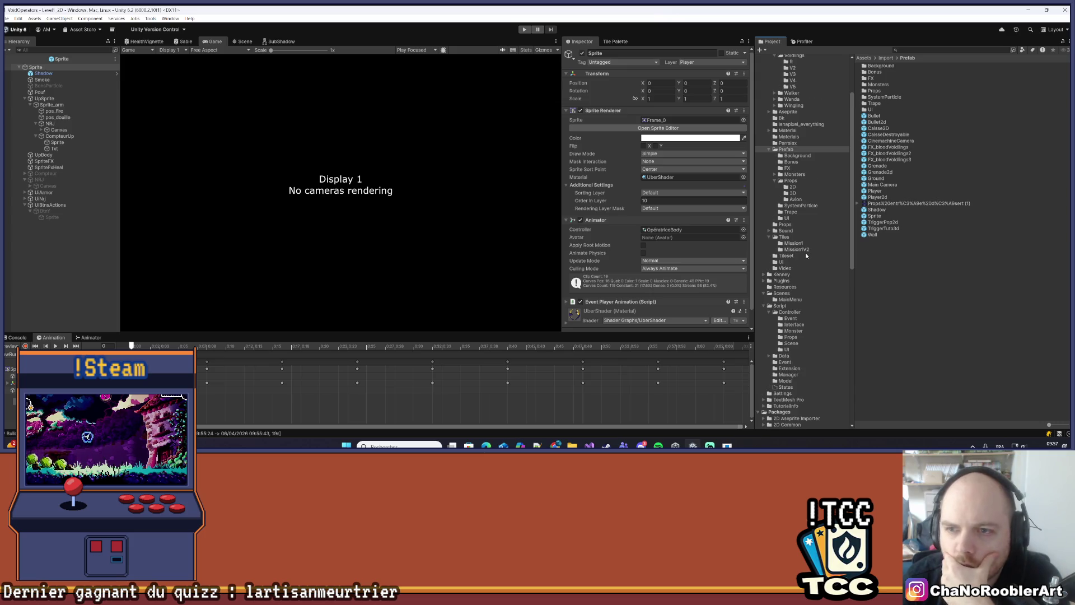
pyautogui.click(794, 130)
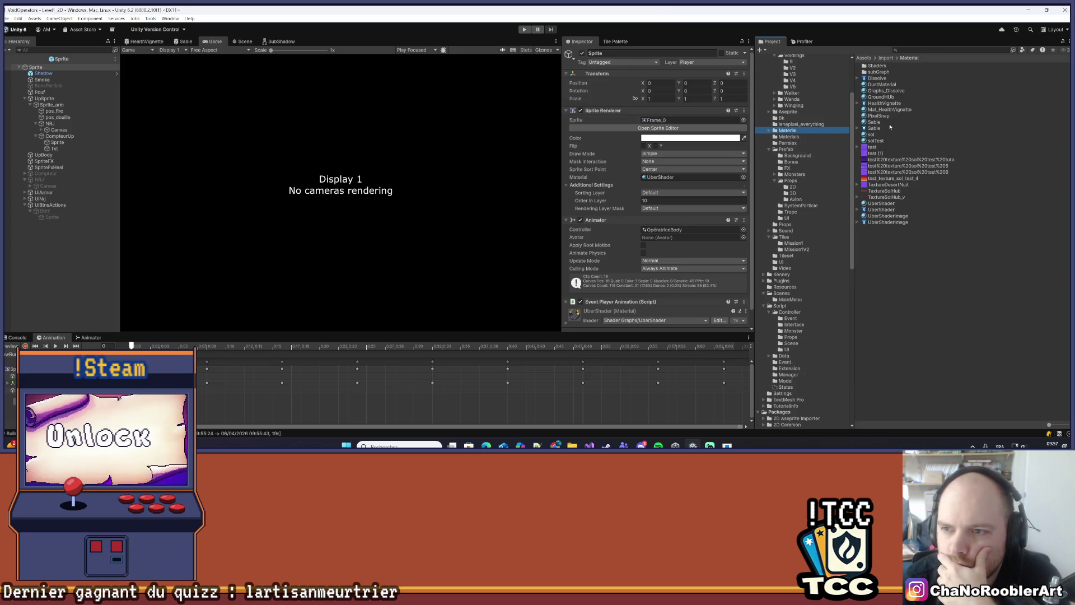
pyautogui.moveTo(885, 117)
pyautogui.mouseDown()
pyautogui.moveTo(675, 128)
pyautogui.moveTo(664, 218)
pyautogui.moveTo(665, 179)
pyautogui.mouseUp()
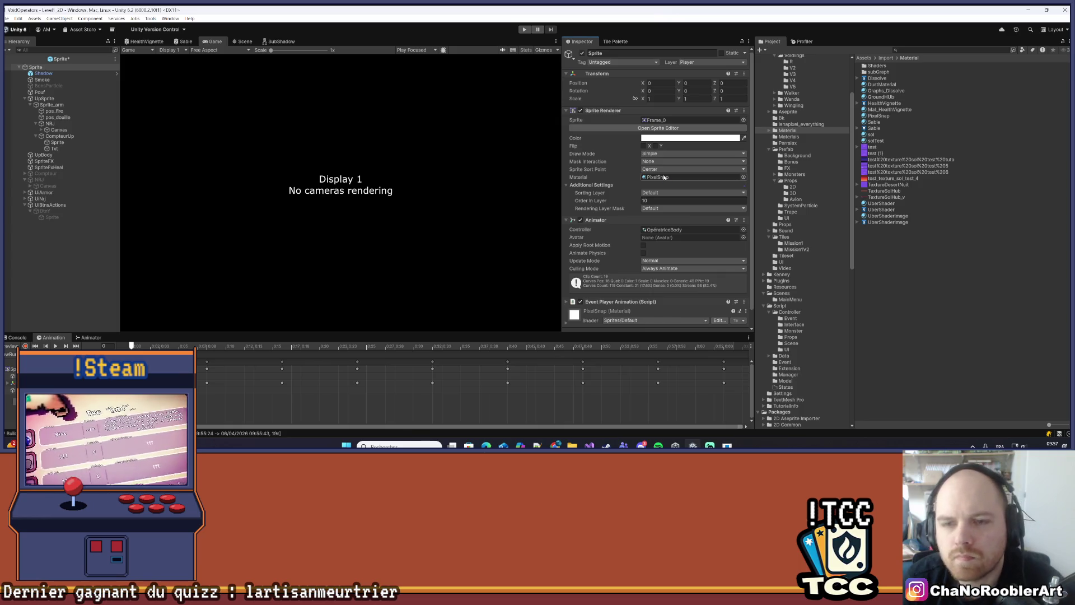
pyautogui.click(238, 41)
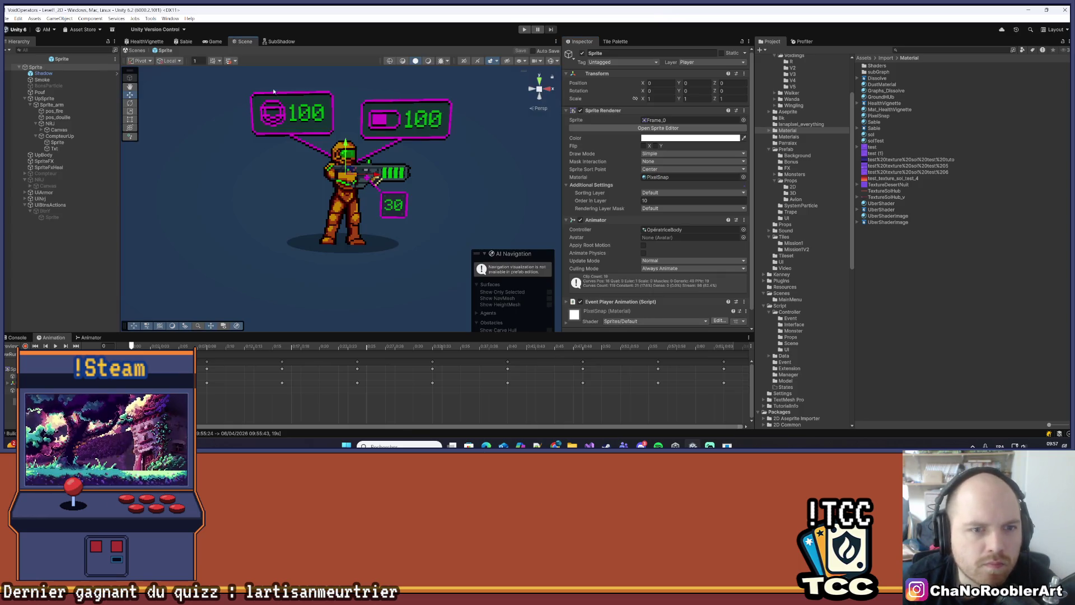
# Run File > Build And Run, then switch from the running build back to the Level1_2D editor
pyautogui.click(7, 19)
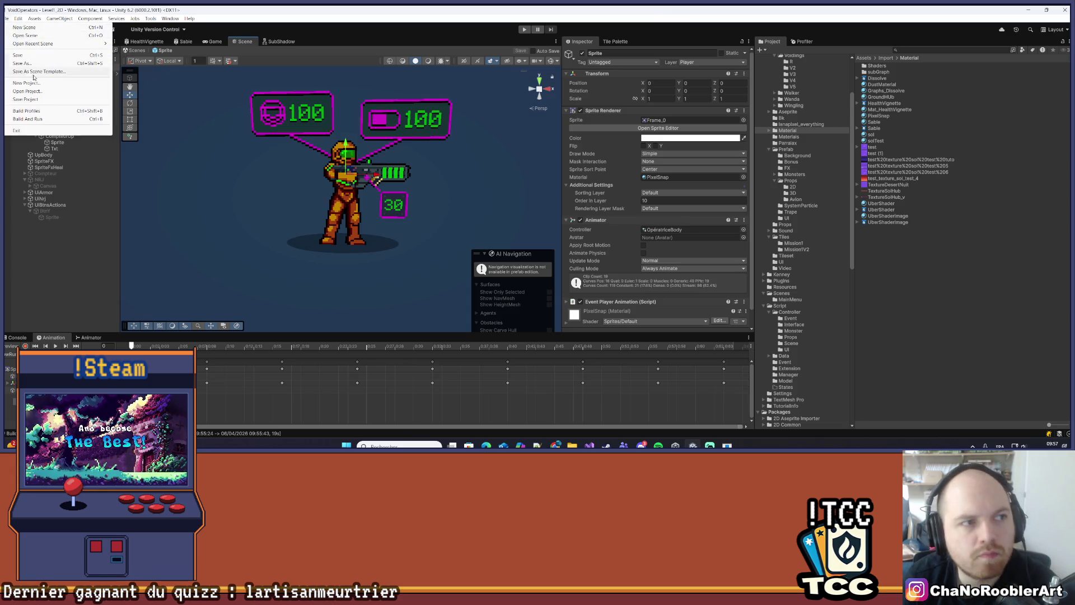
pyautogui.click(29, 118)
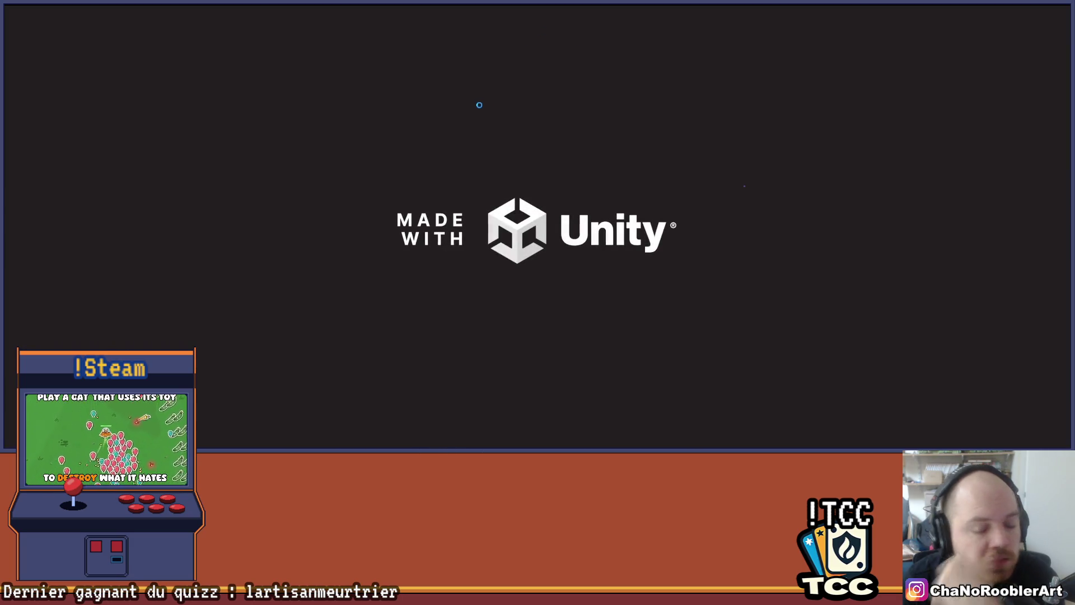
pyautogui.hotkey('alt', 'Tab')
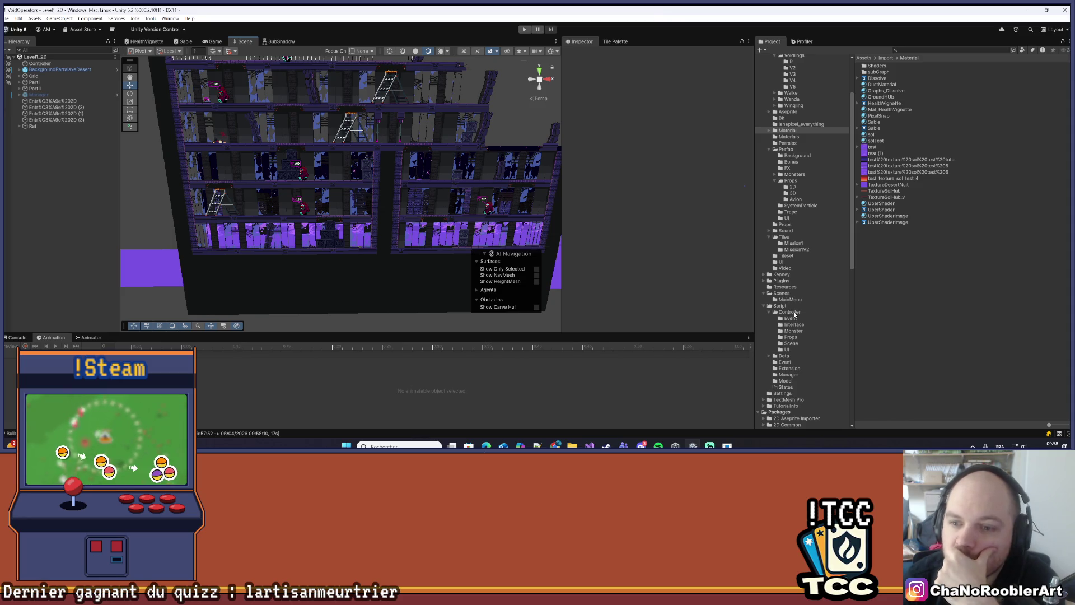
# Open the Sprite player prefab and select its Sprite_arm part to view its renderer settings
pyautogui.scroll(3, 793, 308)
pyautogui.click(793, 220)
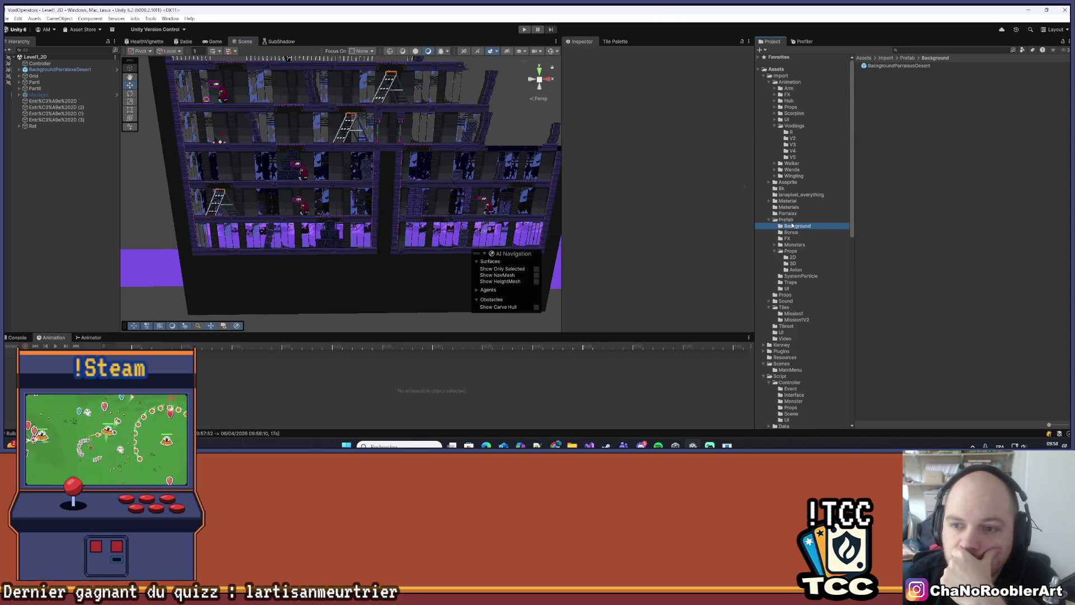
pyautogui.doubleClick(875, 216)
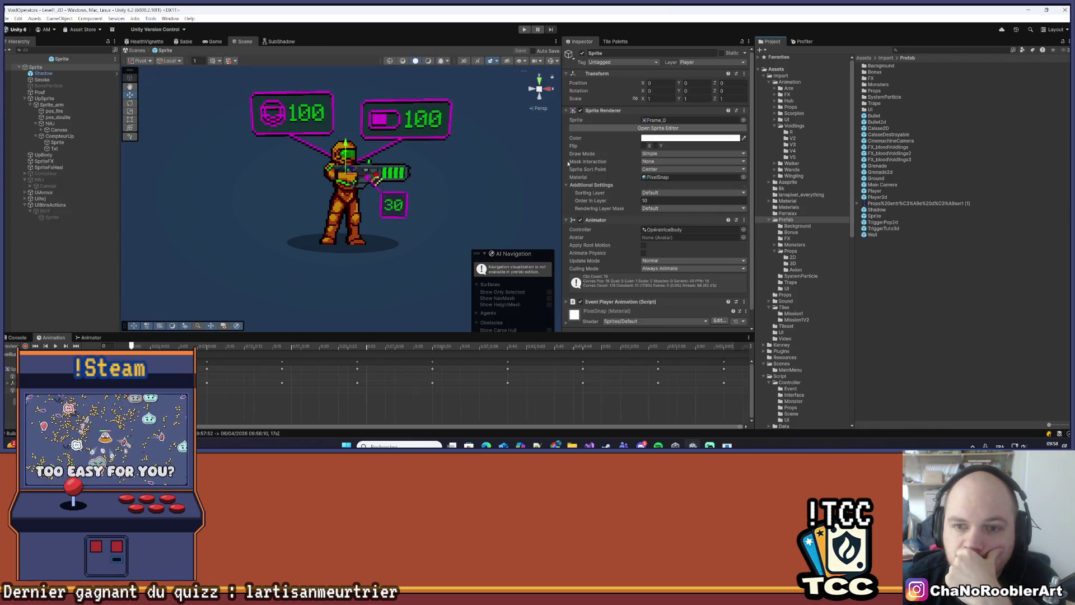
pyautogui.click(51, 105)
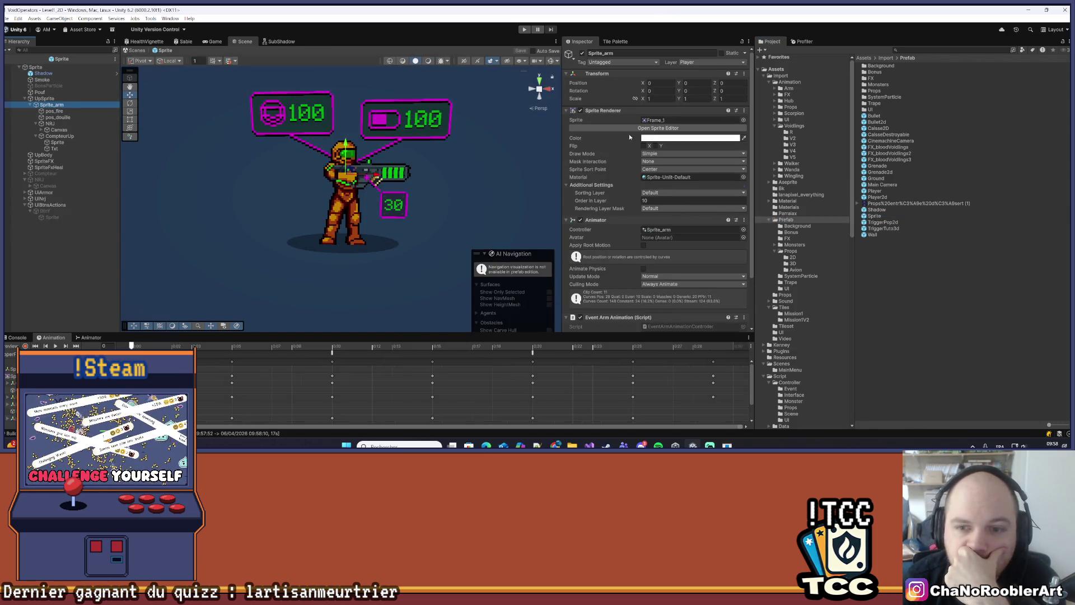
pyautogui.scroll(-2, 629, 137)
pyautogui.scroll(-3, 695, 247)
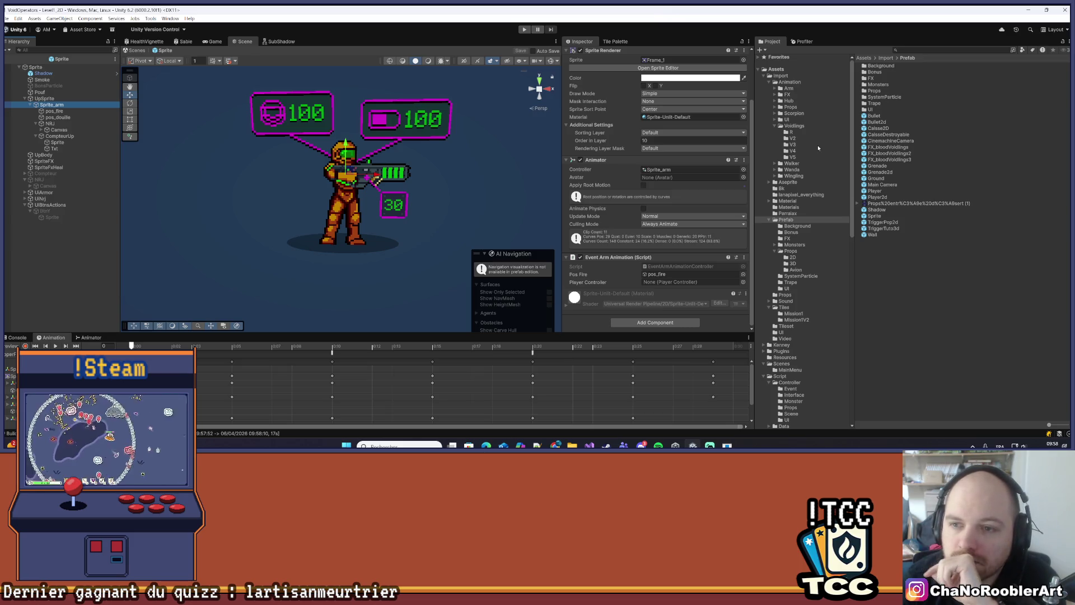
pyautogui.scroll(-8, 807, 124)
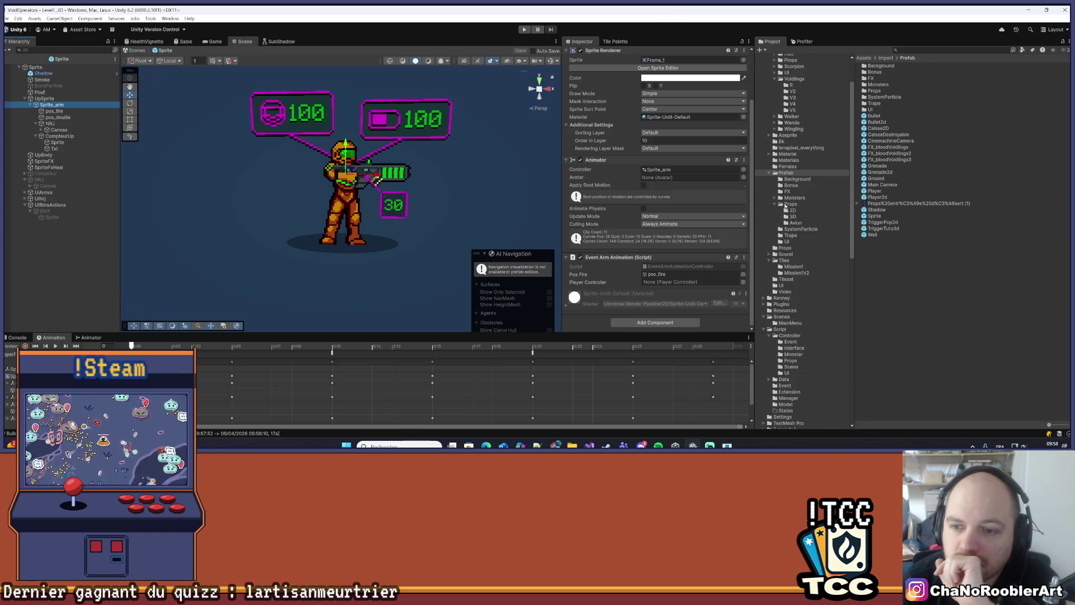
pyautogui.scroll(-5, 784, 224)
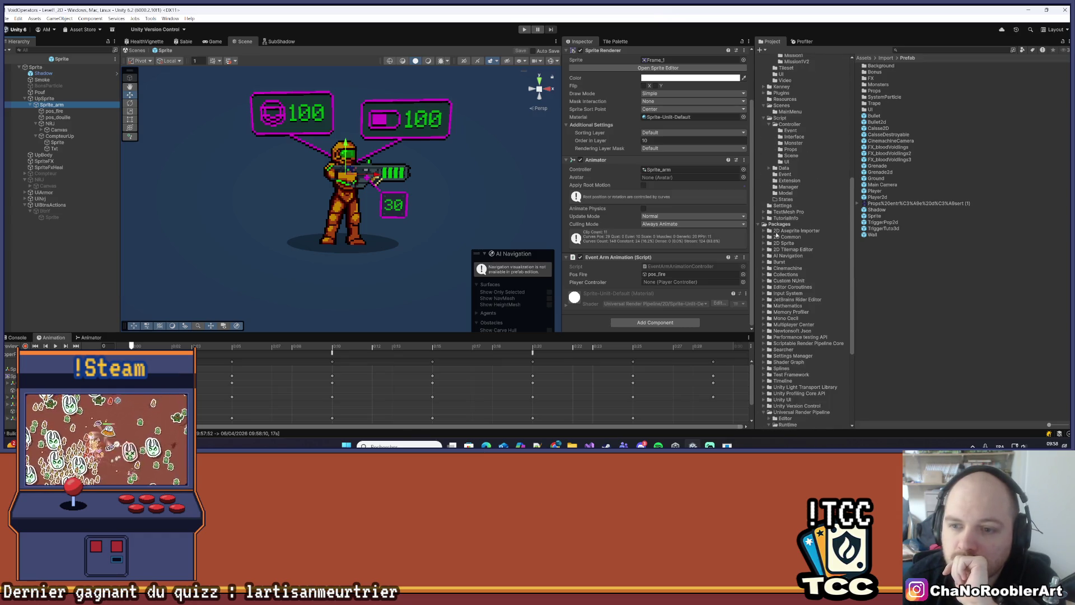
pyautogui.scroll(10, 777, 220)
pyautogui.scroll(4, 786, 228)
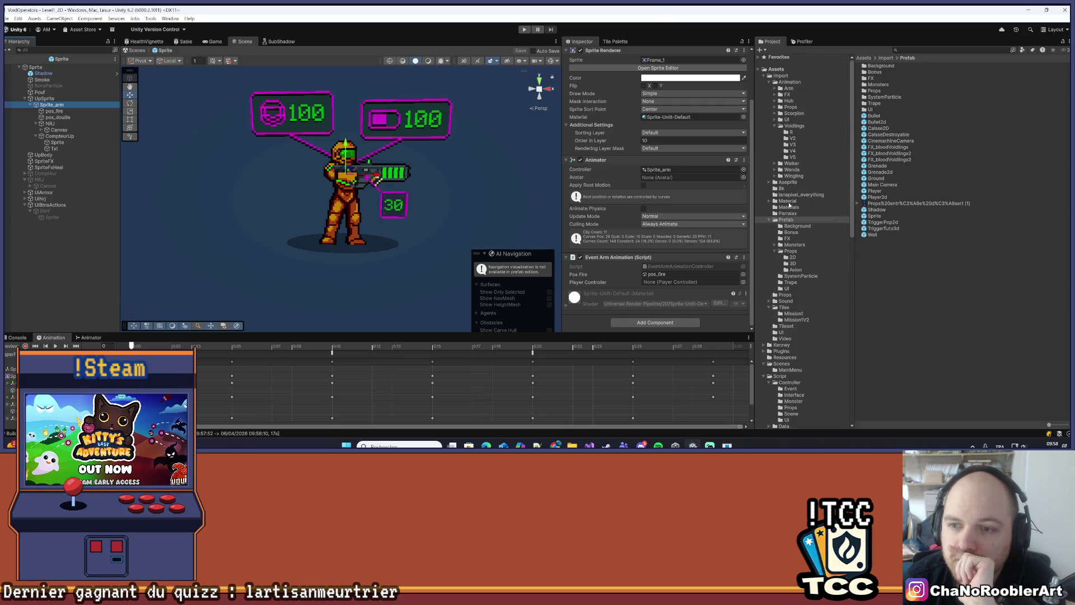
# Drag PixelSnap from Import/Material onto Sprite_arm's Material field, replacing Sprite-Unlit-Default
pyautogui.click(788, 201)
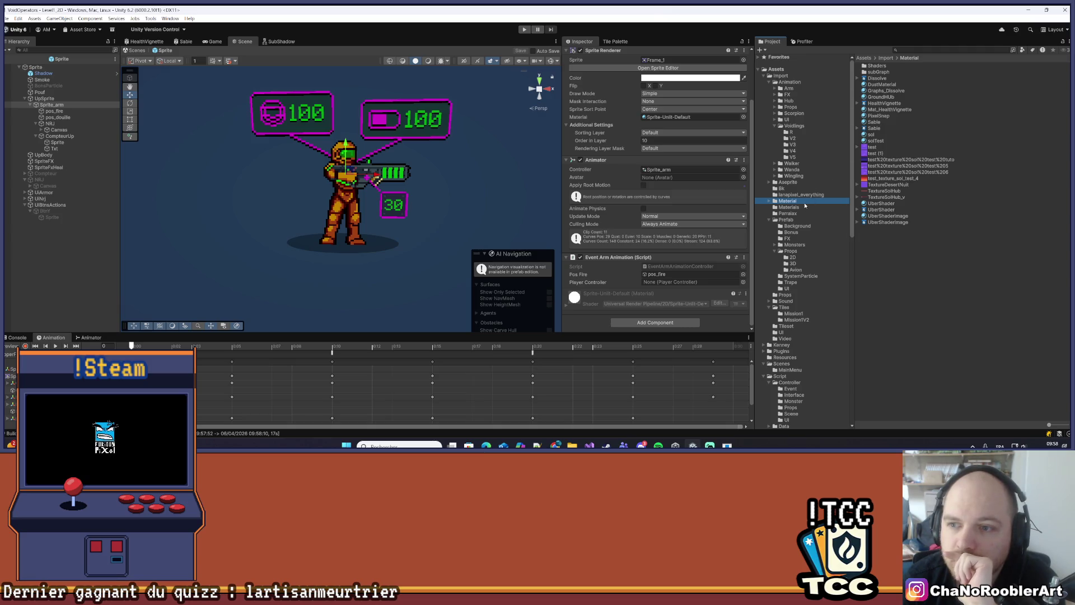
pyautogui.moveTo(878, 115); pyautogui.dragTo(665, 168)
pyautogui.moveTo(660, 215); pyautogui.dragTo(680, 116)
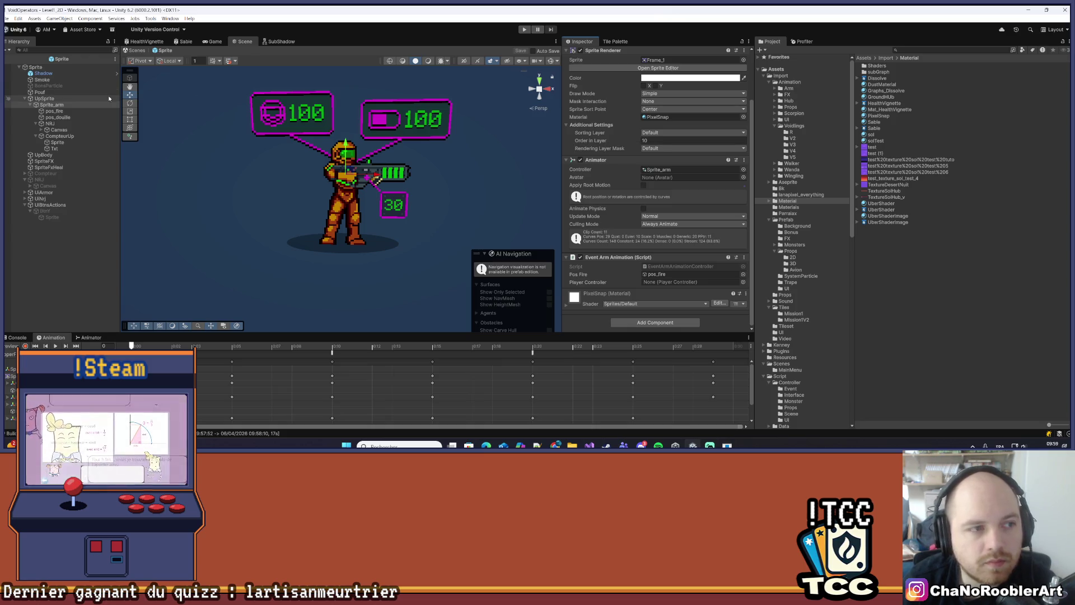
pyautogui.click(58, 215)
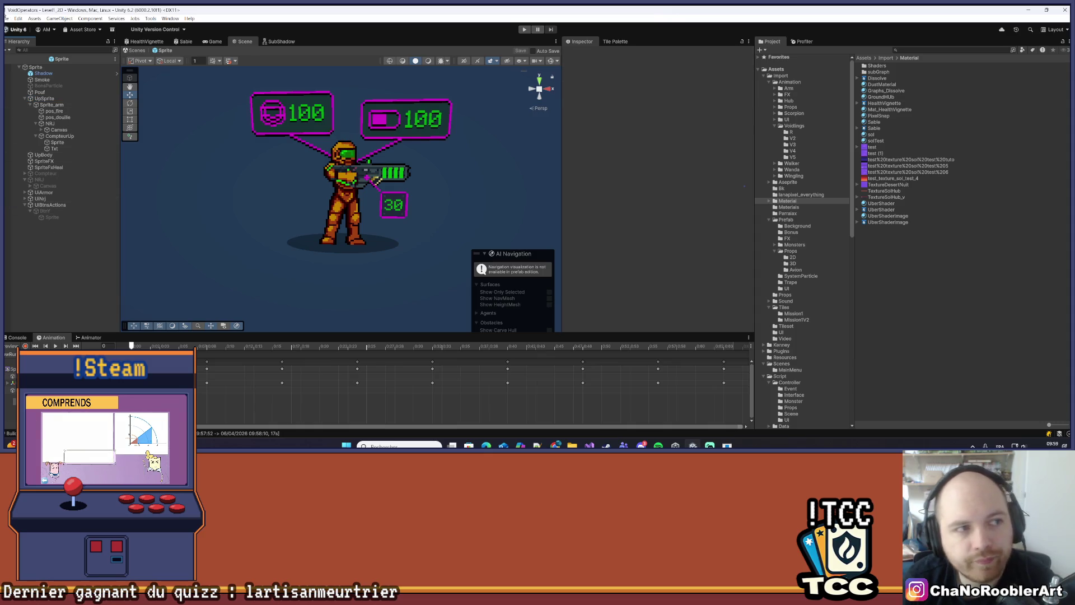
# Play-test the scene briefly, then exit Prefab Mode back to the Level1_2D level
pyautogui.click(18, 19)
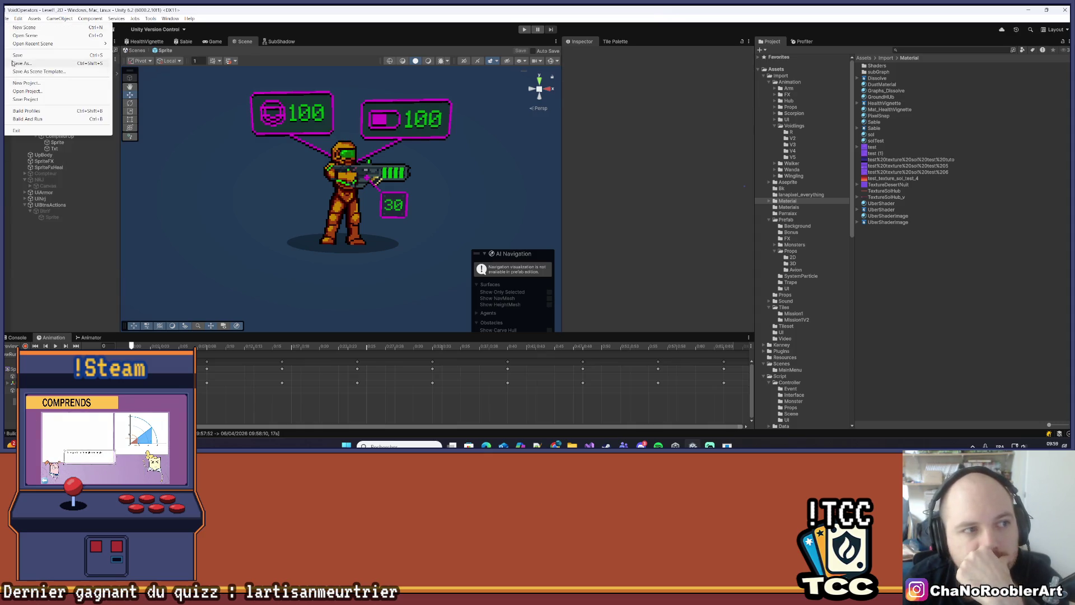
pyautogui.press('Escape')
pyautogui.click(524, 29)
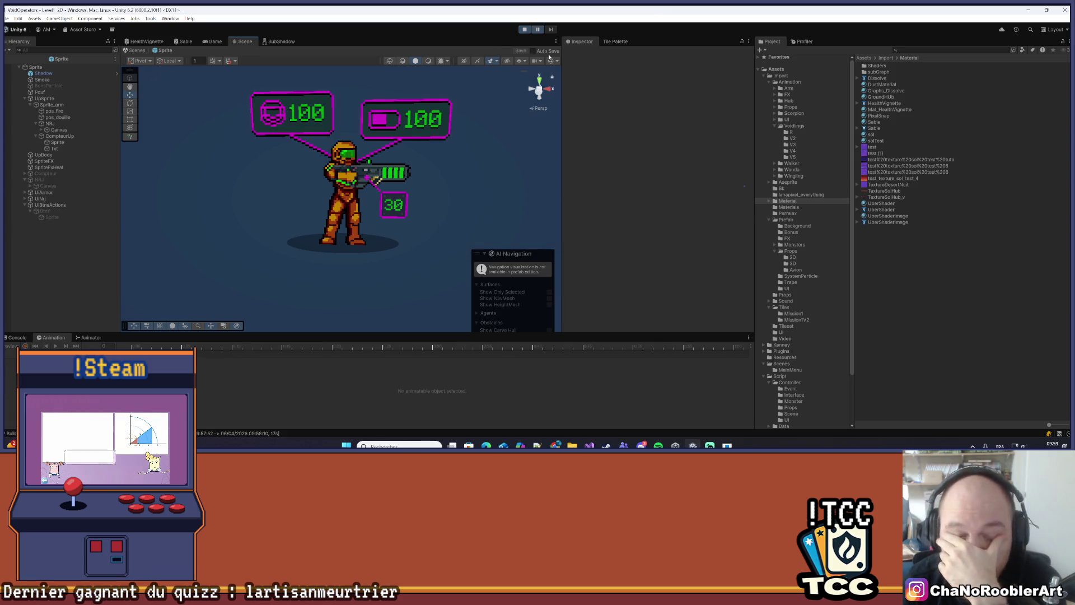
pyautogui.click(525, 30)
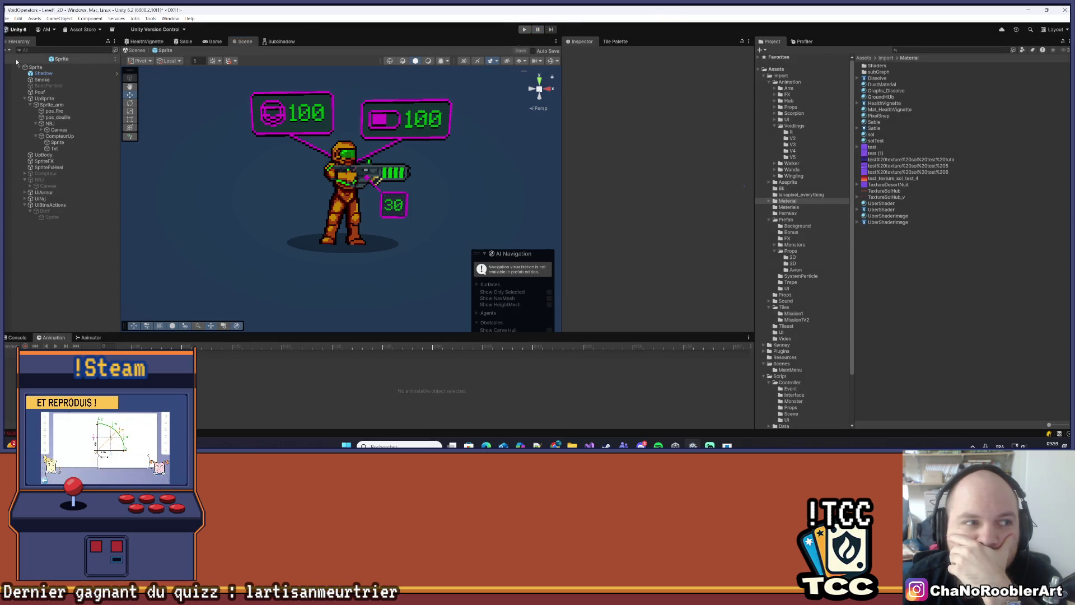
pyautogui.click(9, 59)
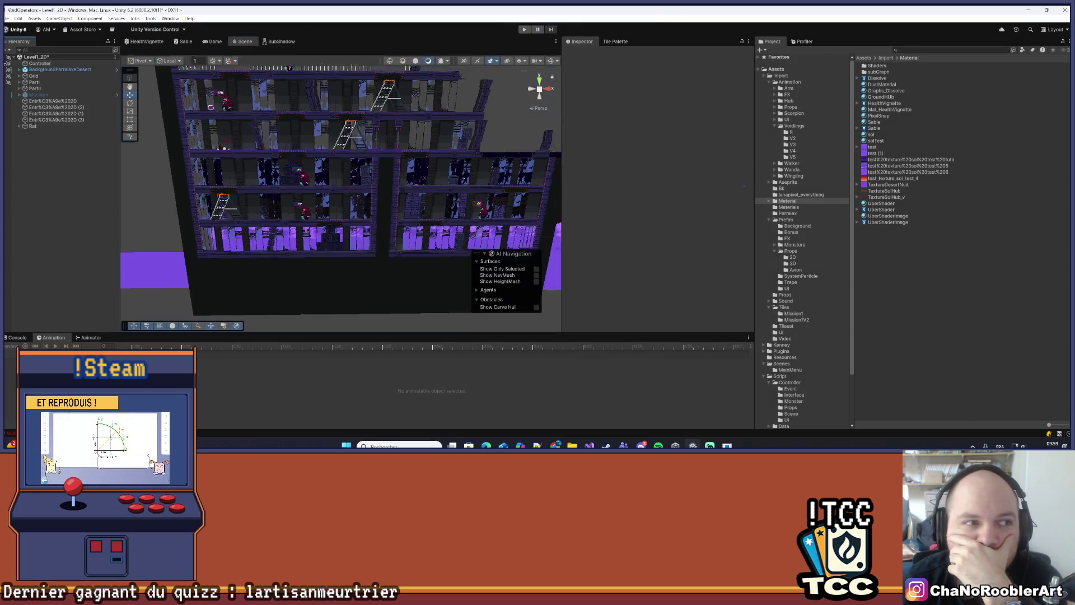
# Save the Level1_2D scene with File > Save
pyautogui.click(8, 18)
pyautogui.press('Escape')
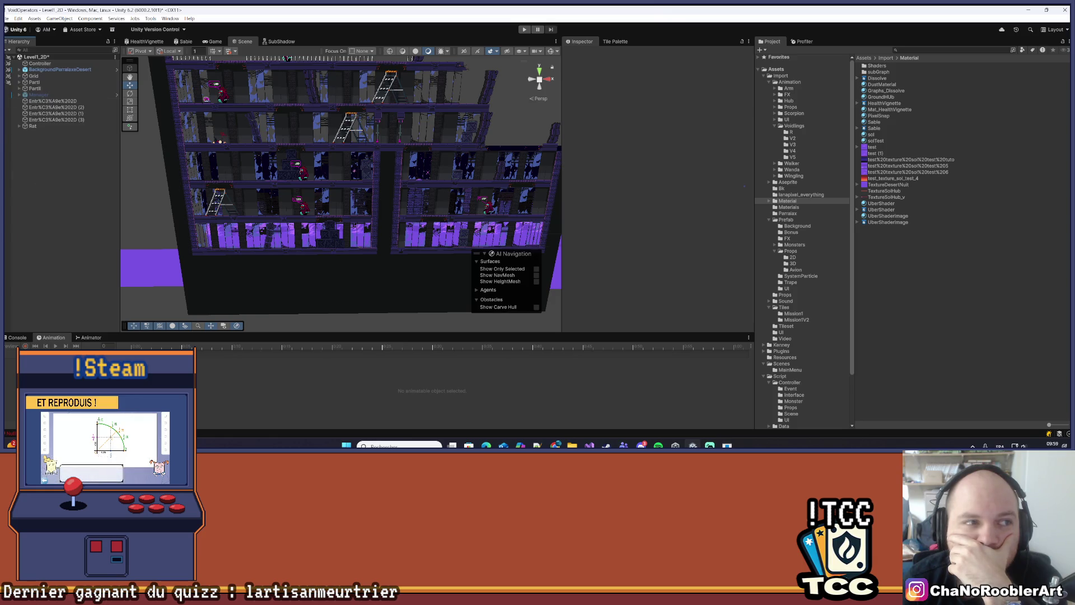
pyautogui.click(6, 18)
pyautogui.click(34, 55)
pyautogui.click(14, 17)
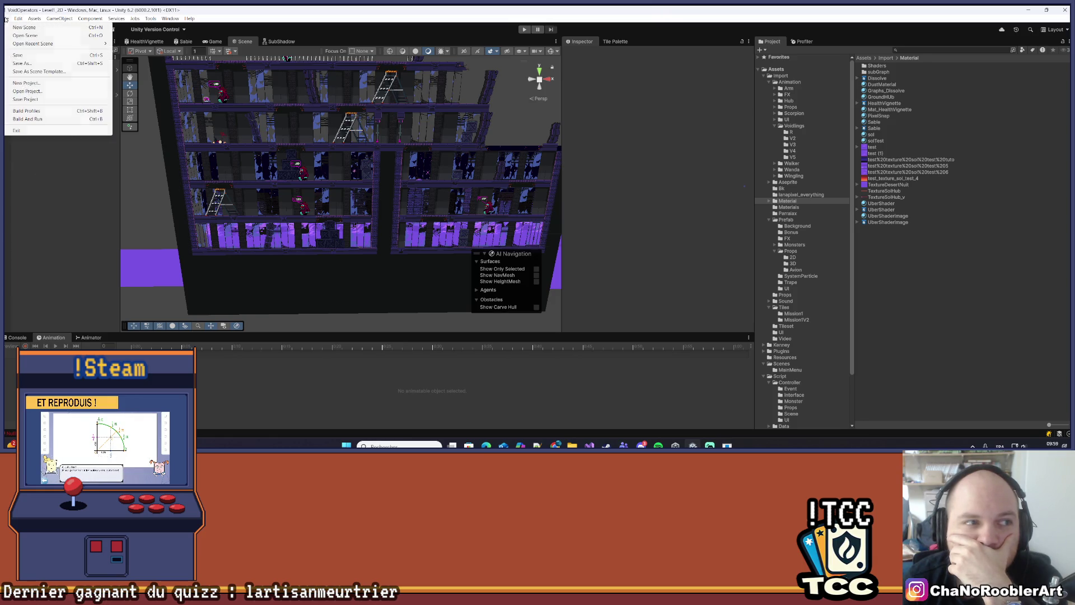
# Build and run the game, then run and spin-jump the operator through the building toward the machinery shaft
pyautogui.click(24, 118)
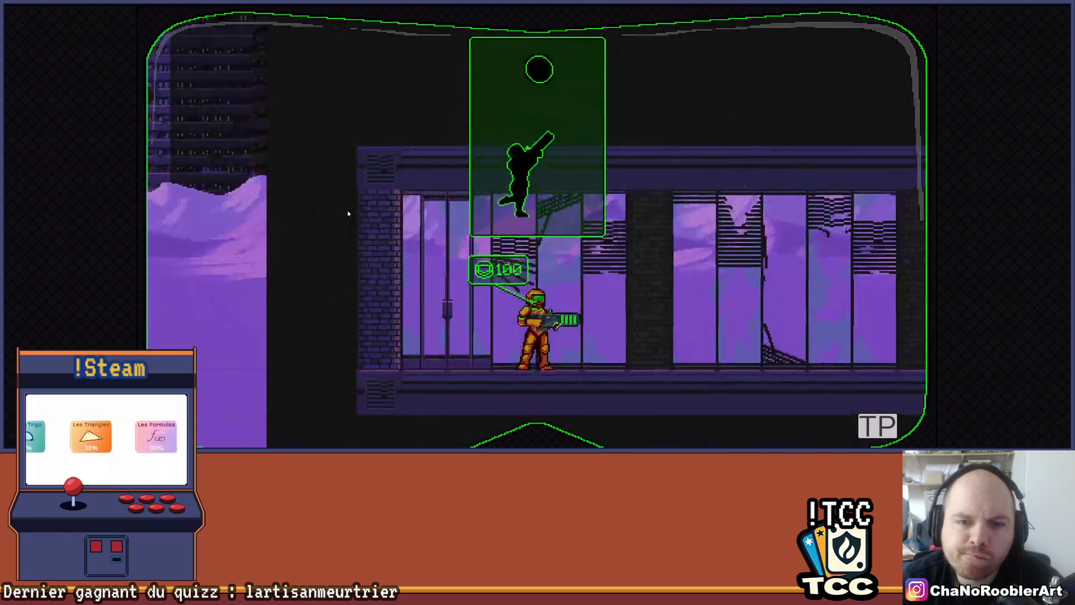
pyautogui.press('Left')
pyautogui.press('Right')
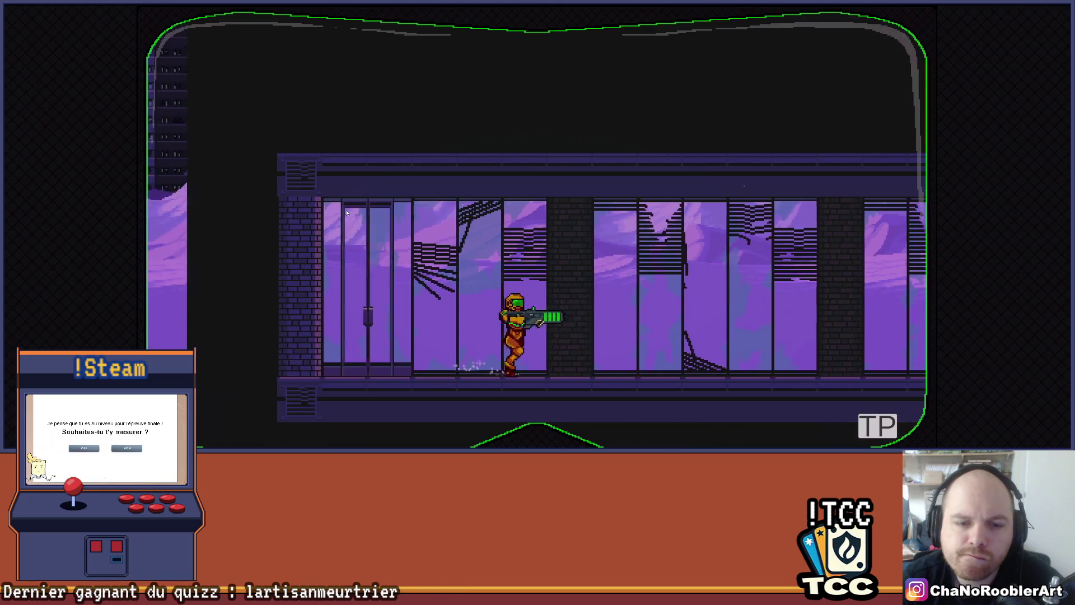
pyautogui.press('Left')
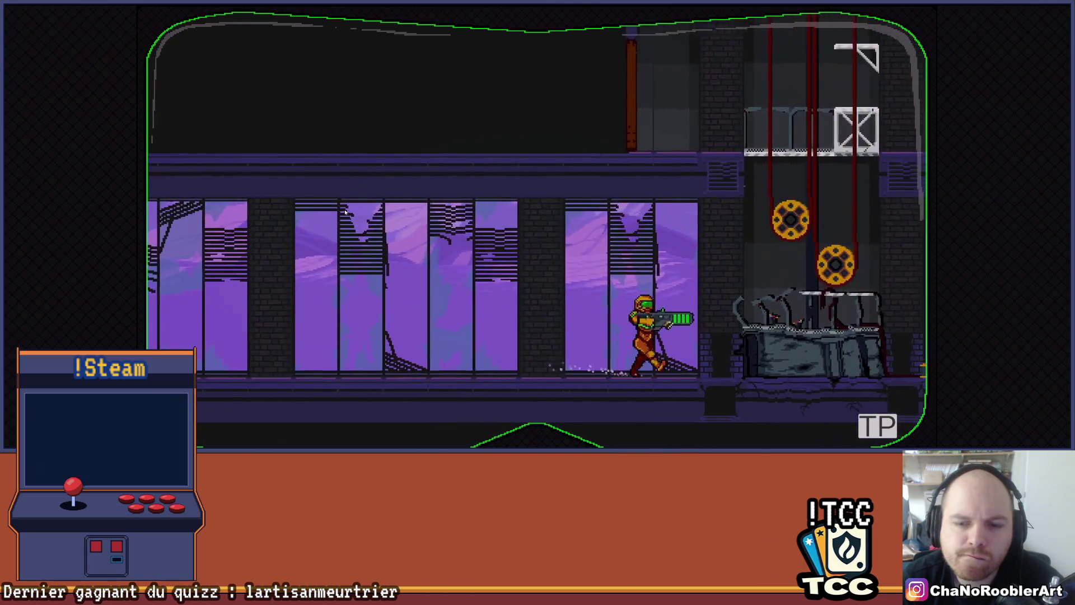
pyautogui.press('space')
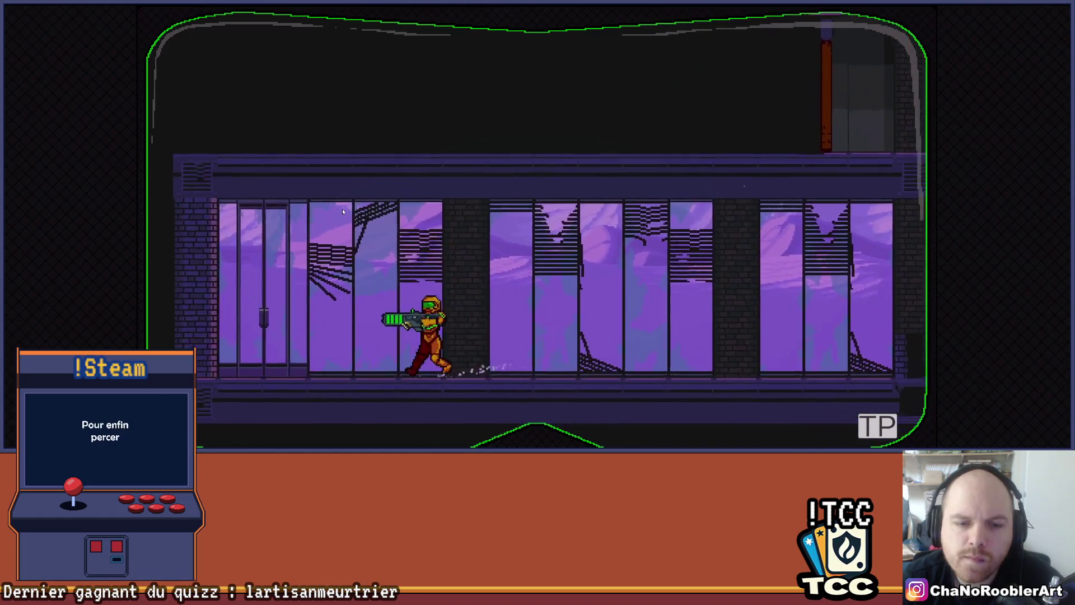
pyautogui.press('Right')
pyautogui.press('space')
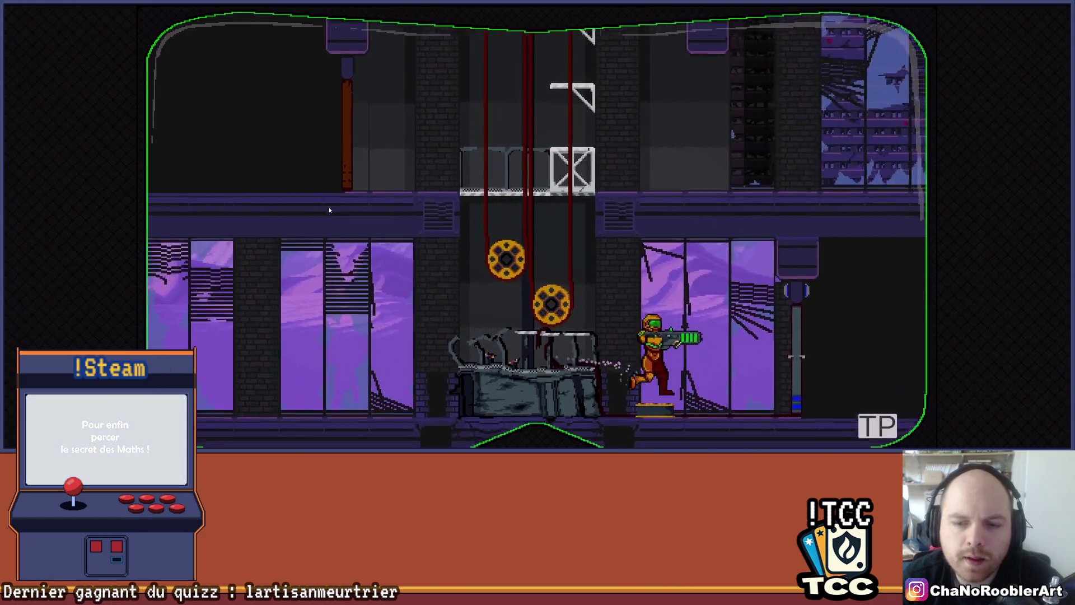
pyautogui.press('space')
pyautogui.press('Left')
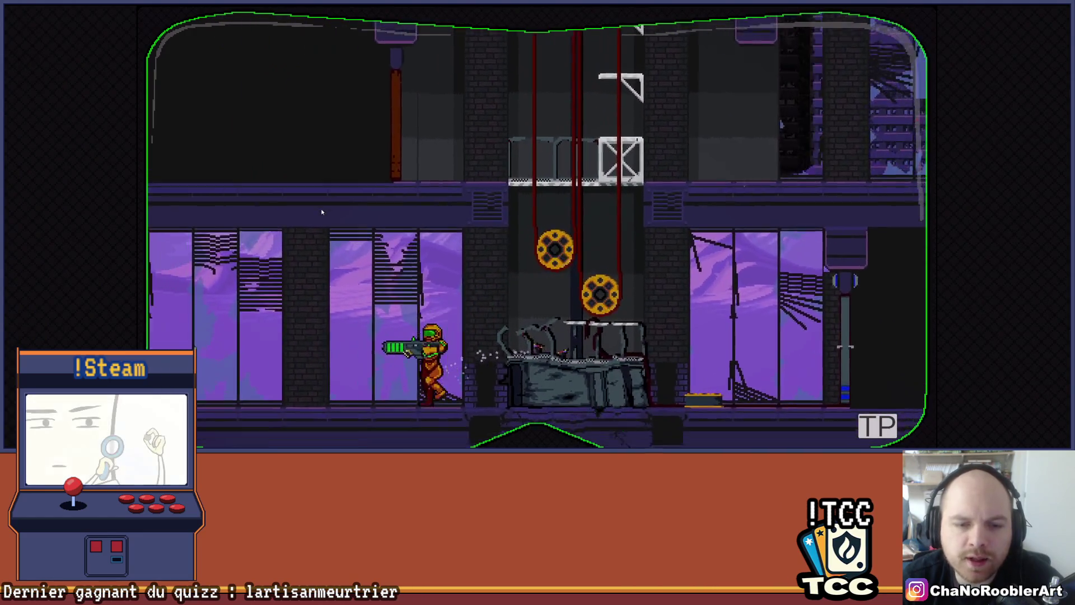
pyautogui.press('space')
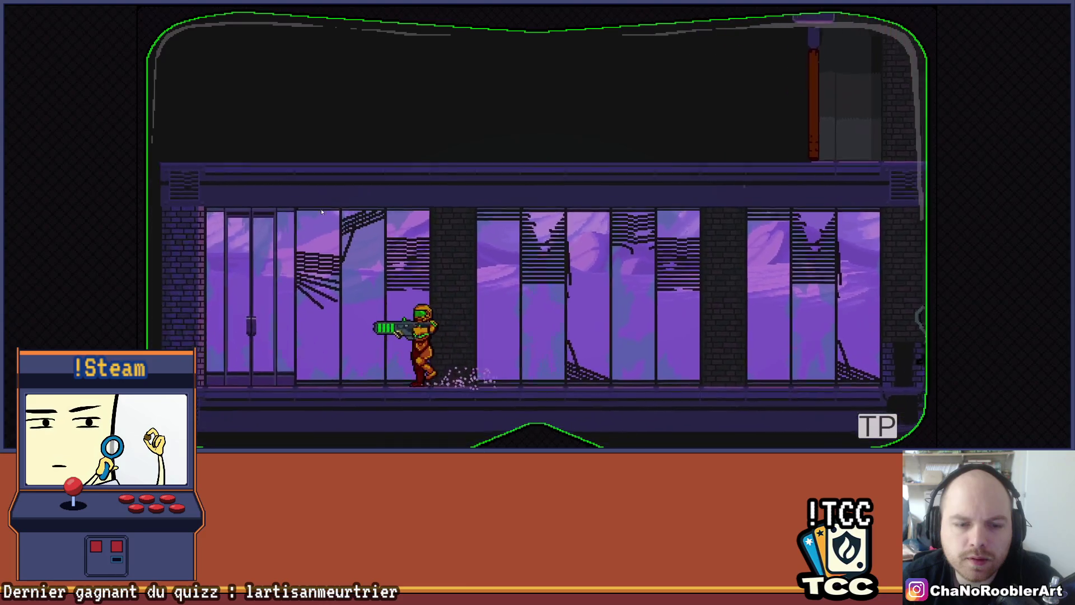
pyautogui.press('Right')
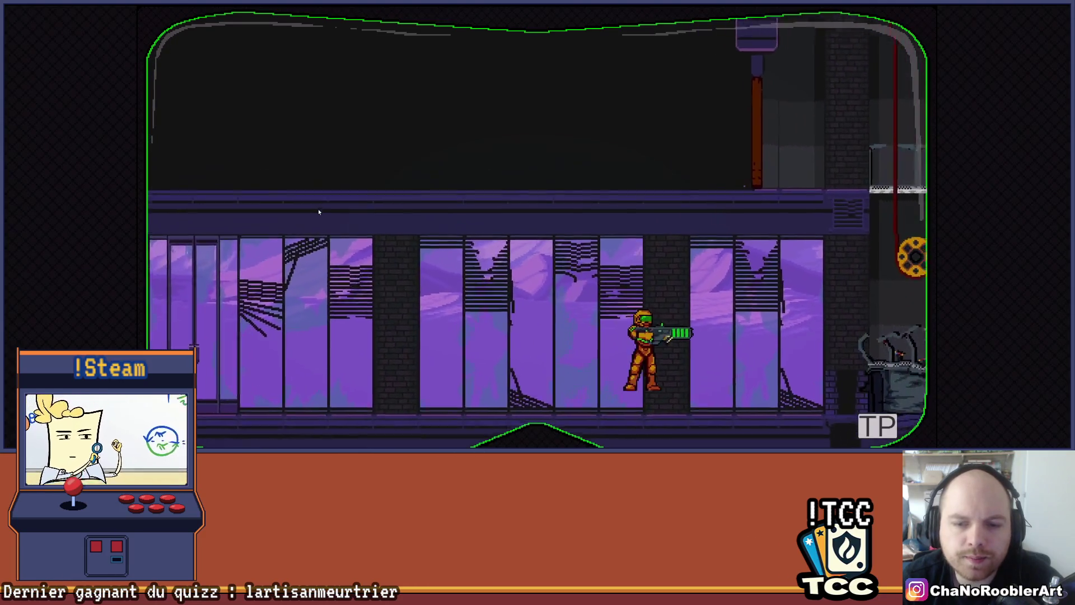
pyautogui.press('space')
pyautogui.press('space')
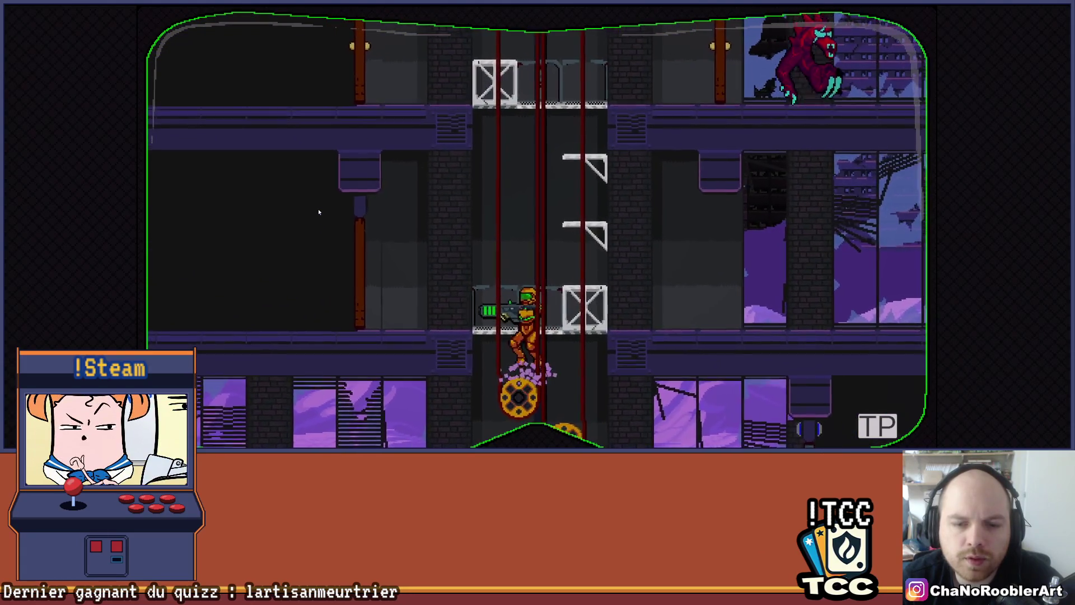
# Jump up the shaft's brackets, drop through a platform, then spin-jump back up to a higher ledge
pyautogui.press('space')
pyautogui.press('Right')
pyautogui.press('Right')
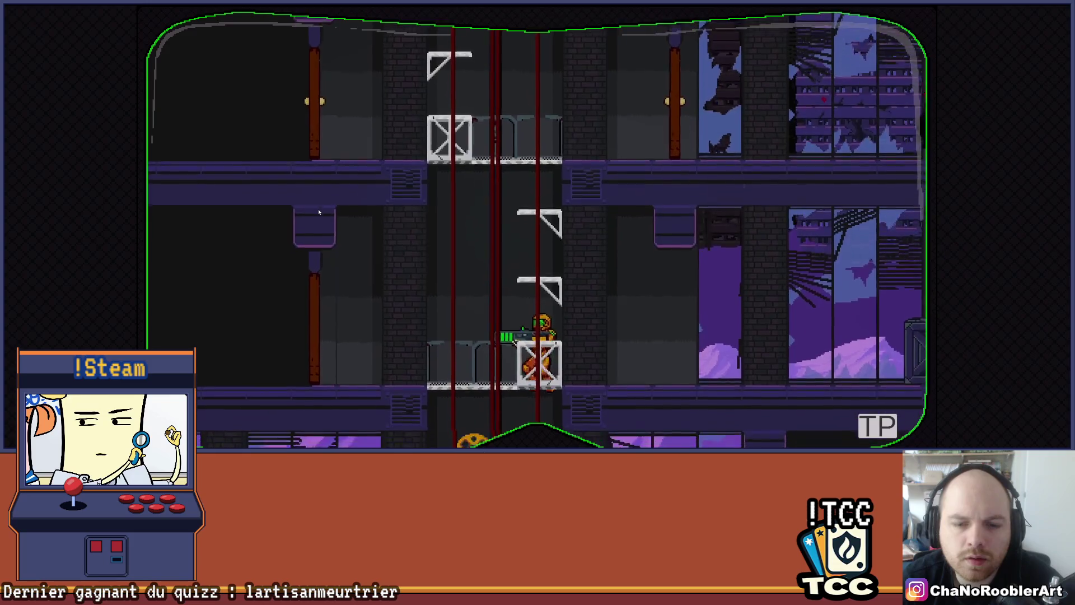
pyautogui.press('space')
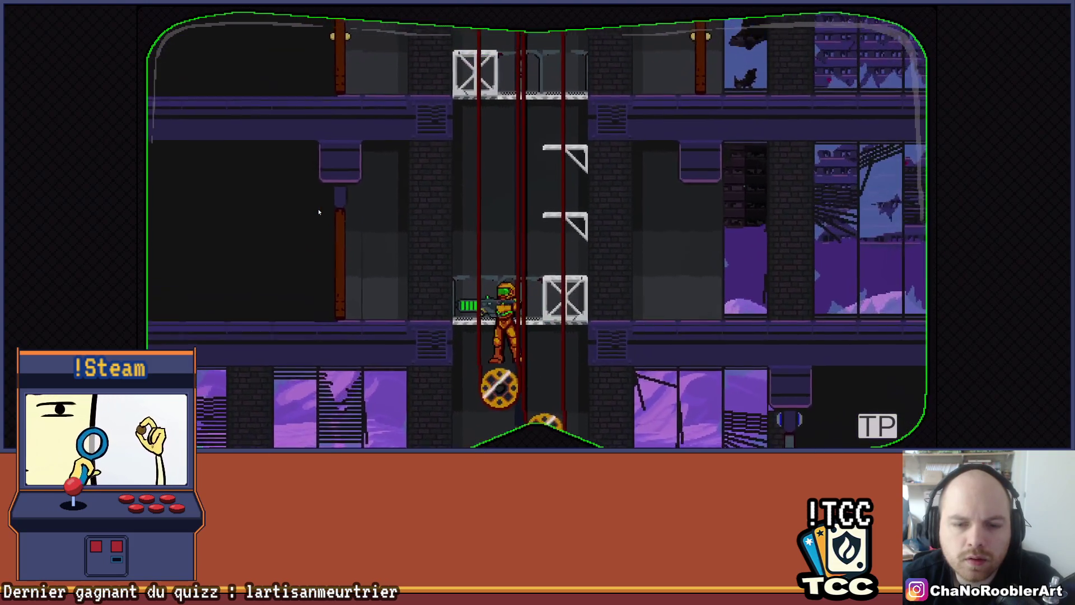
pyautogui.press('Right')
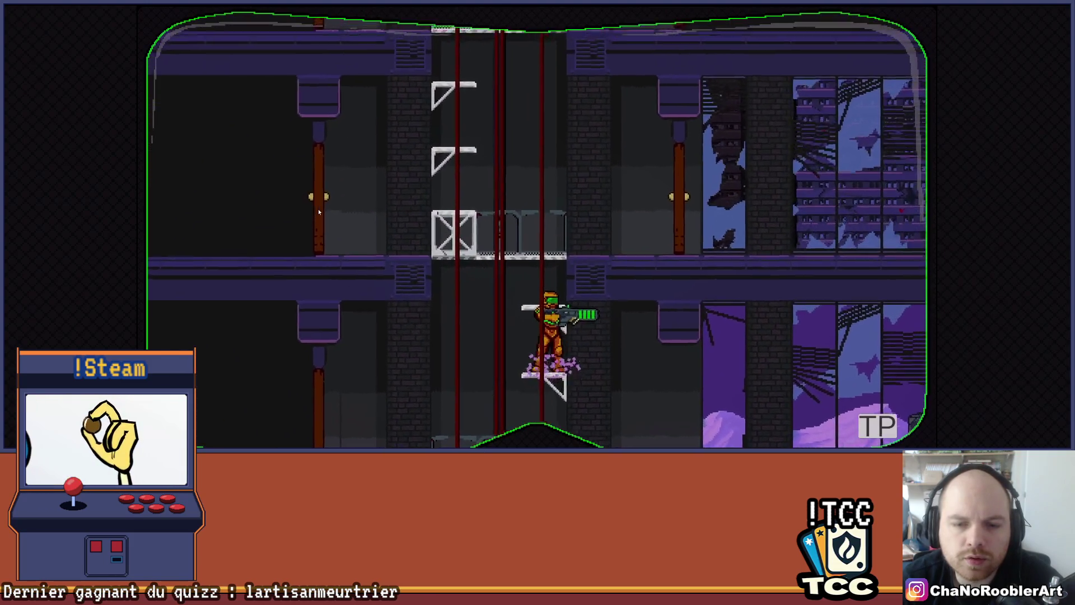
pyautogui.press('space')
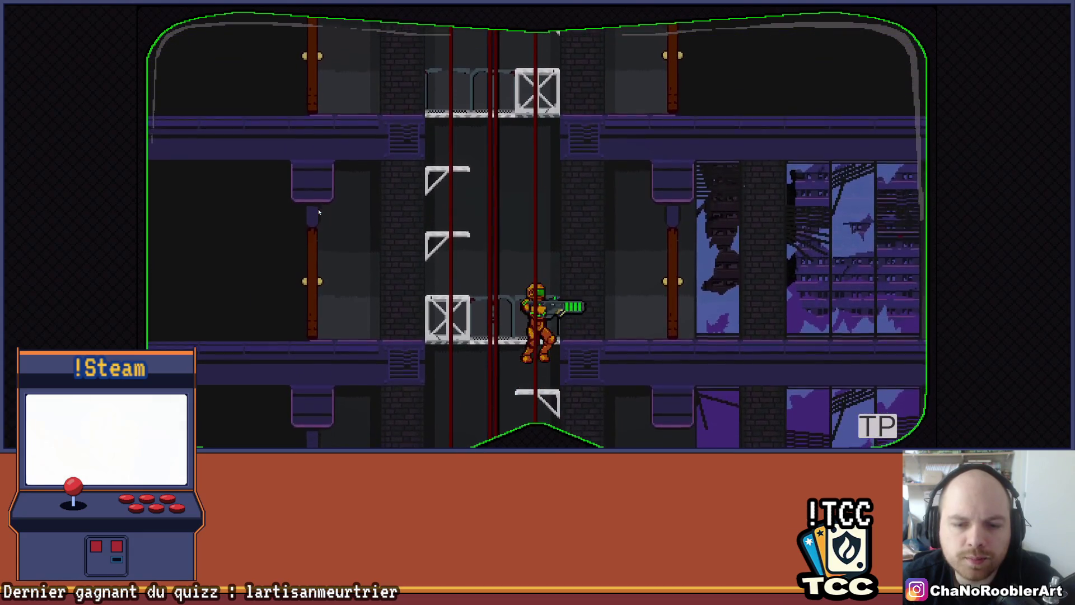
pyautogui.press('Left')
pyautogui.press('Right')
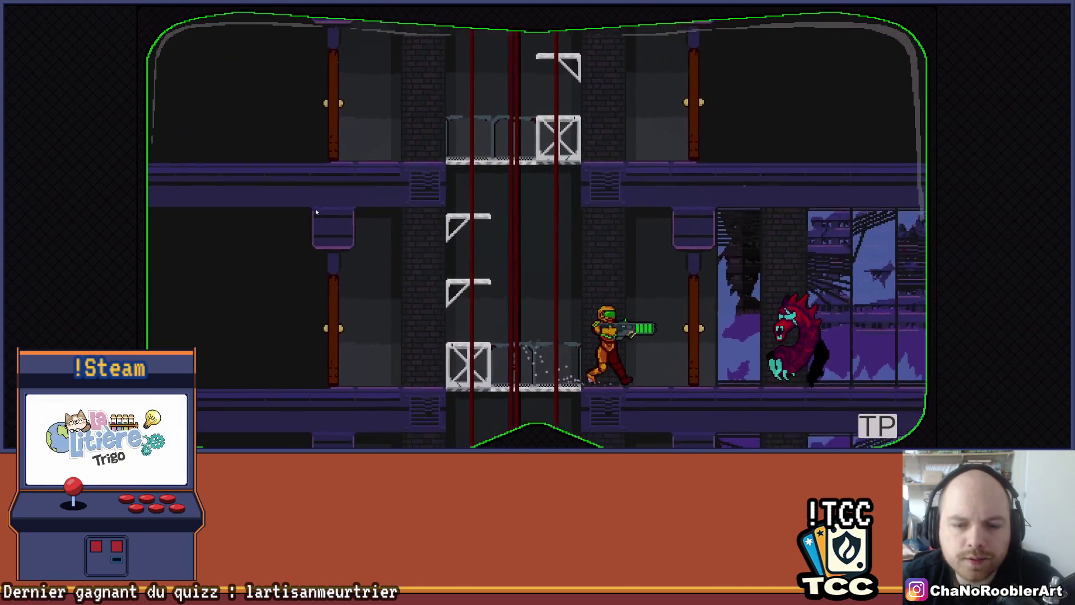
pyautogui.press('Left')
pyautogui.press('space')
pyautogui.press('space')
pyautogui.press('space')
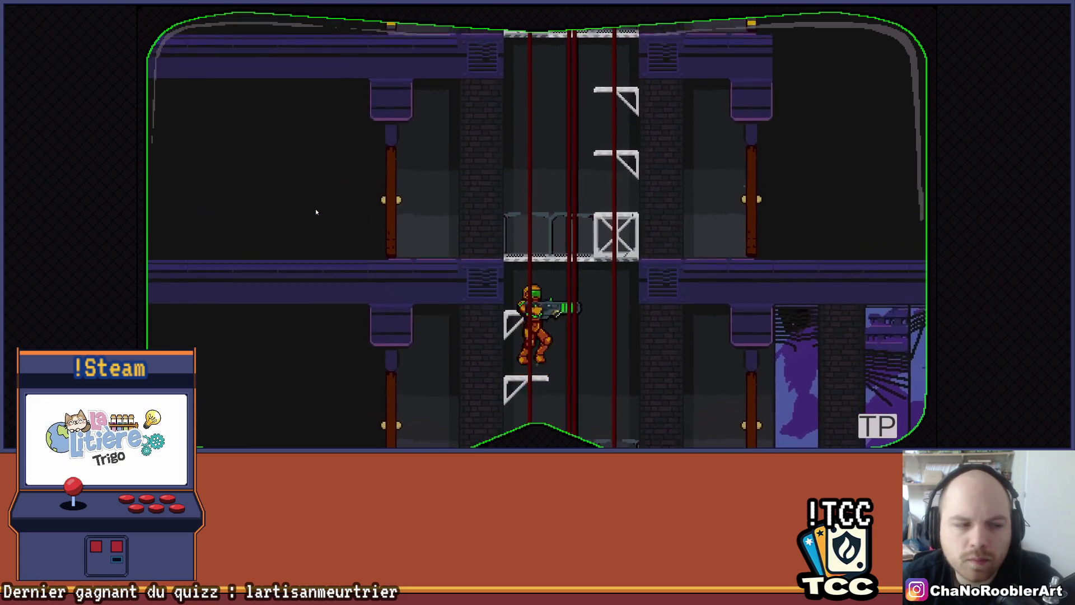
pyautogui.press('Right')
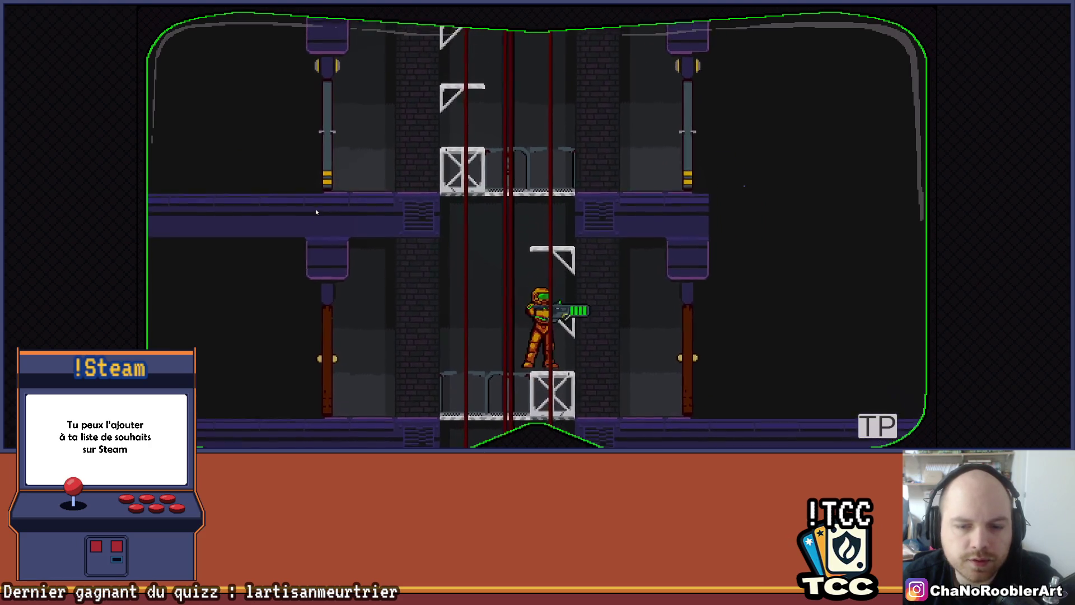
pyautogui.press('Down')
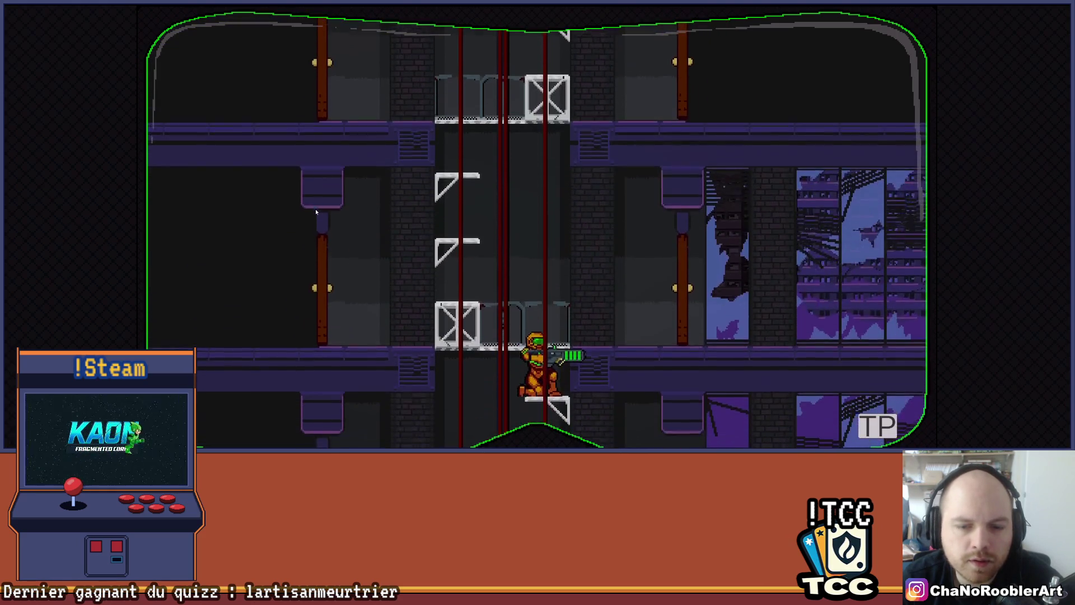
pyautogui.press('space')
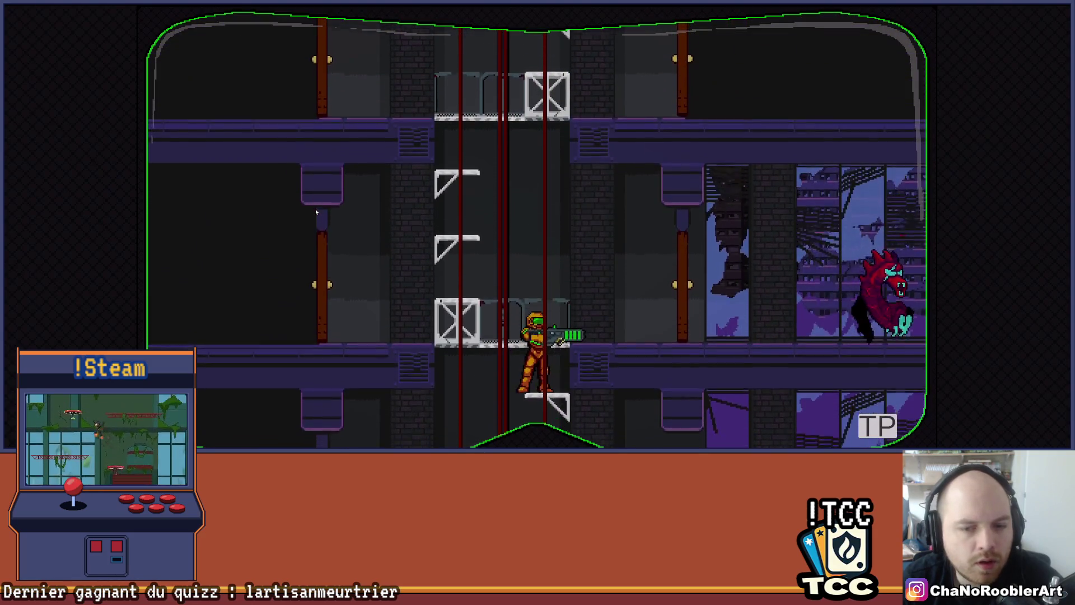
pyautogui.press('space')
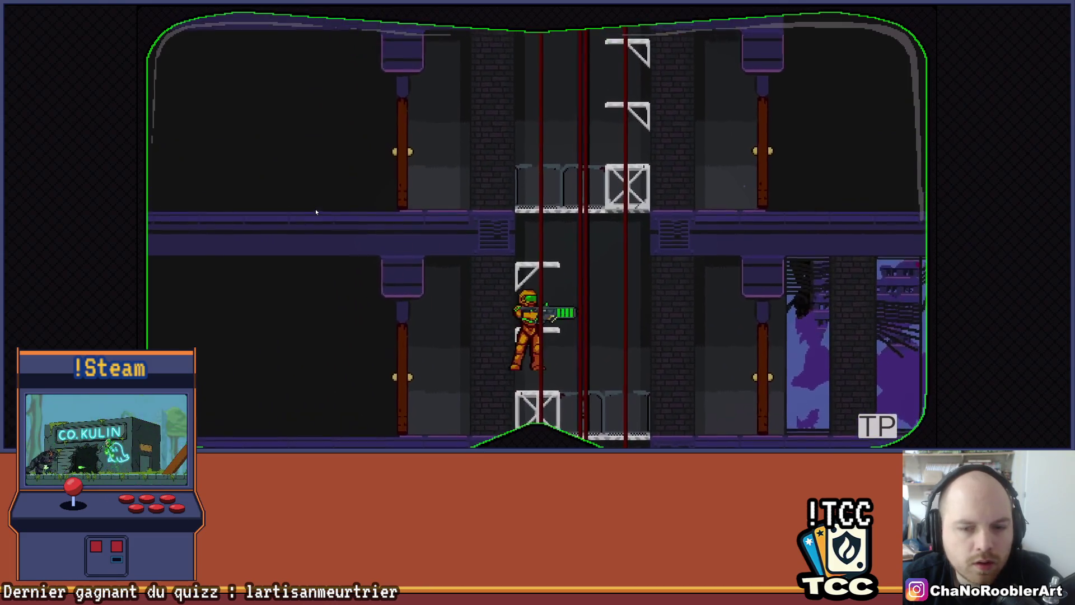
pyautogui.press('space')
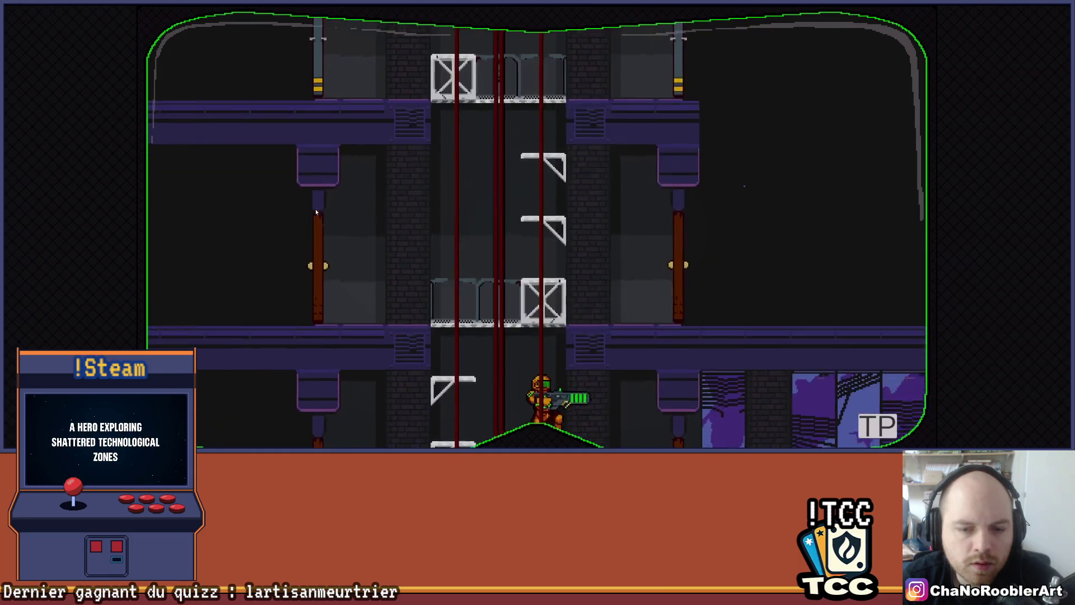
pyautogui.press('space')
pyautogui.press('space')
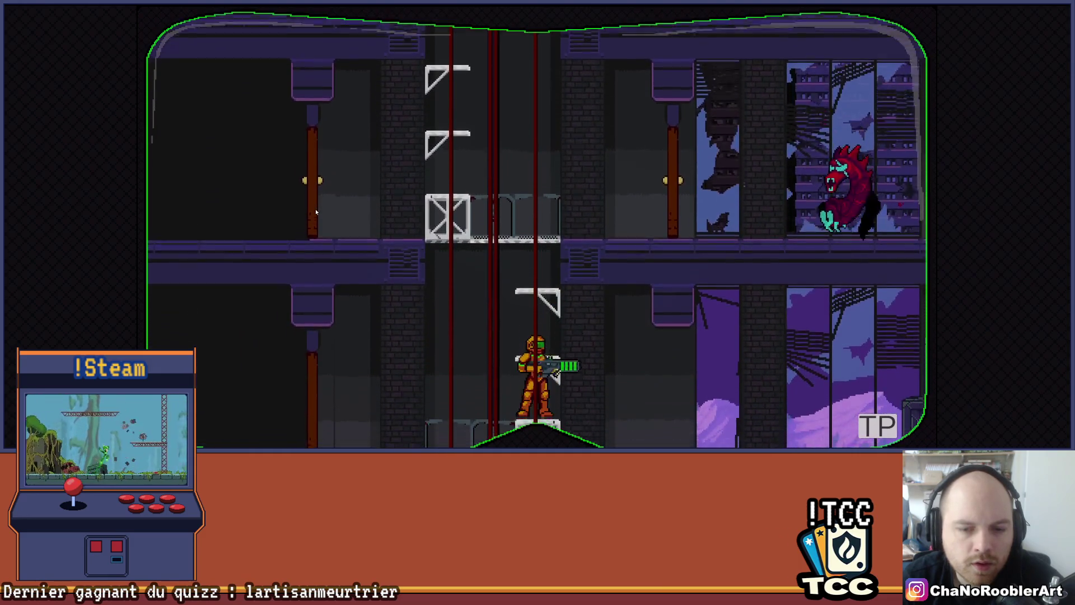
# Drop down, run the windowed corridor, ride the pulley up and cross the upper floor toward the crates
pyautogui.press('Left')
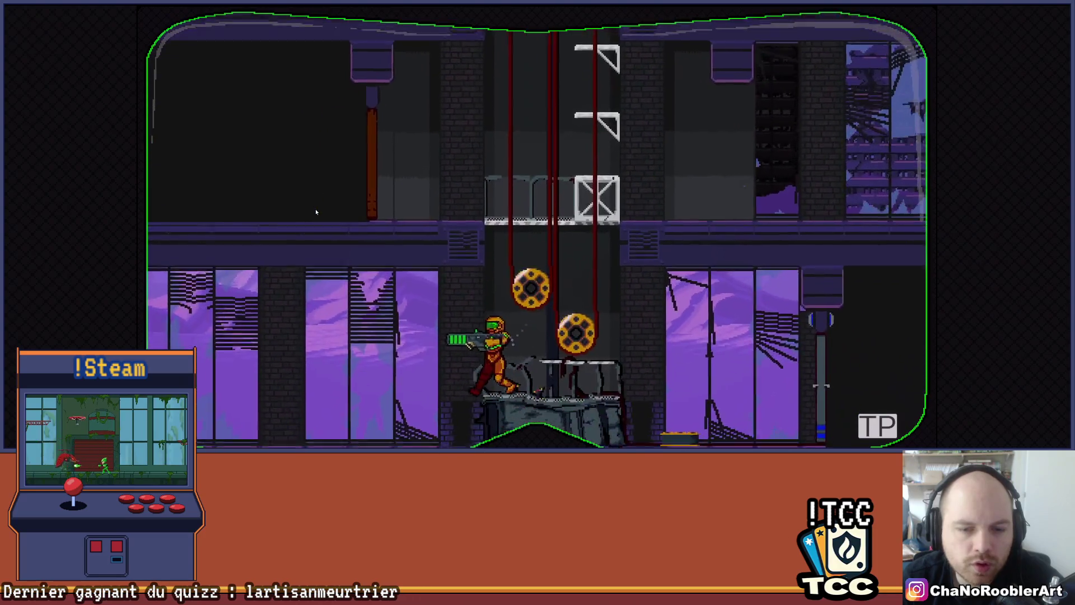
pyautogui.press('Left')
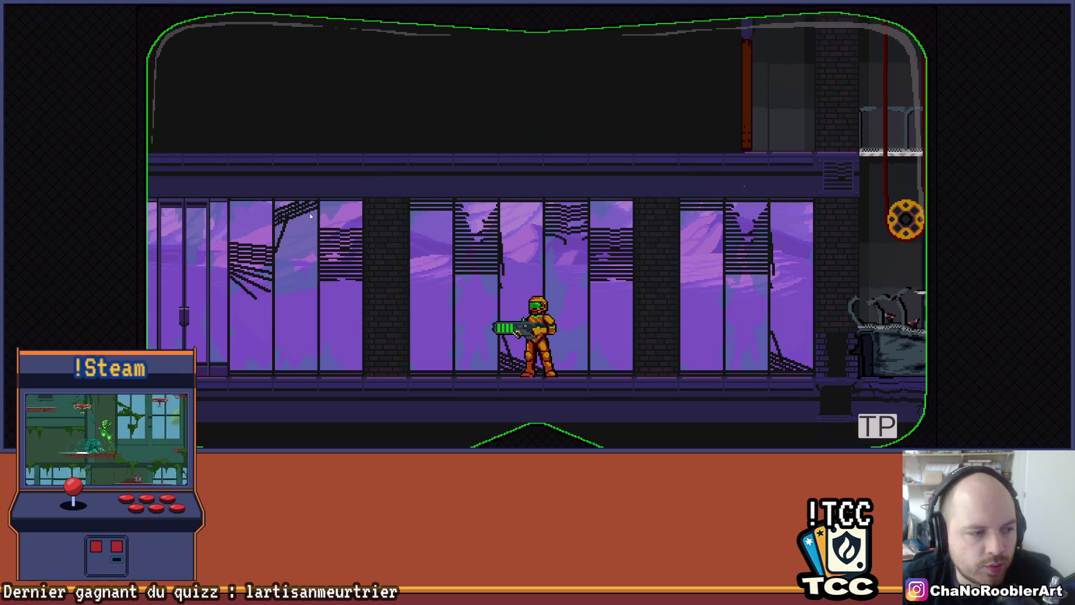
pyautogui.press('Right')
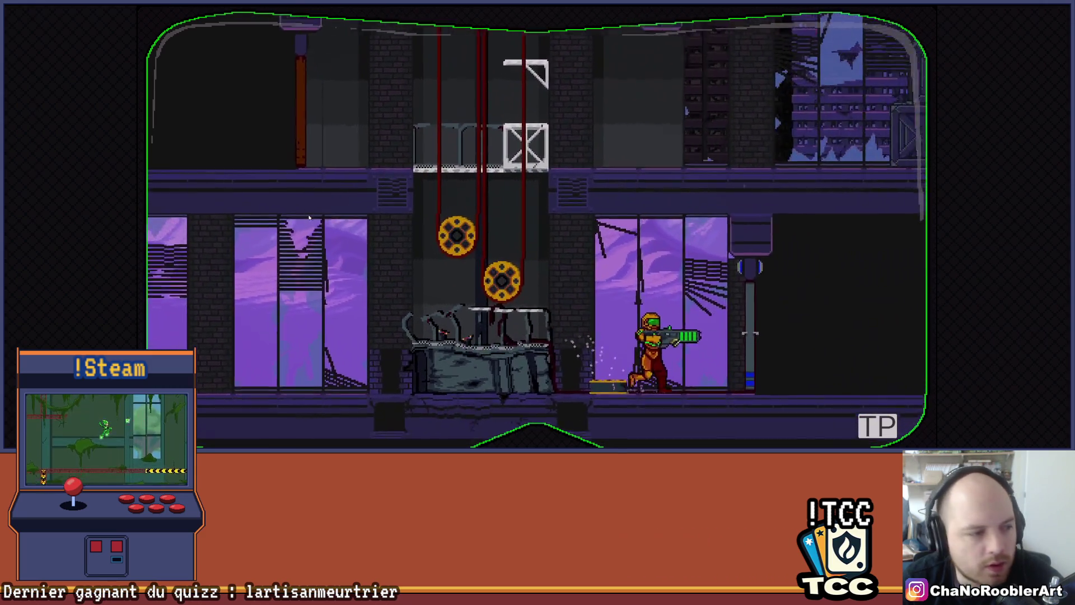
pyautogui.press('Left')
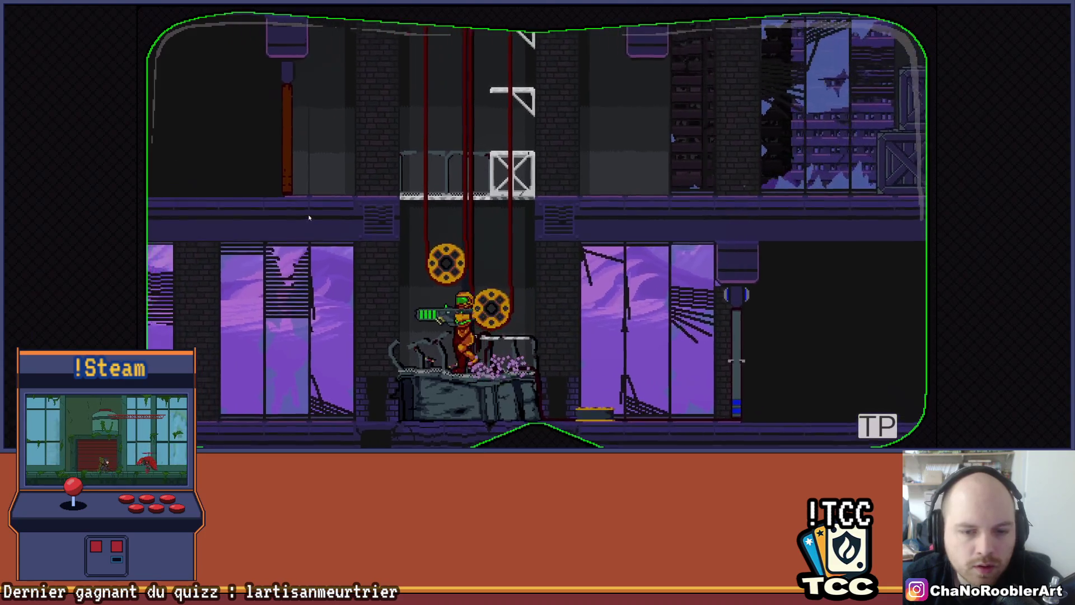
pyautogui.press('Left')
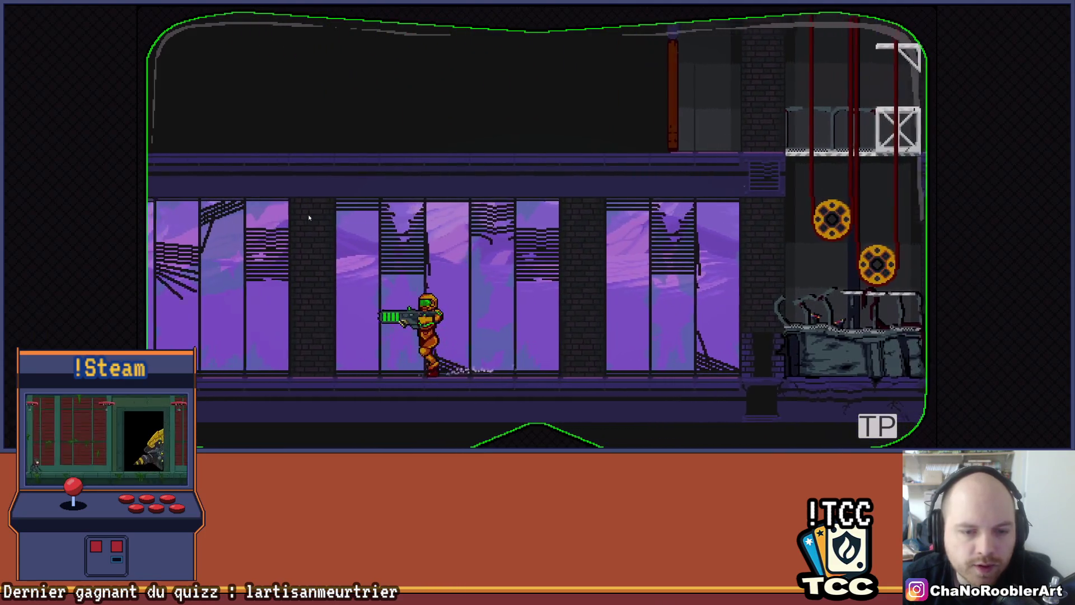
pyautogui.press('Right')
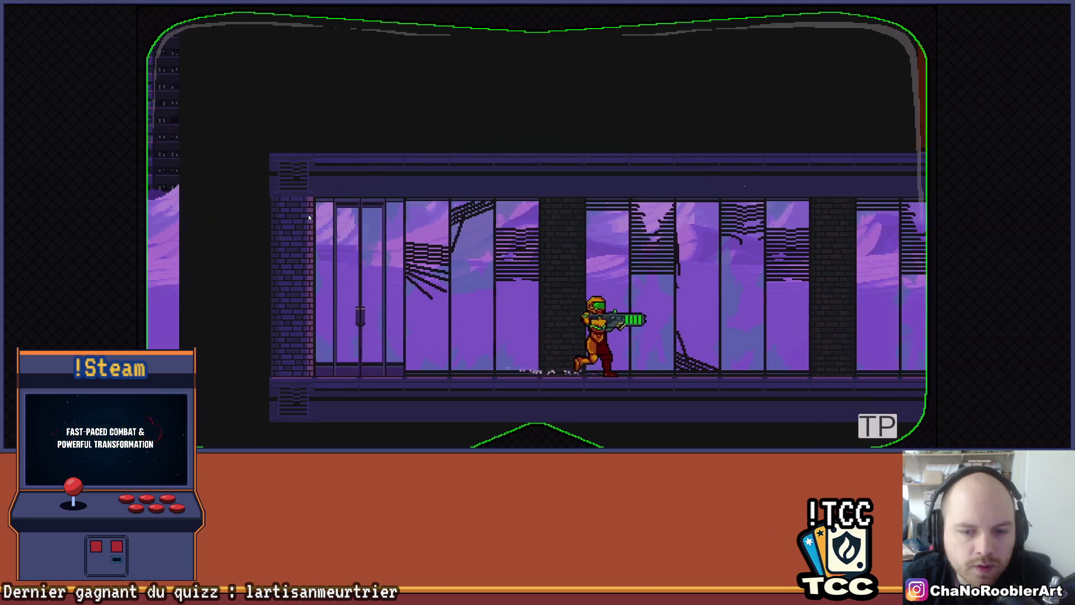
pyautogui.press('space')
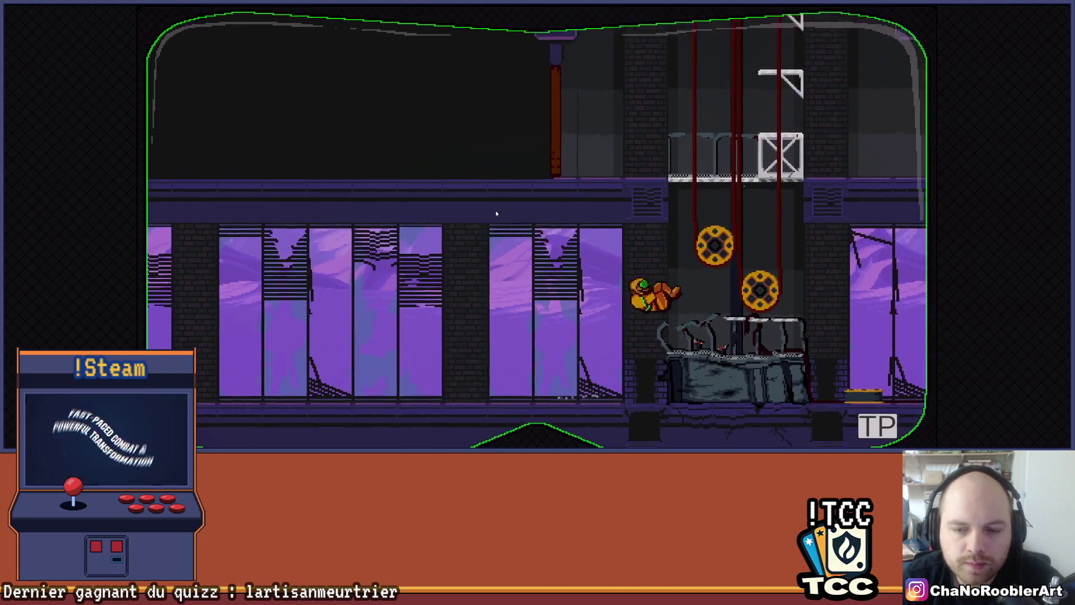
pyautogui.press('Left')
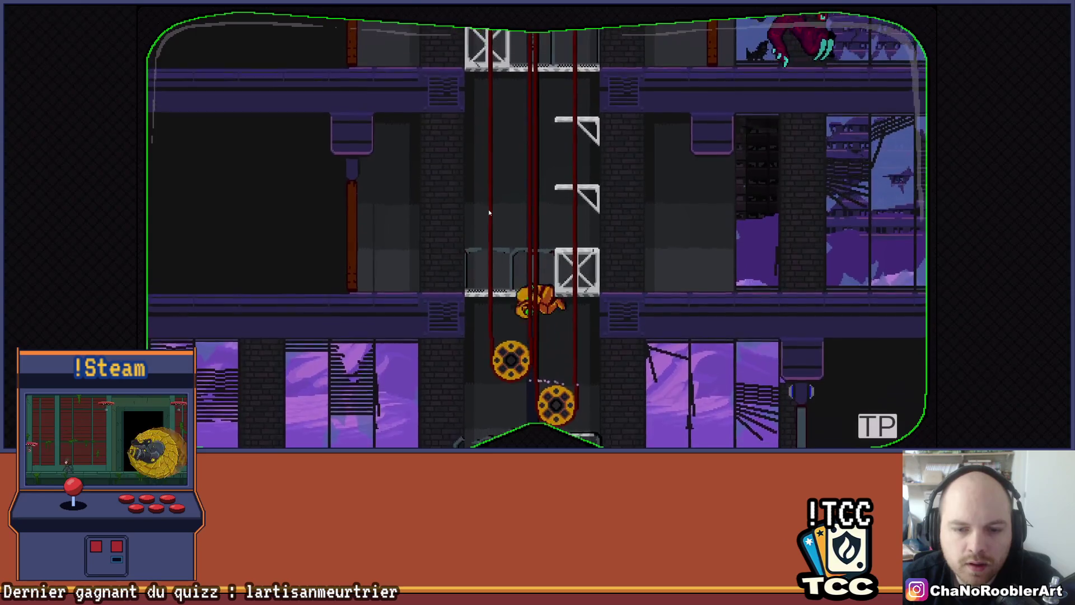
pyautogui.press('Left')
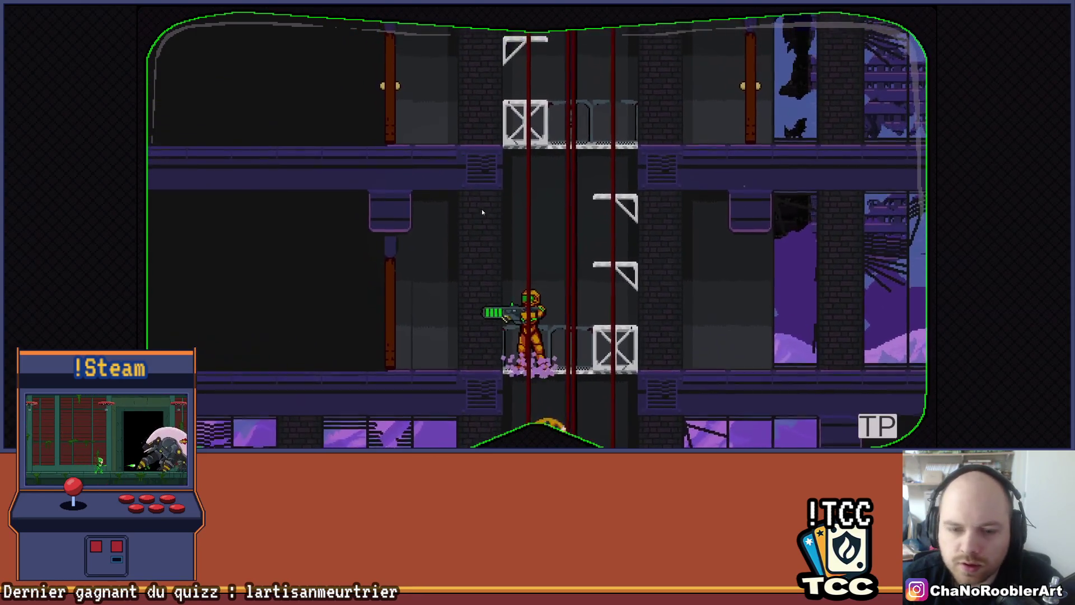
pyautogui.press('Right')
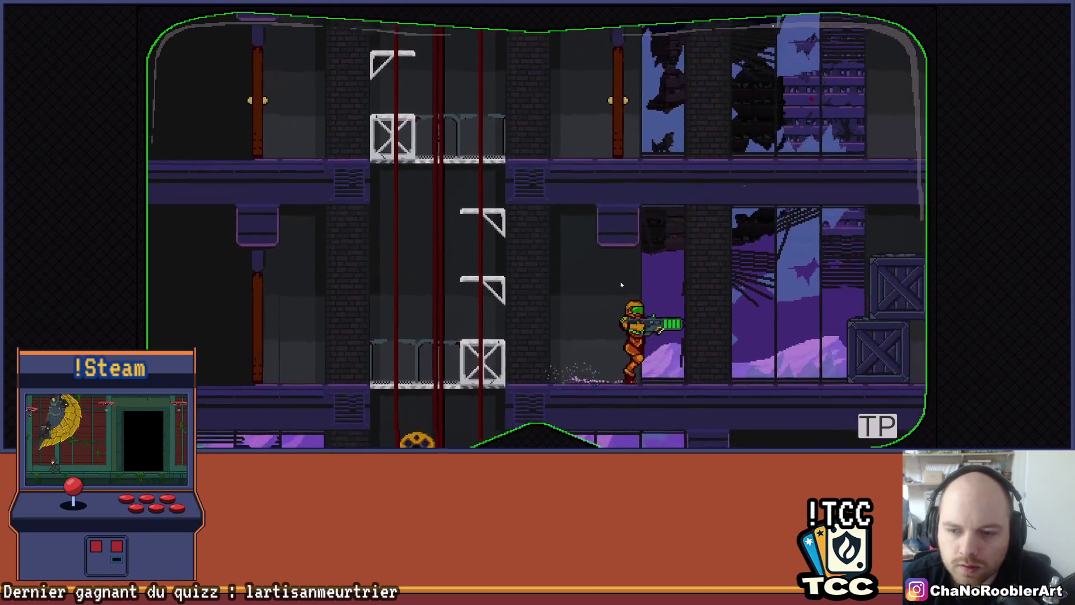
pyautogui.press('space')
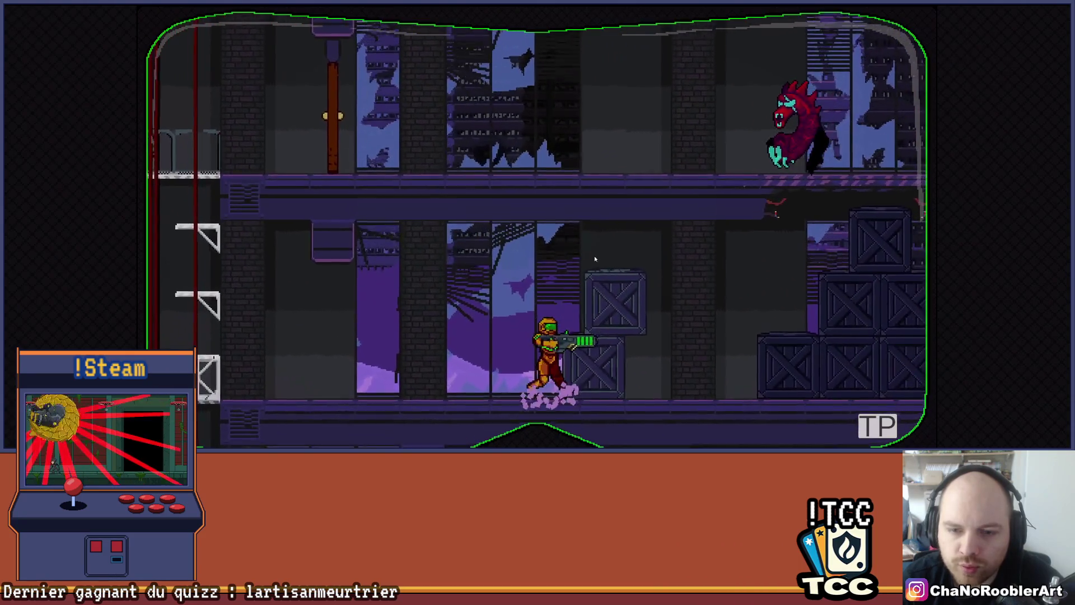
pyautogui.press('Left')
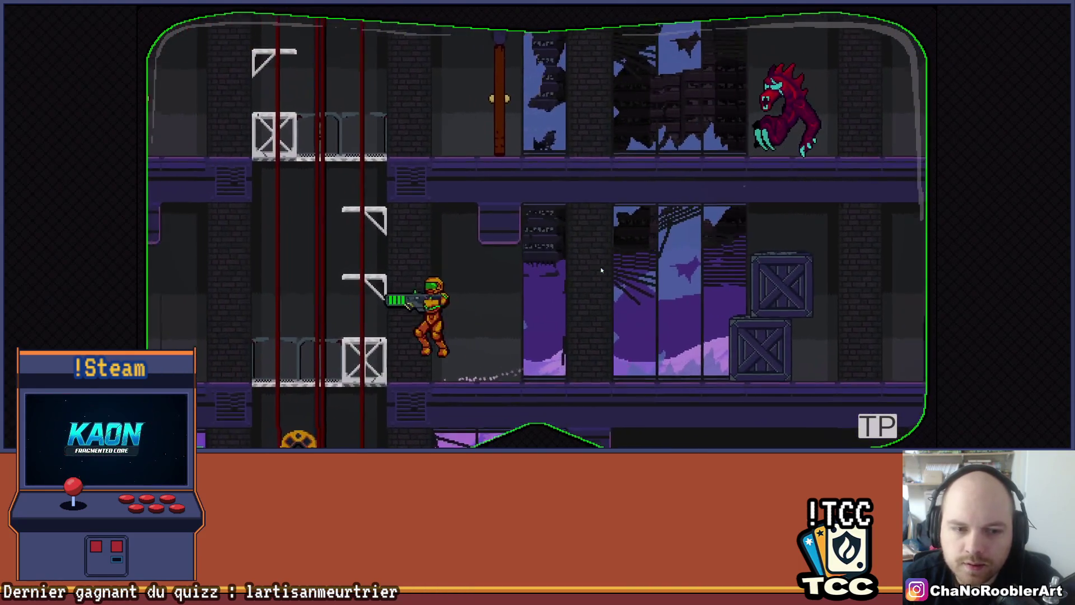
pyautogui.press('Right')
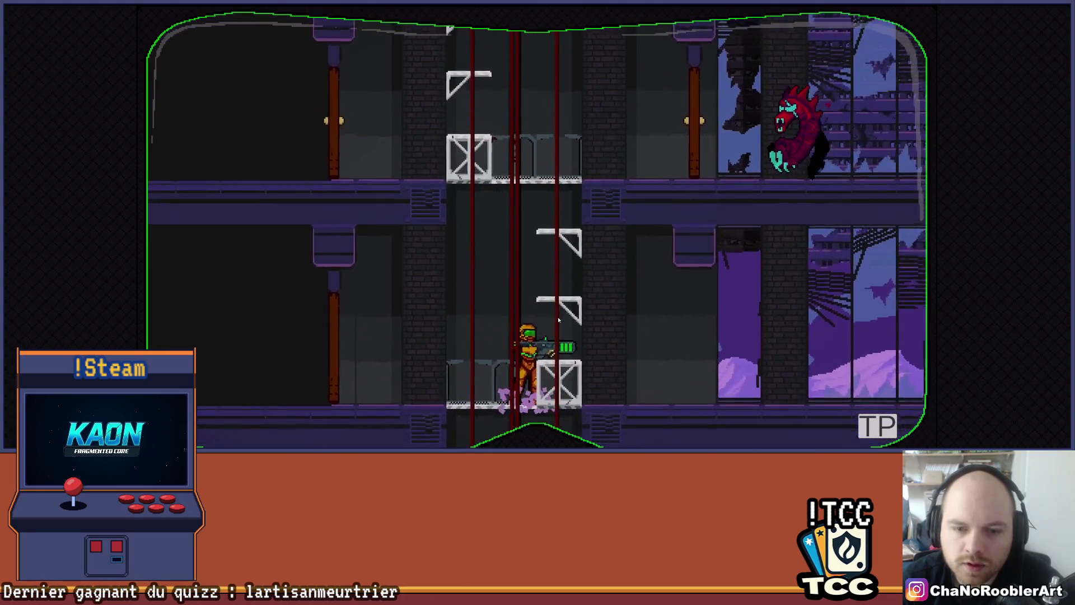
pyautogui.press('Down')
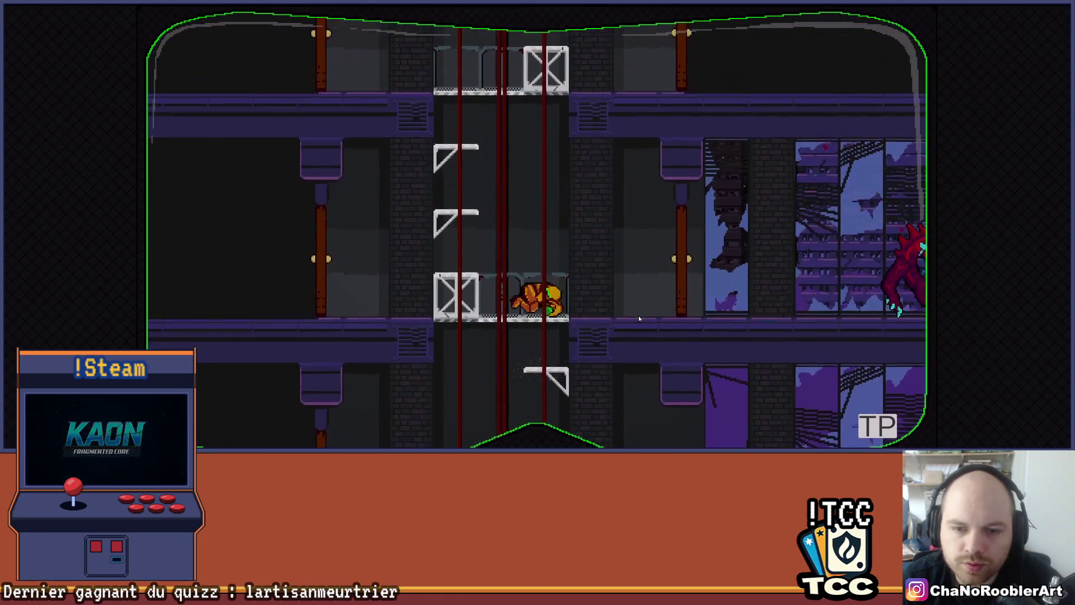
# Shoot right, climb and drop down the central shaft, then kill the red creature
pyautogui.click(649, 312)
pyautogui.press('space')
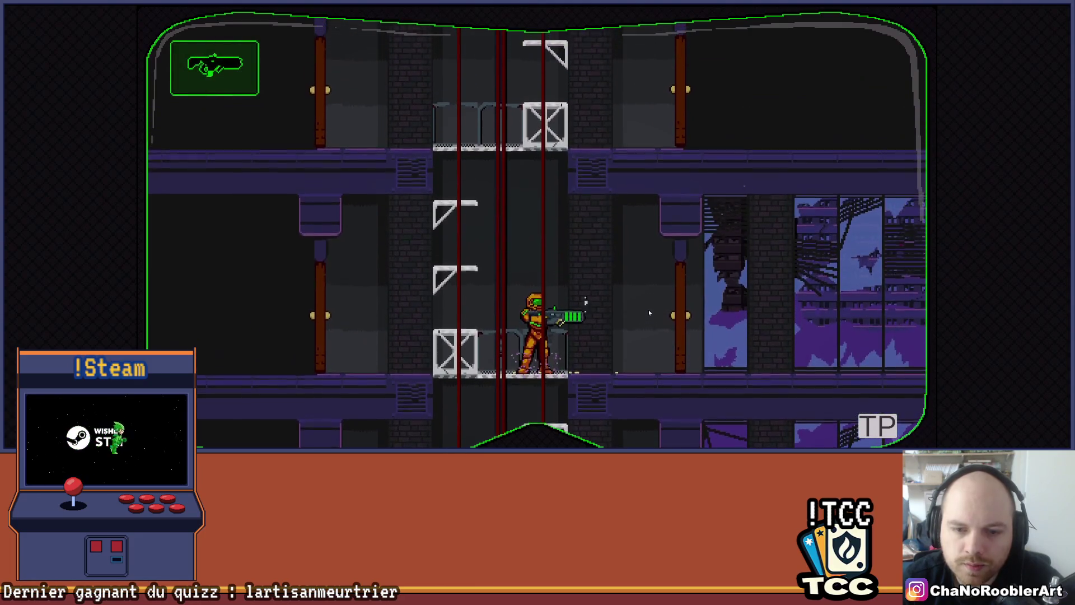
pyautogui.press('Left')
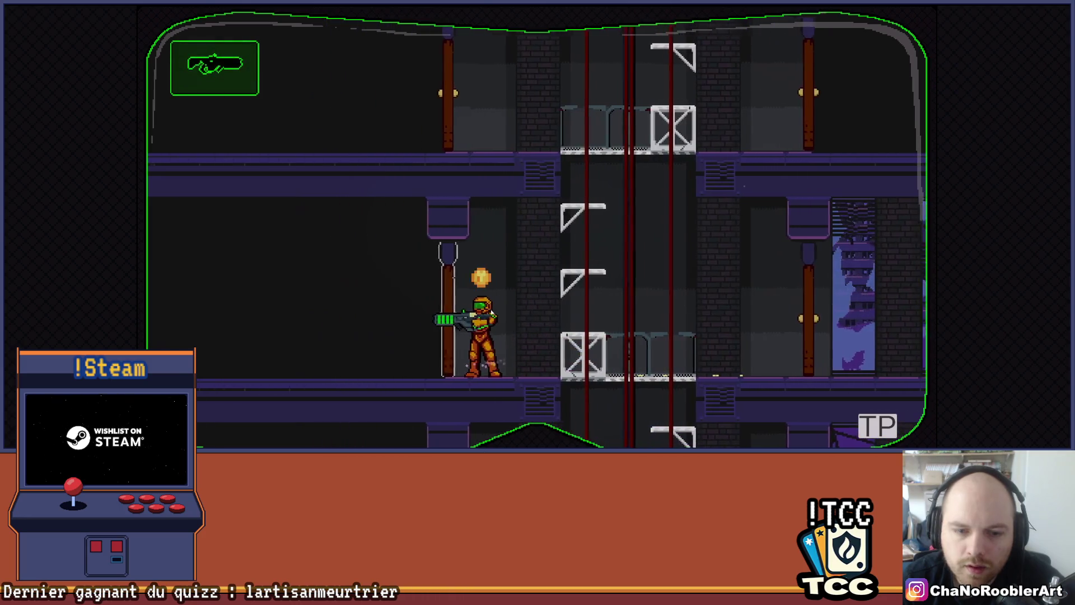
pyautogui.press('Right')
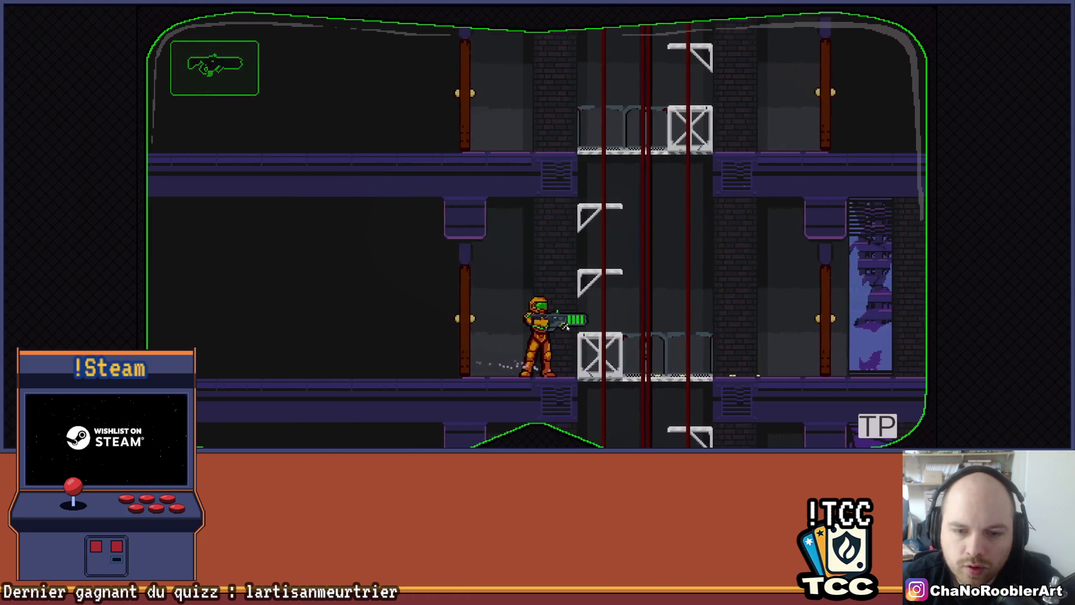
pyautogui.press('space')
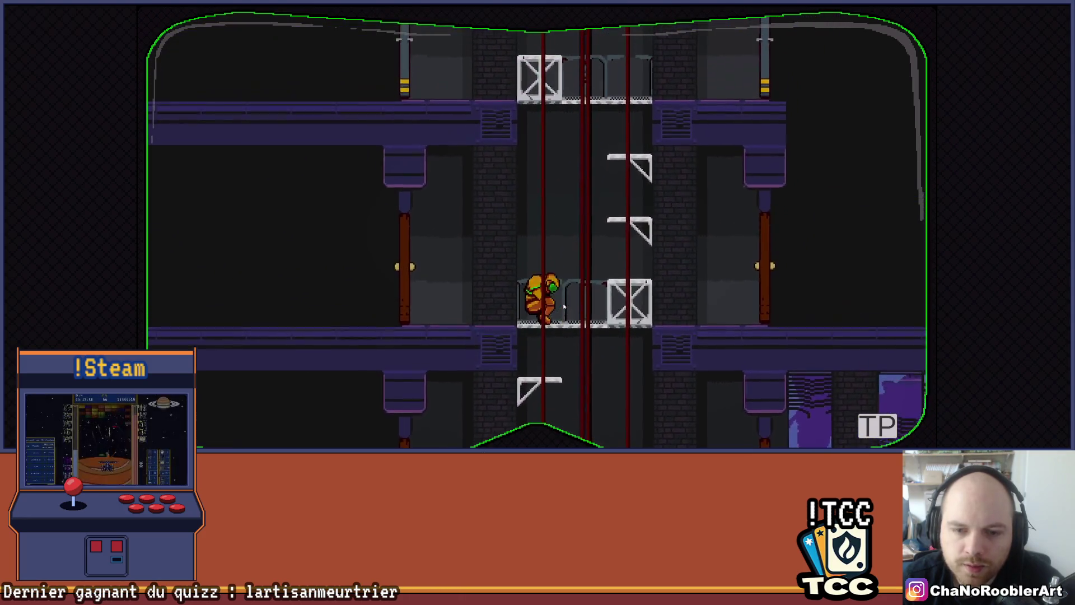
pyautogui.press('space')
pyautogui.press('Left')
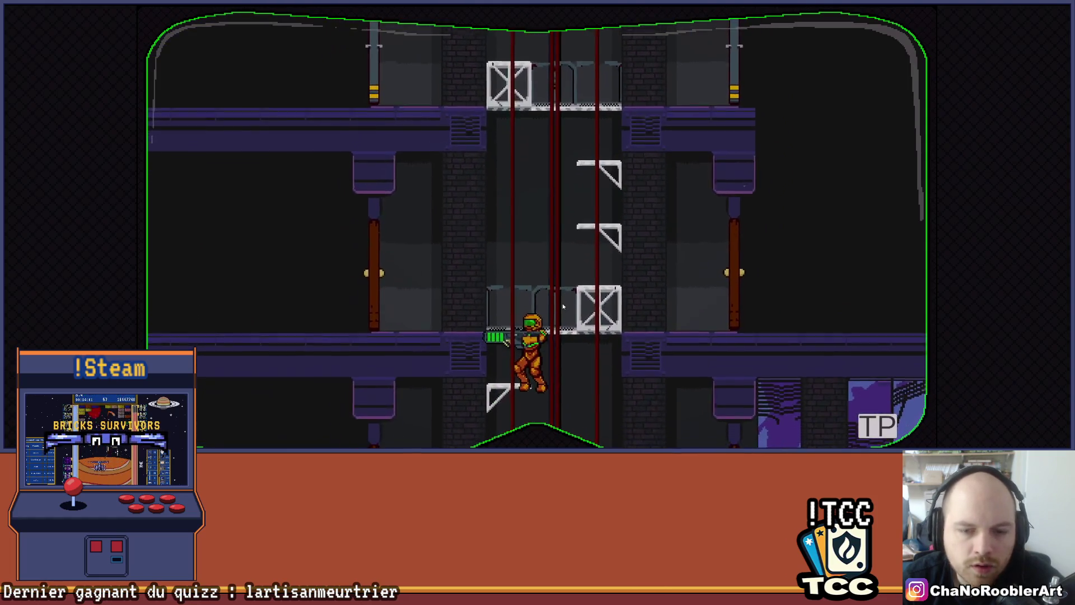
pyautogui.press('Left')
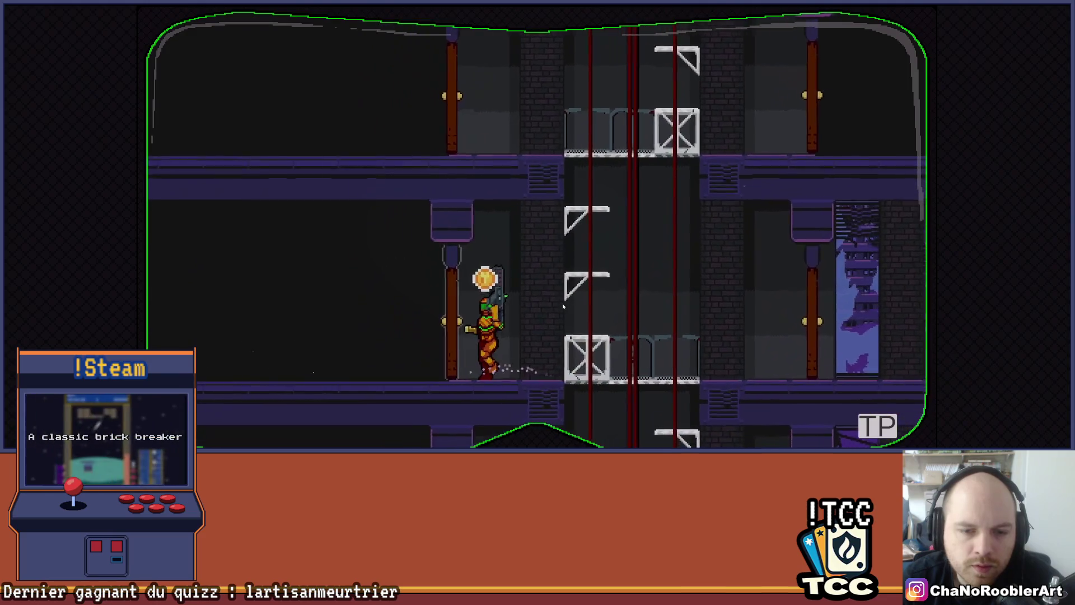
pyautogui.press('Left')
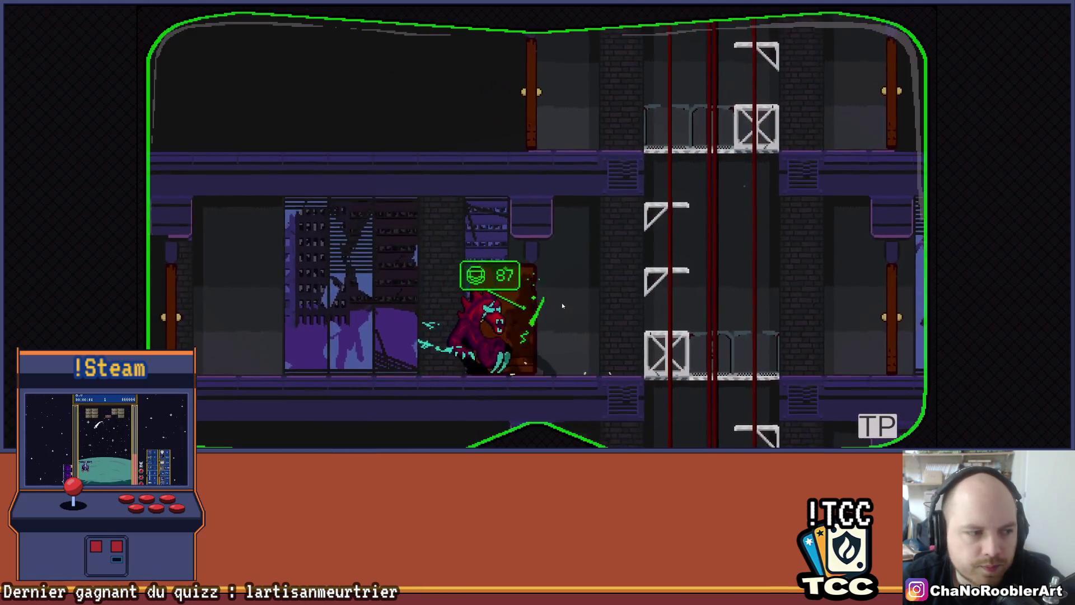
pyautogui.press('Left')
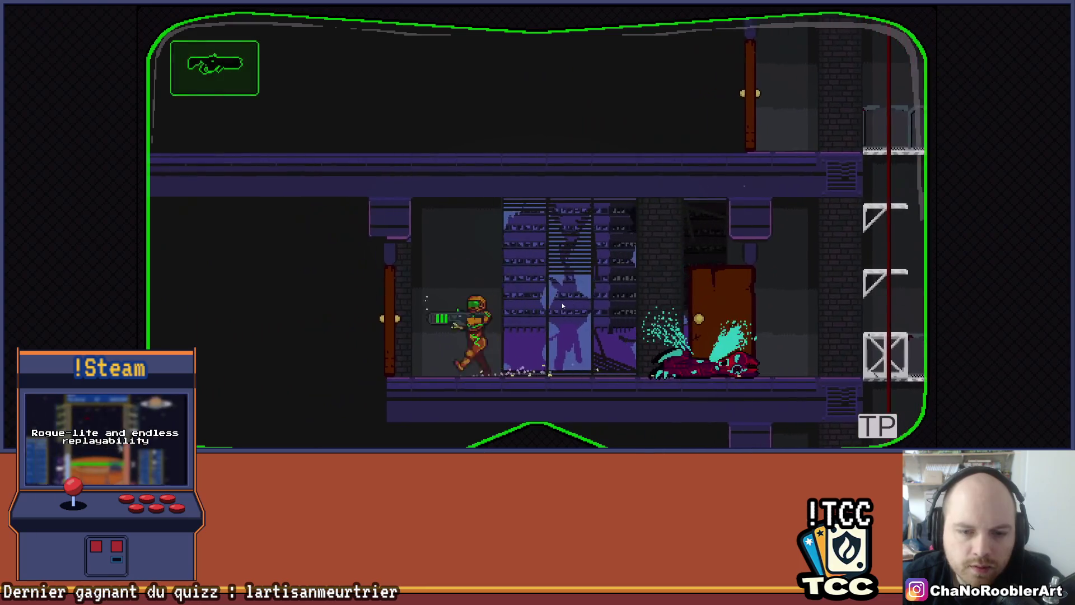
# Go down the ladder, shoot the crates and grab the shield pickup to reach 100 energy
pyautogui.press('Left')
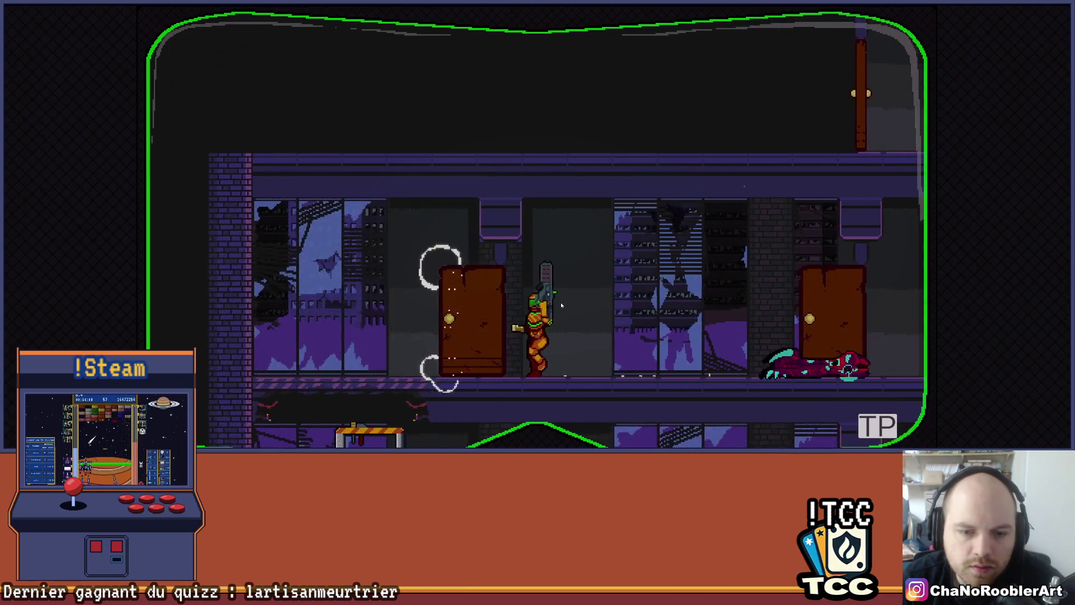
pyautogui.press('Left')
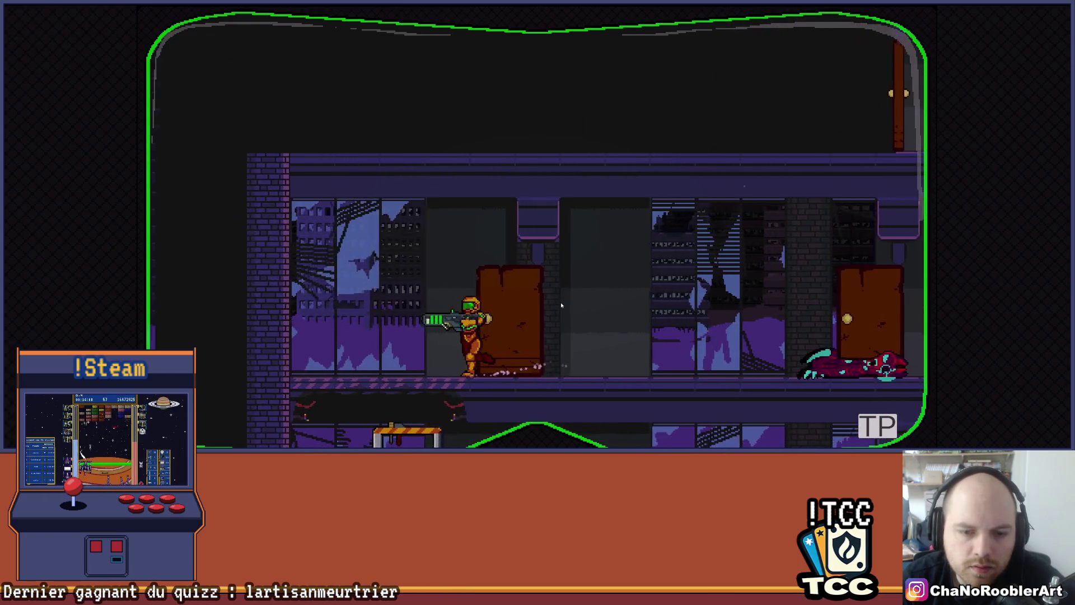
pyautogui.press('Down')
pyautogui.press('Down')
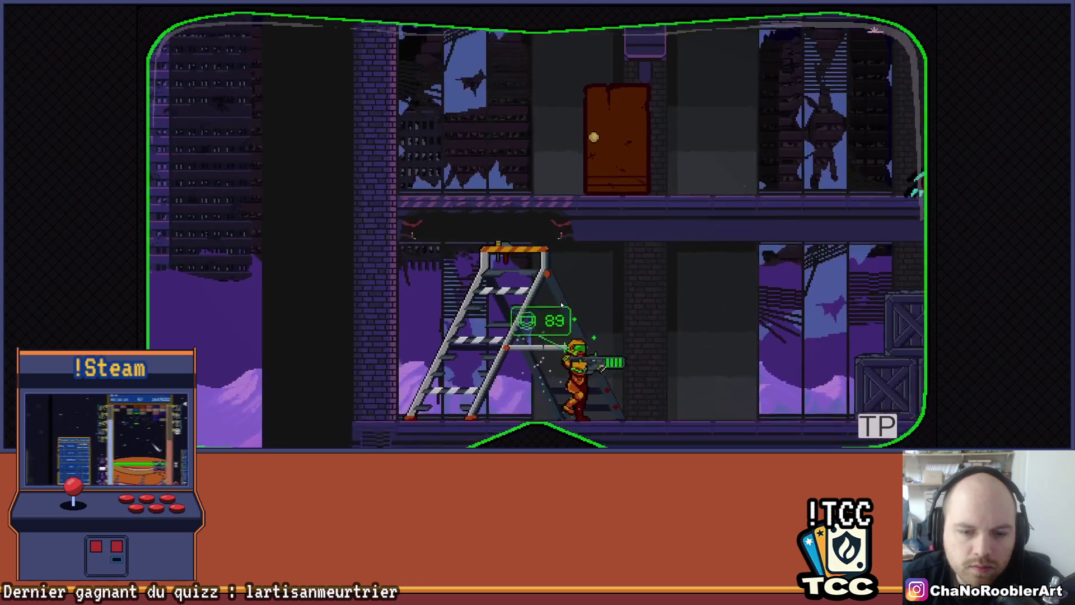
pyautogui.press('Right')
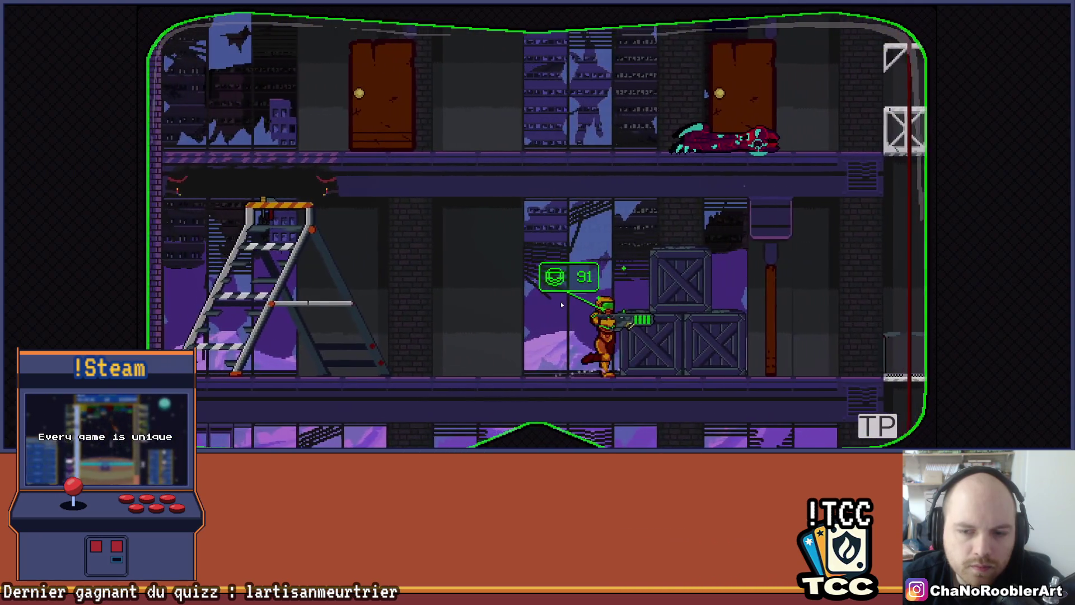
pyautogui.press('Left')
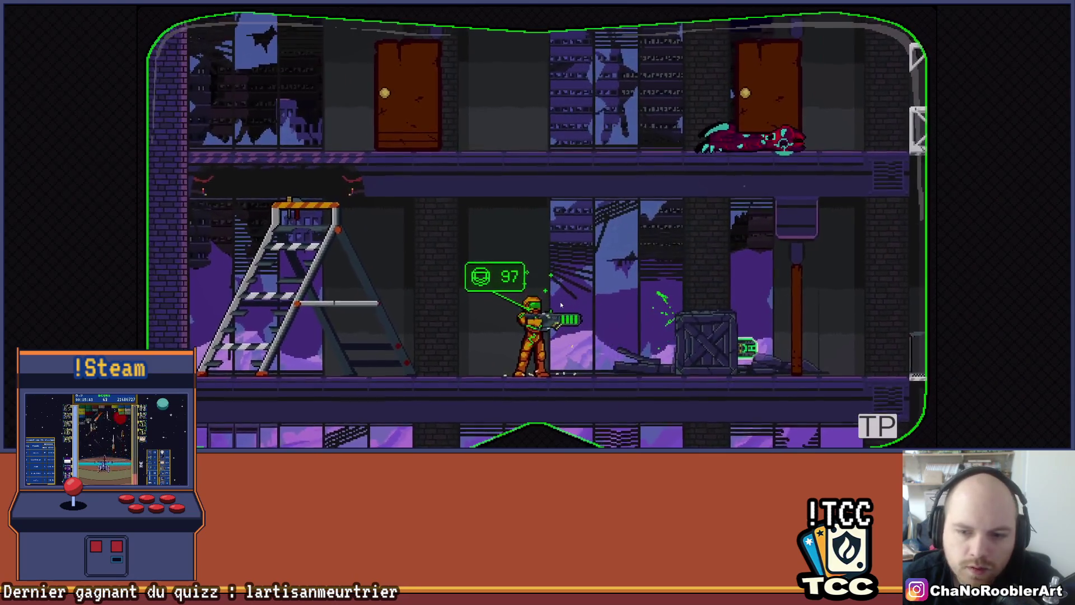
pyautogui.press('Right')
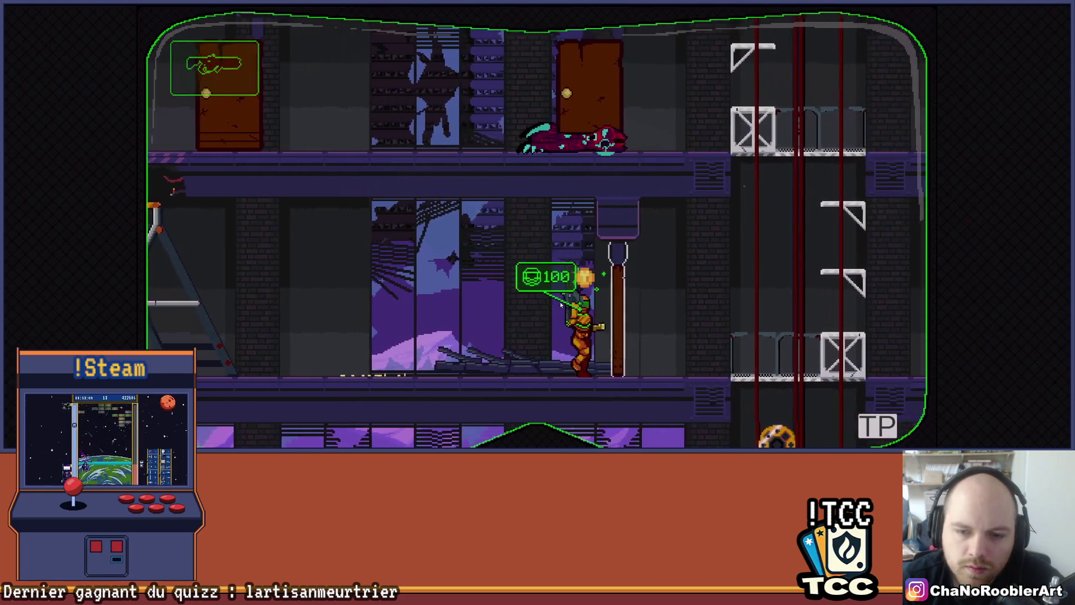
pyautogui.press('Left')
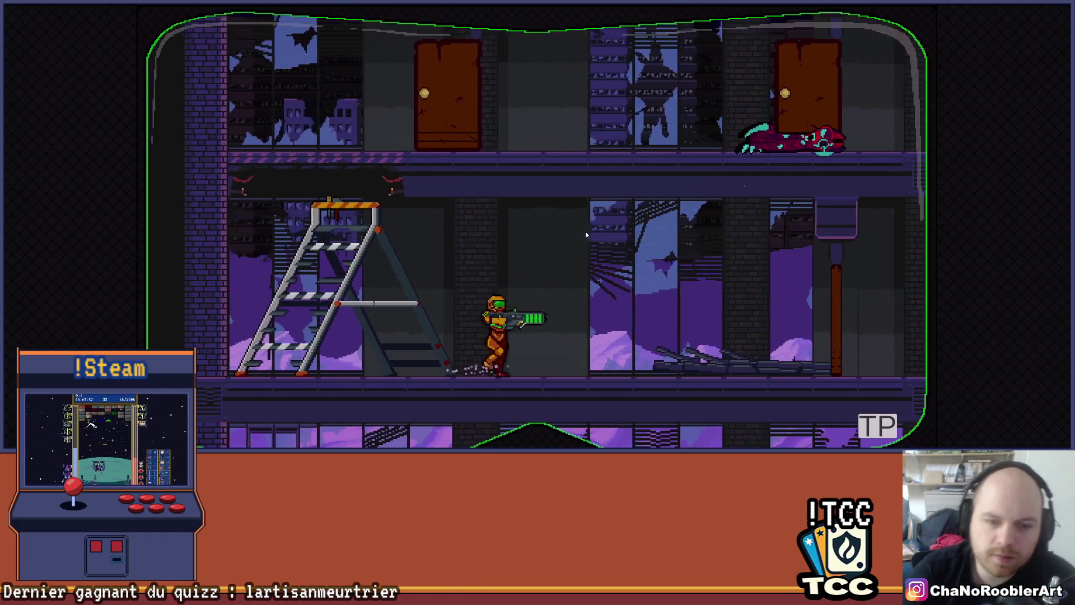
# Run the soldier right and left repeatedly along the lower corridor floor near the ladder
pyautogui.press('Right')
pyautogui.press('Left')
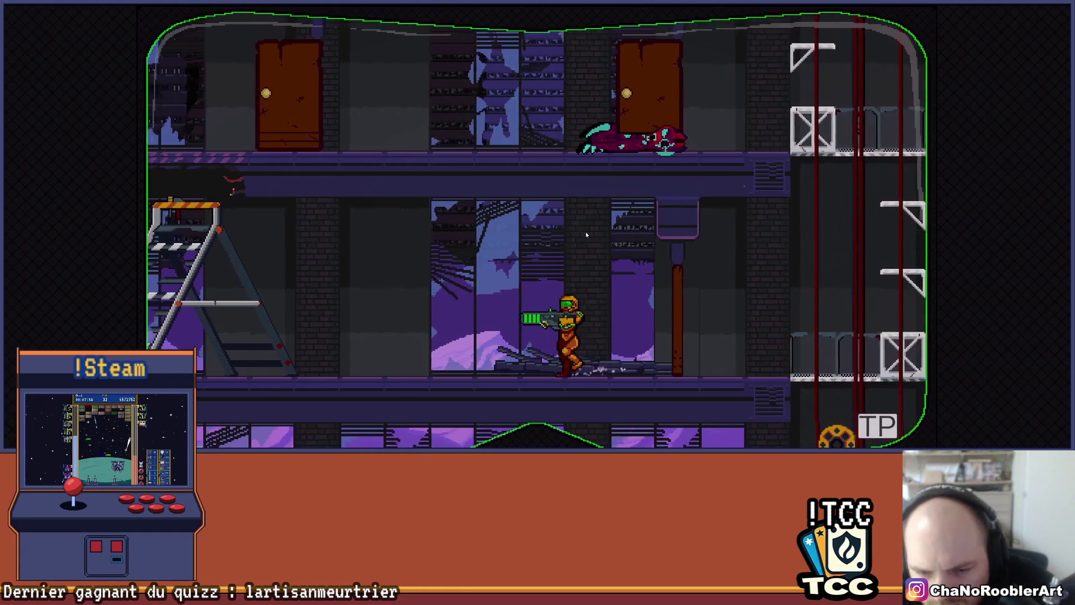
pyautogui.press('Right')
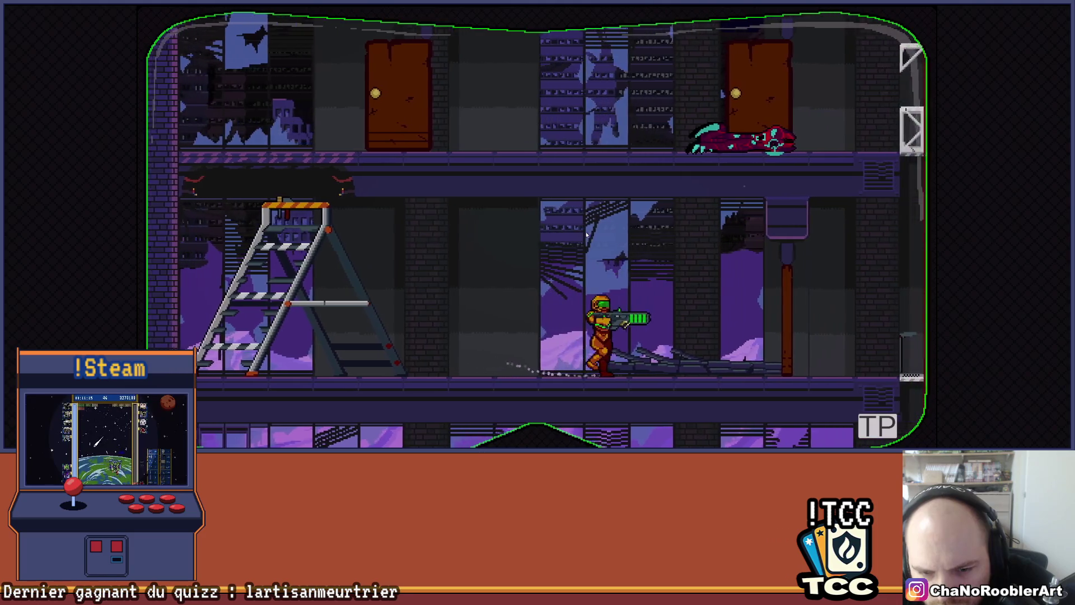
pyautogui.press('Left')
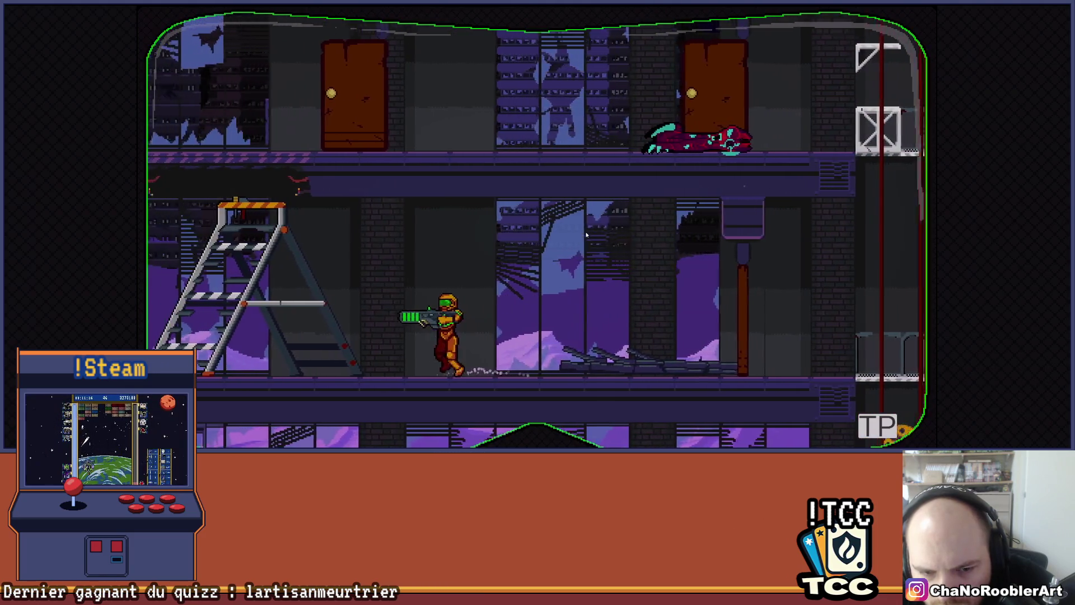
pyautogui.press('Right')
pyautogui.press('Left')
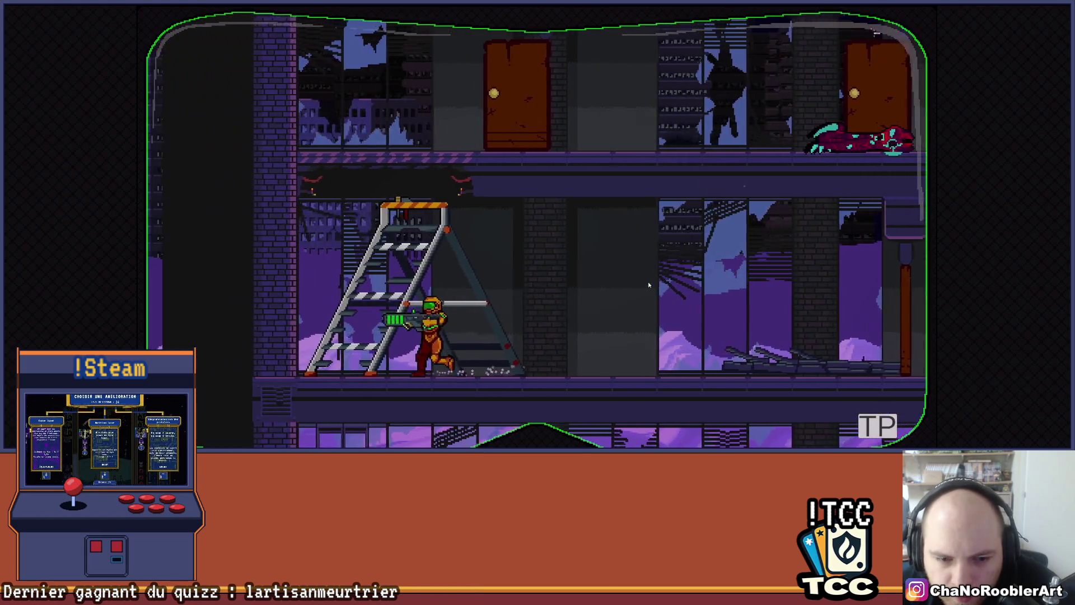
pyautogui.press('Right')
pyautogui.press('Left')
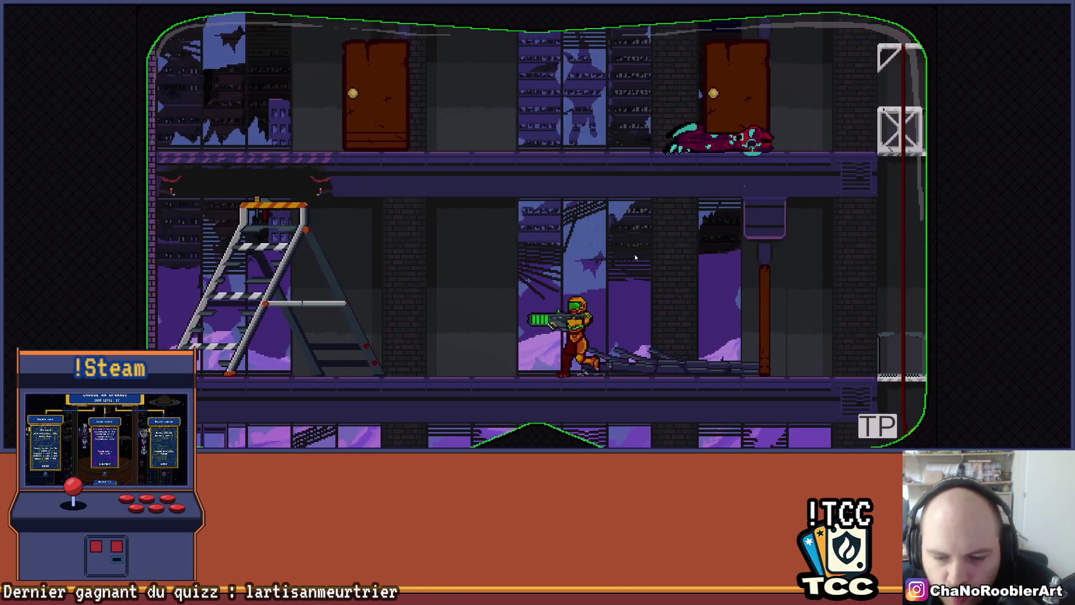
pyautogui.press('Right')
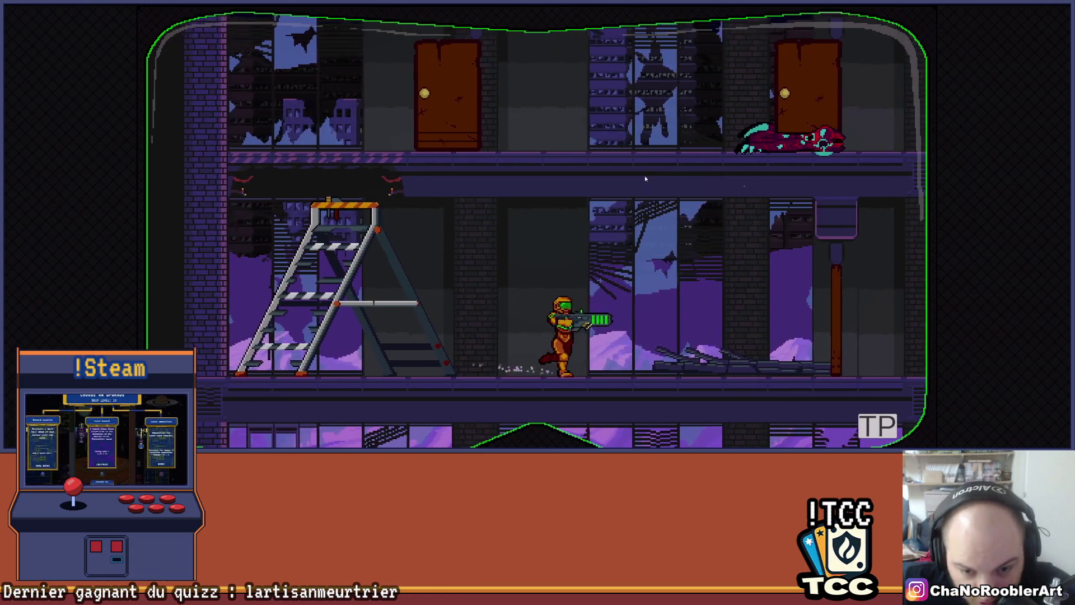
pyautogui.press('Left')
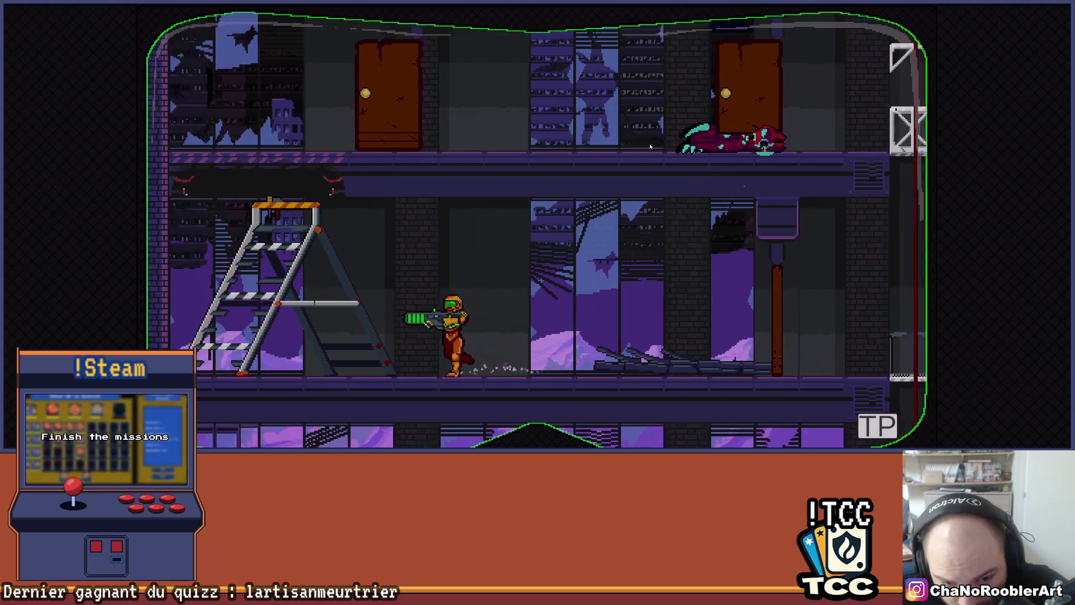
pyautogui.press('Right')
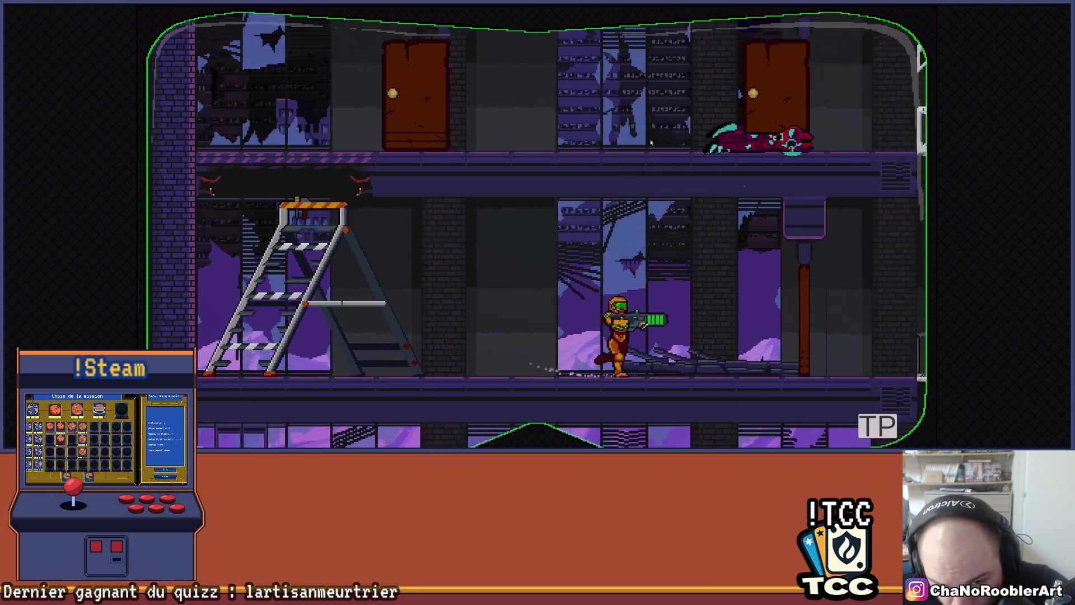
pyautogui.press('Left')
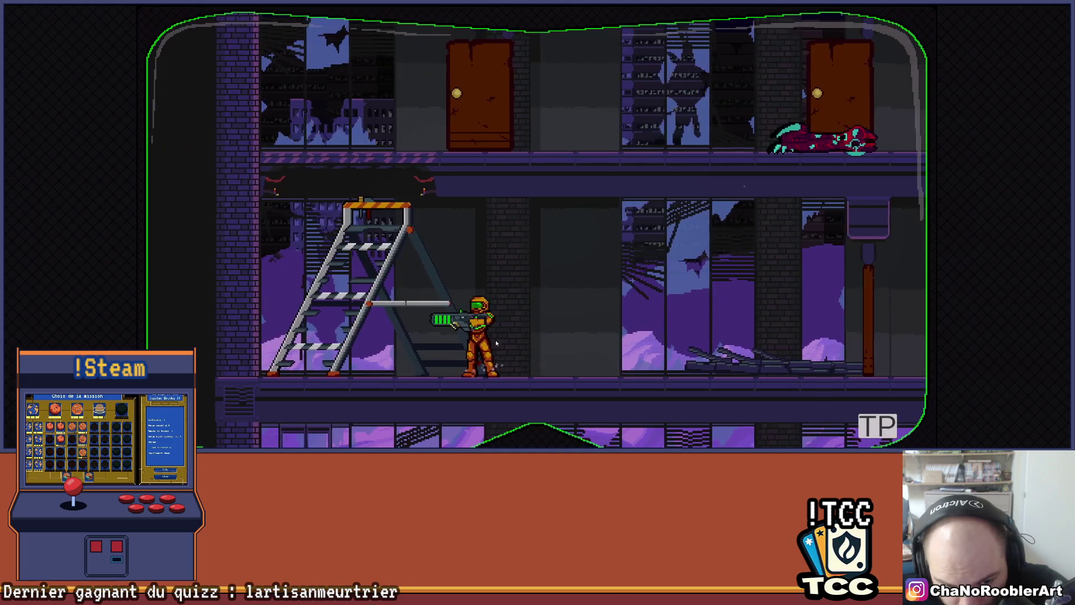
# Keep running the soldier back and forth, with one spin jump partway through
pyautogui.press('Right')
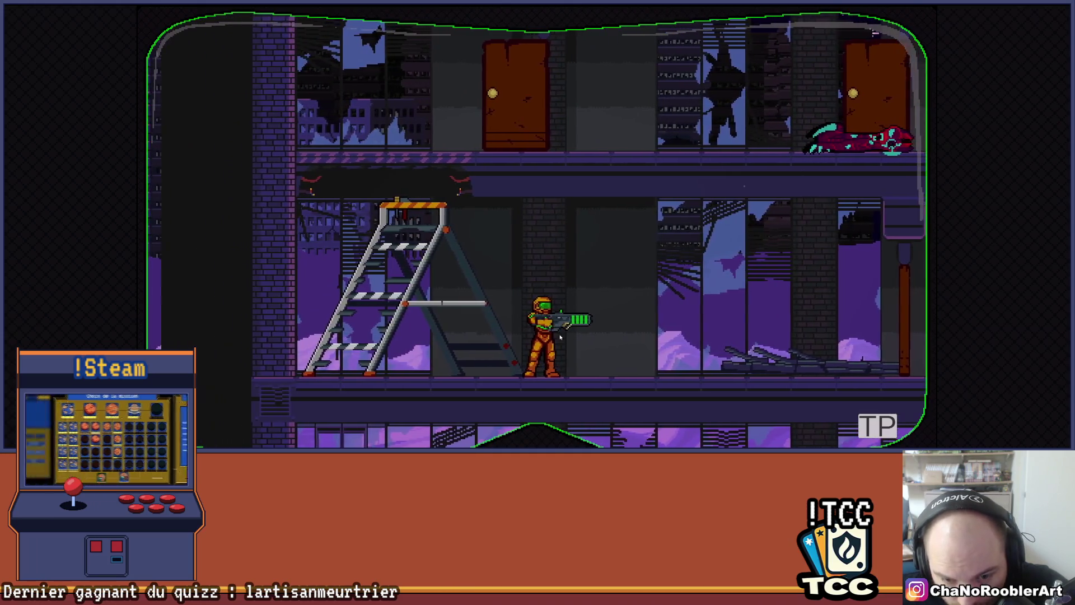
pyautogui.press('Right')
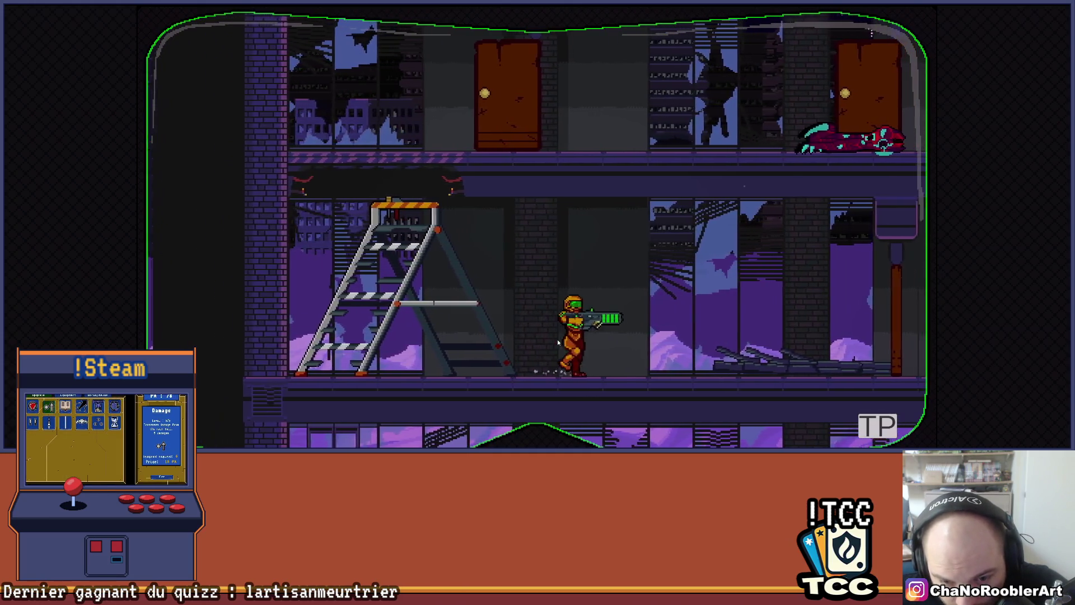
pyautogui.press('Left')
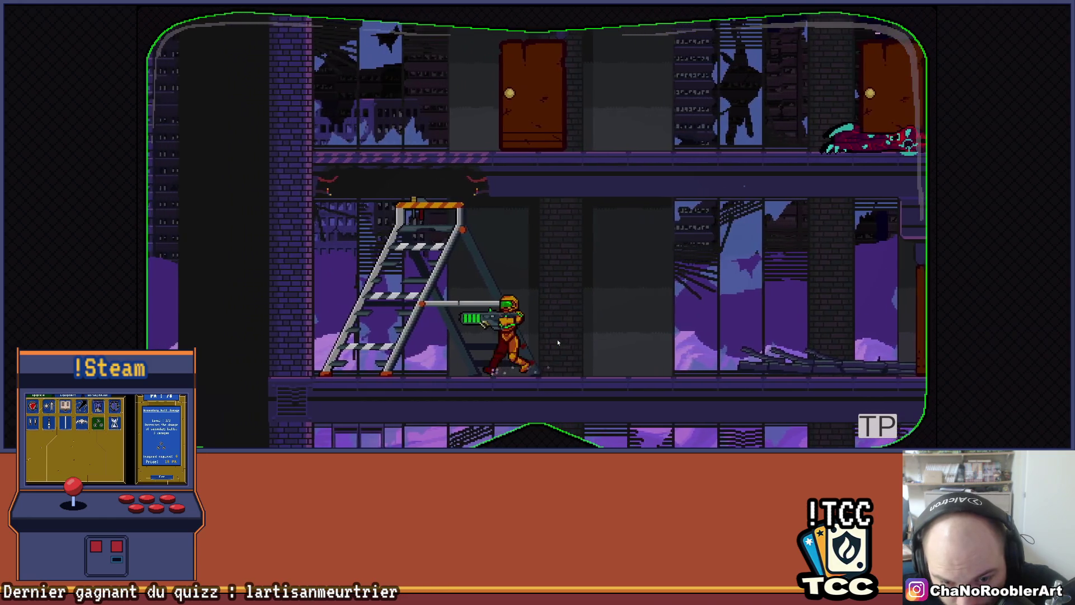
pyautogui.press('Right')
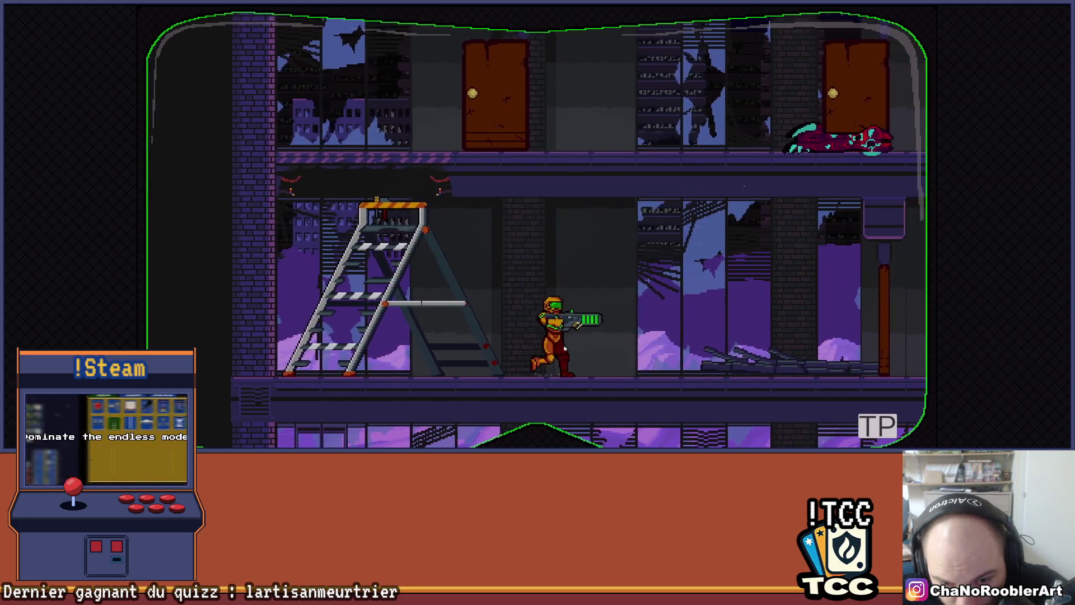
pyautogui.press('Left')
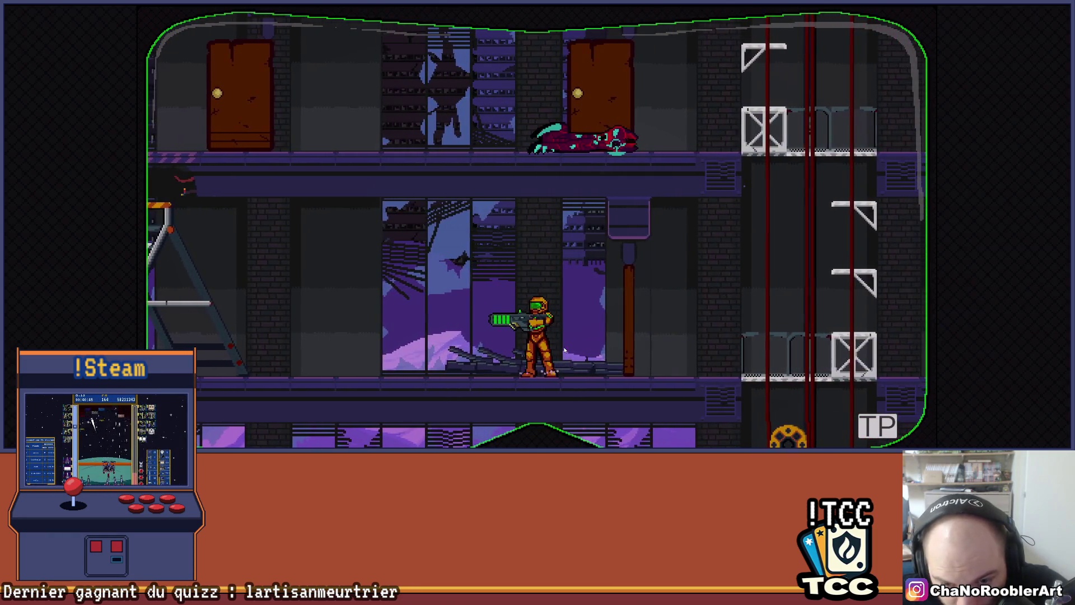
pyautogui.press('space')
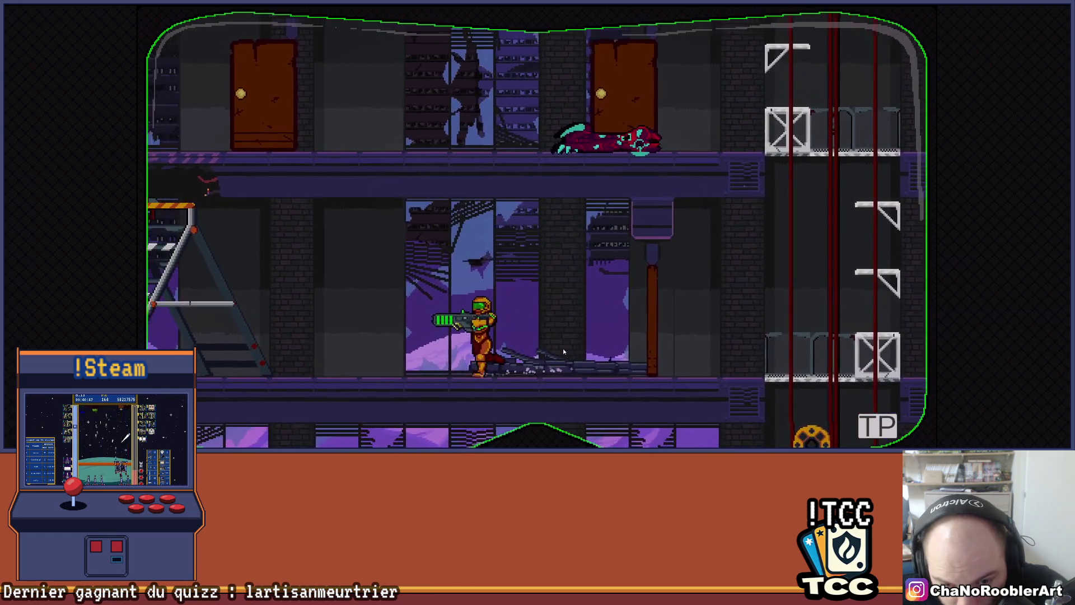
pyautogui.press('Left')
pyautogui.press('Right')
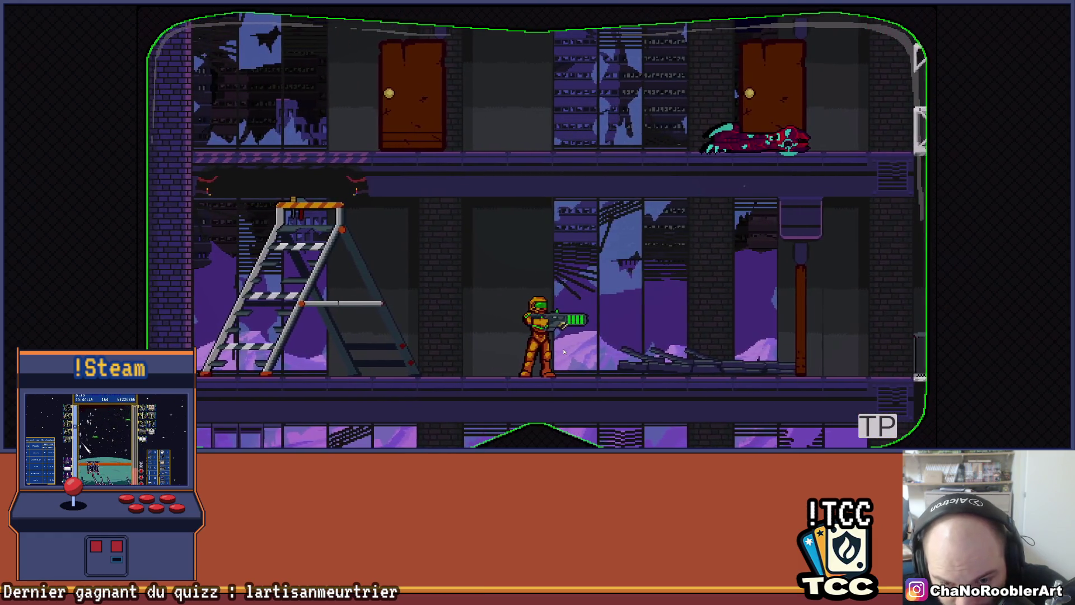
pyautogui.press('Left')
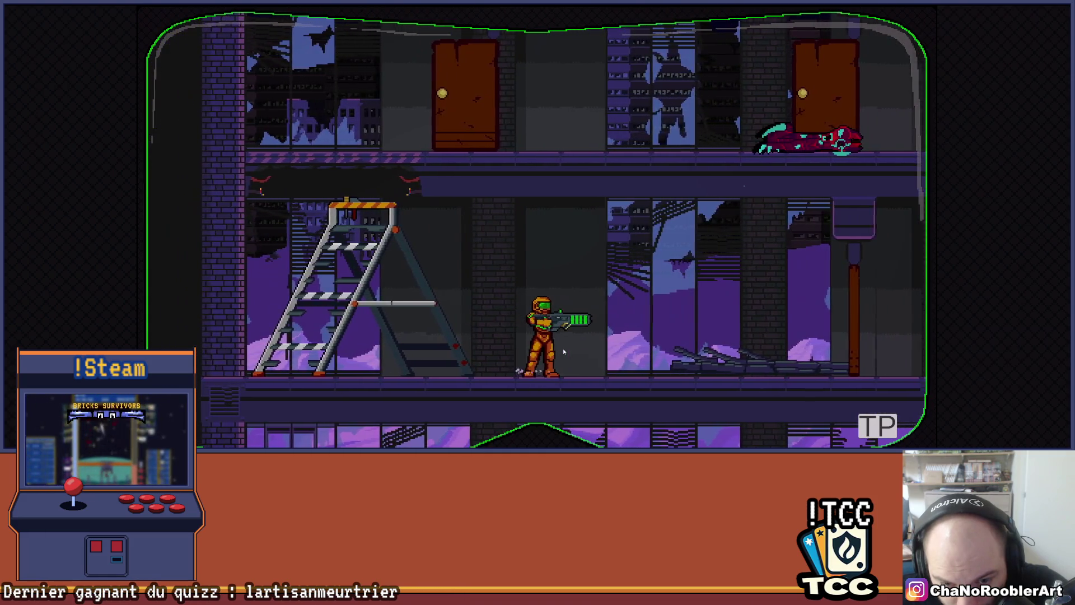
pyautogui.press('Right')
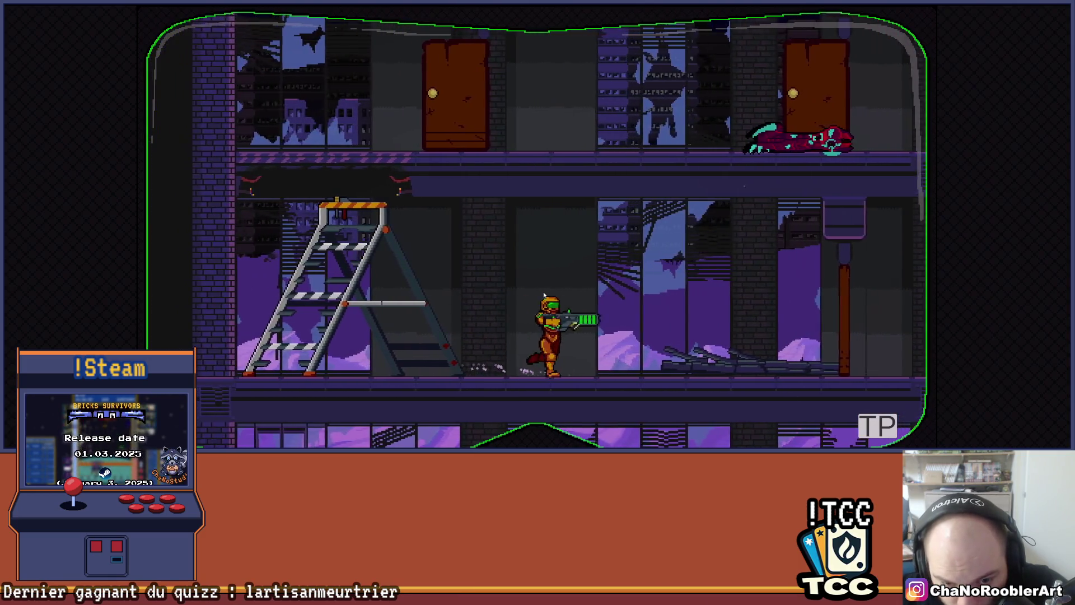
# Run the soldier left and right repeatedly between the stepladder and the lift shaft
pyautogui.press('Left')
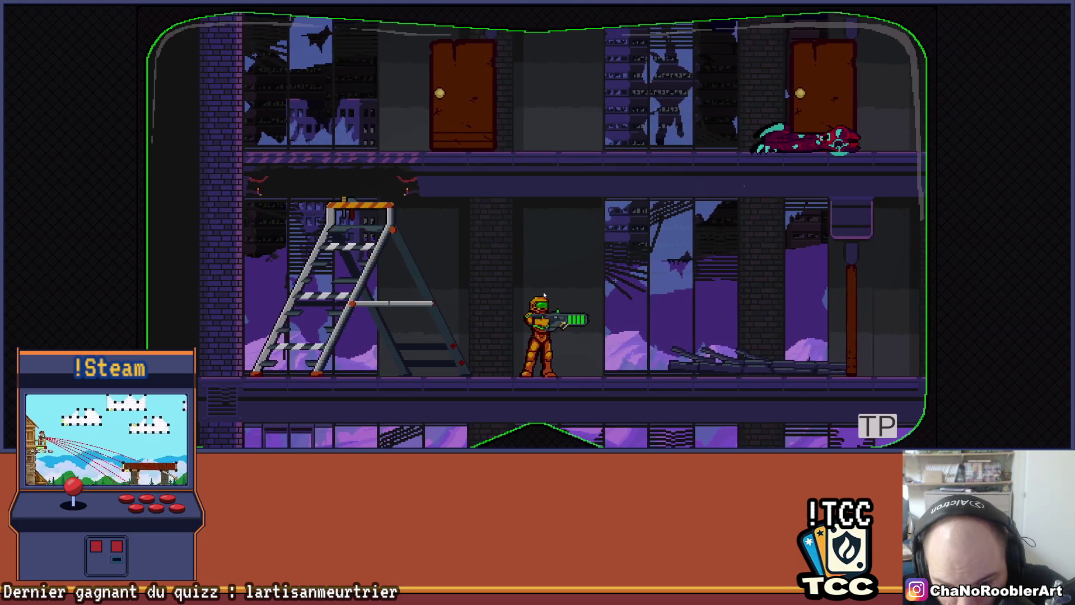
pyautogui.press('Right')
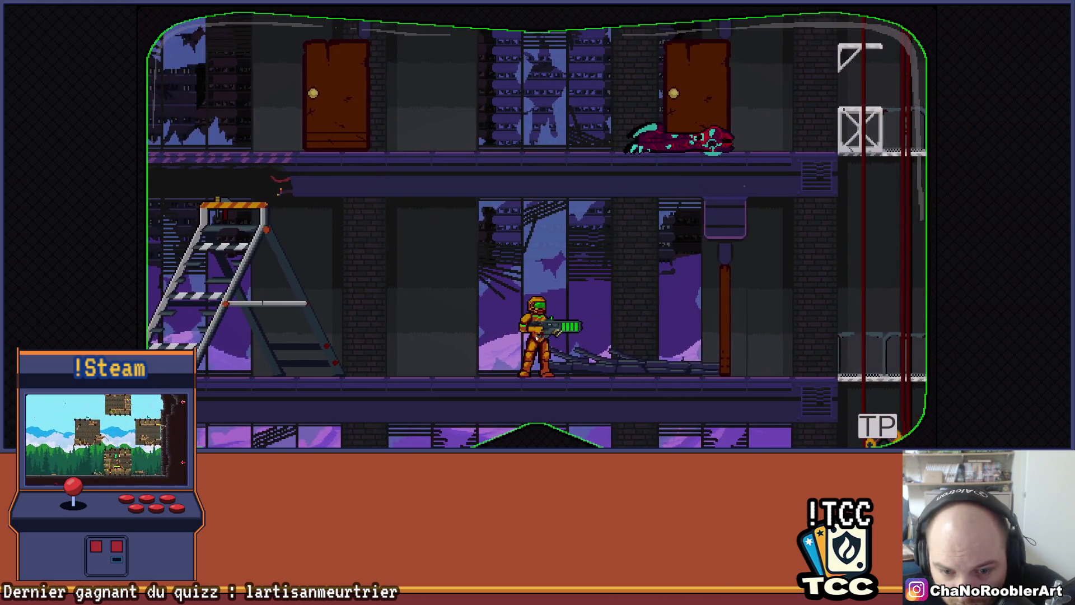
pyautogui.press('Right')
pyautogui.press('Right')
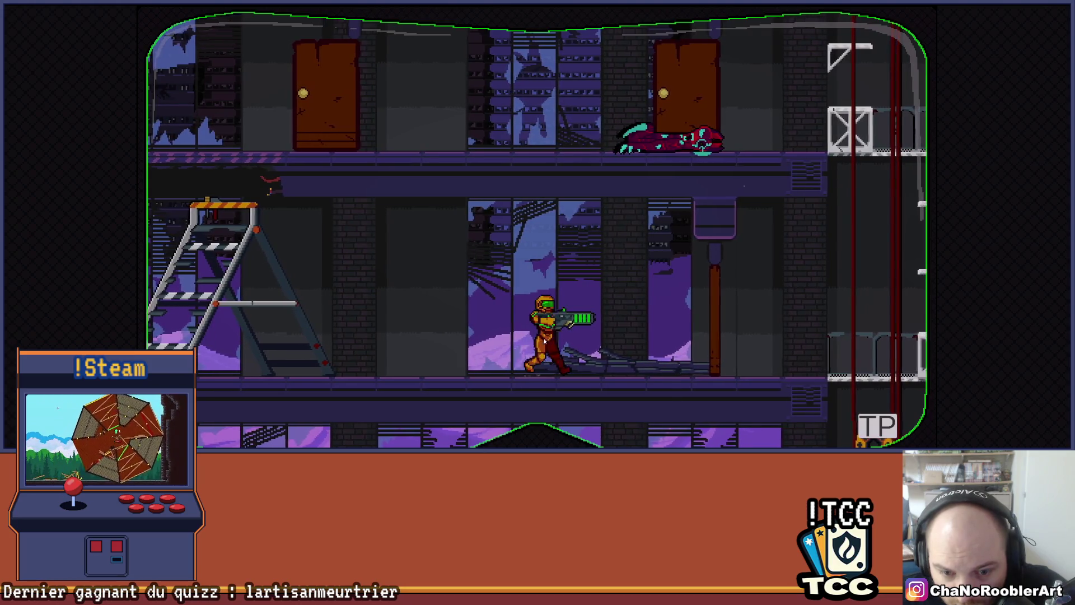
pyautogui.press('Right')
pyautogui.press('Left')
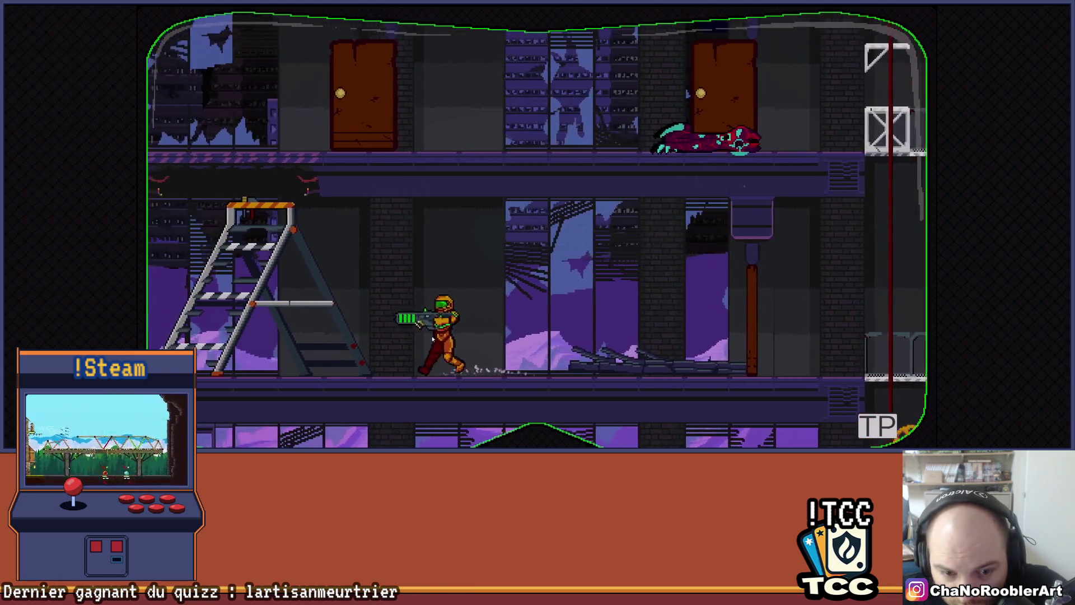
pyautogui.press('Right')
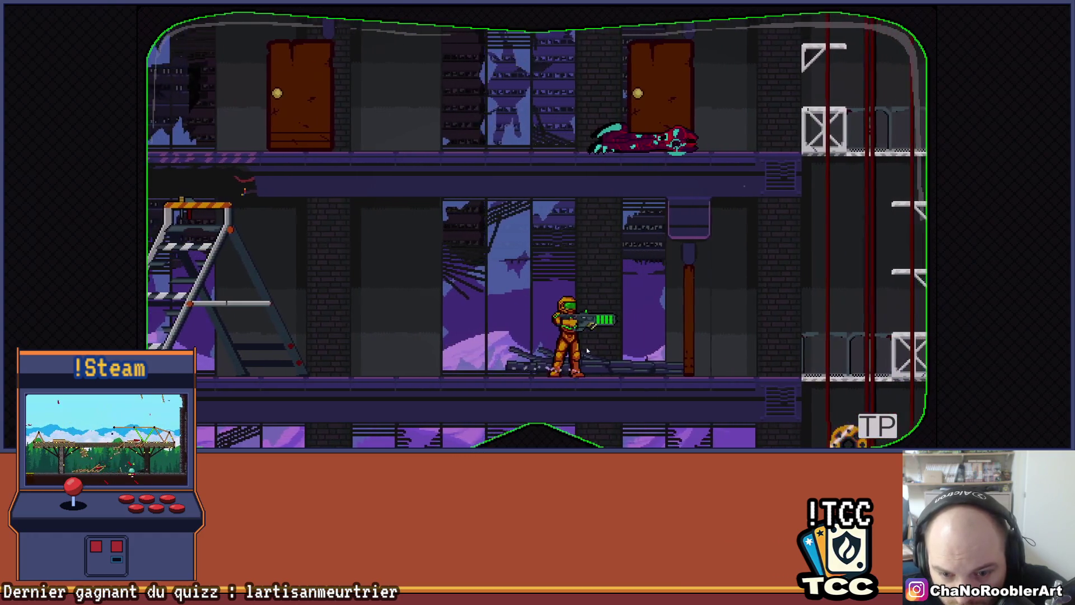
pyautogui.press('Left')
pyautogui.press('Left')
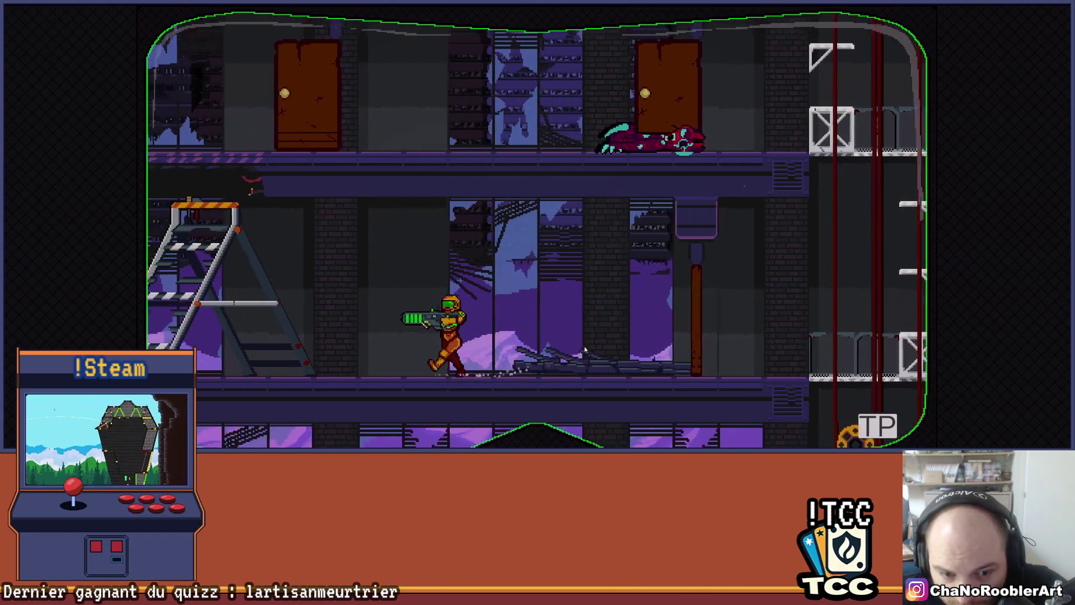
pyautogui.press('Left')
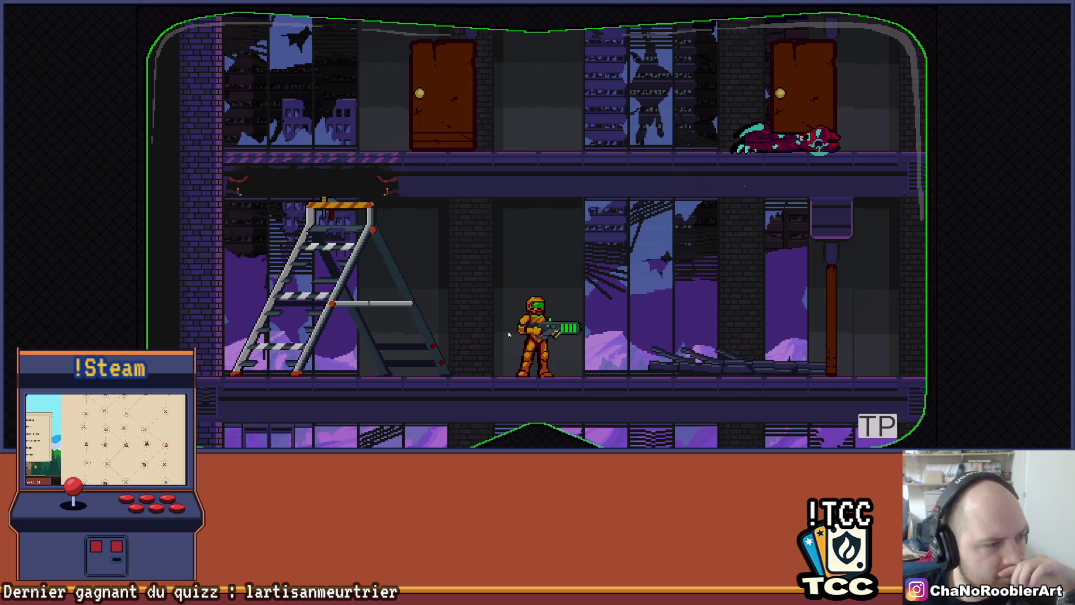
pyautogui.press('Right')
pyautogui.press('Right')
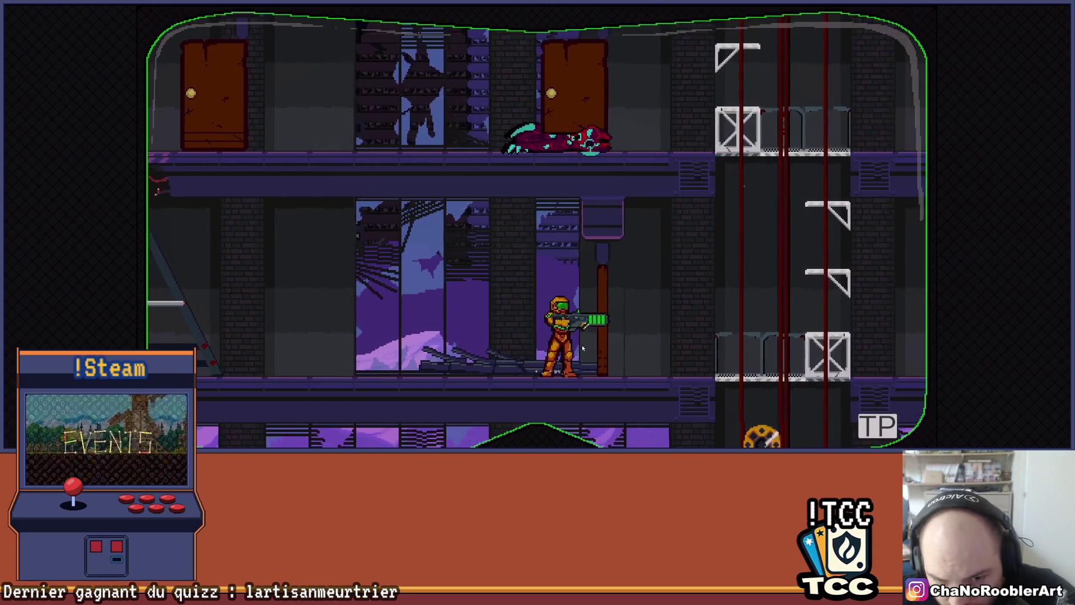
pyautogui.press('Left')
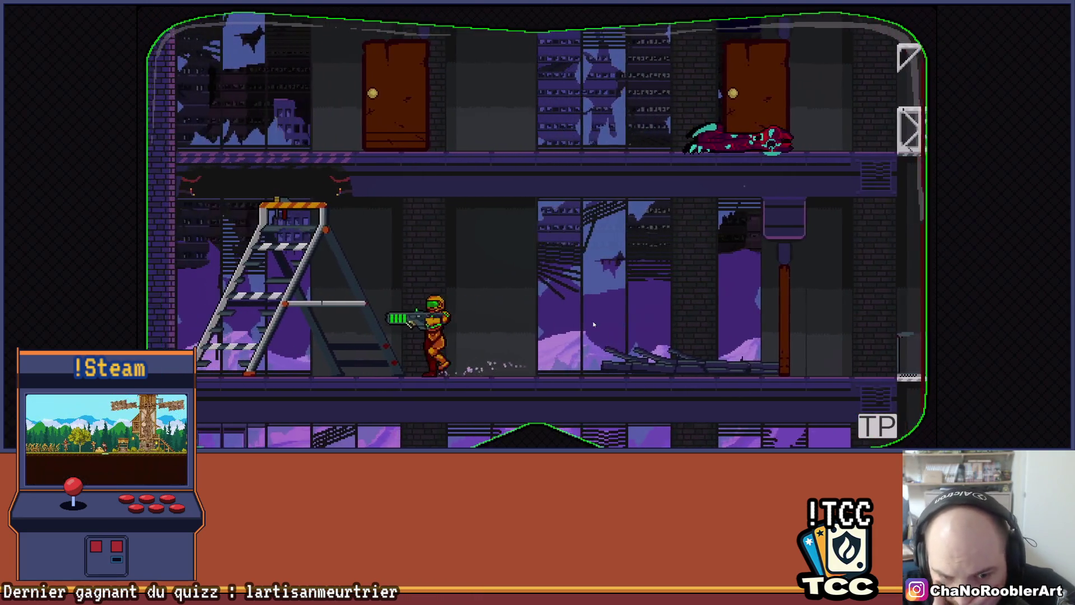
pyautogui.press('Right')
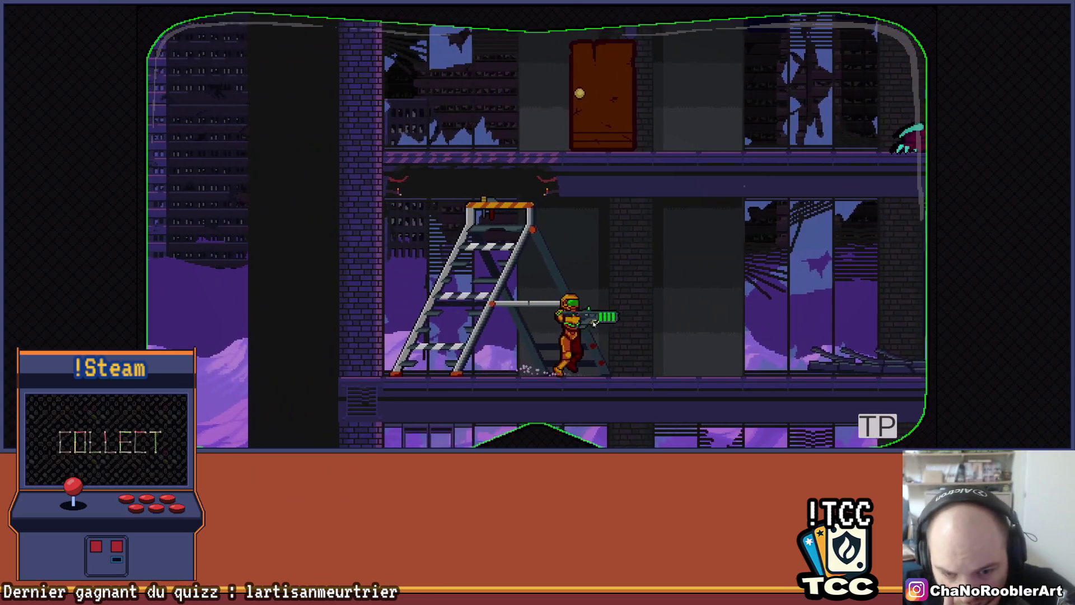
pyautogui.press('Right')
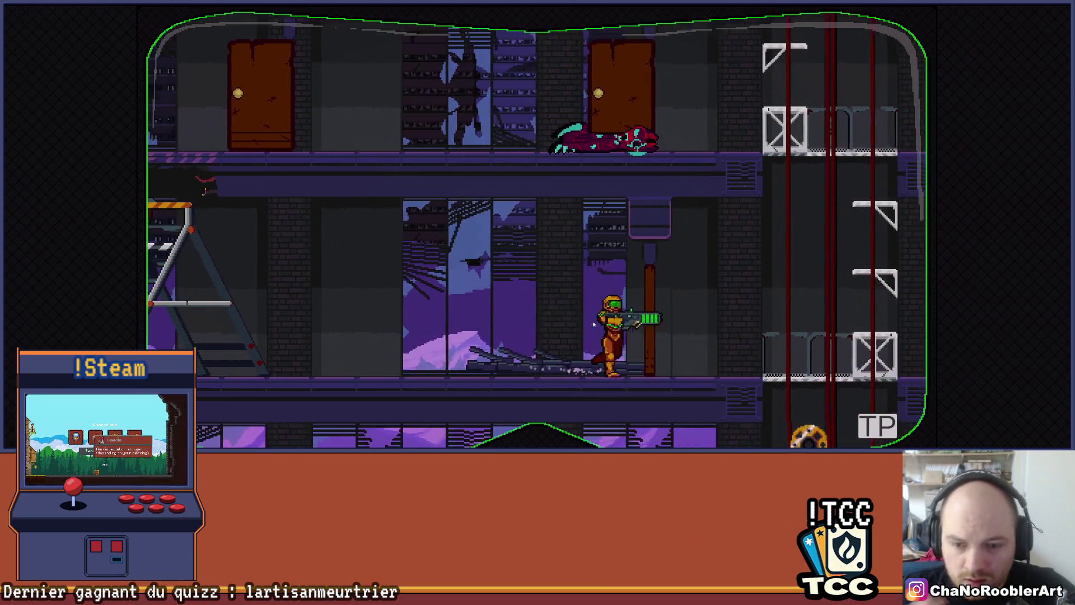
pyautogui.press('Left')
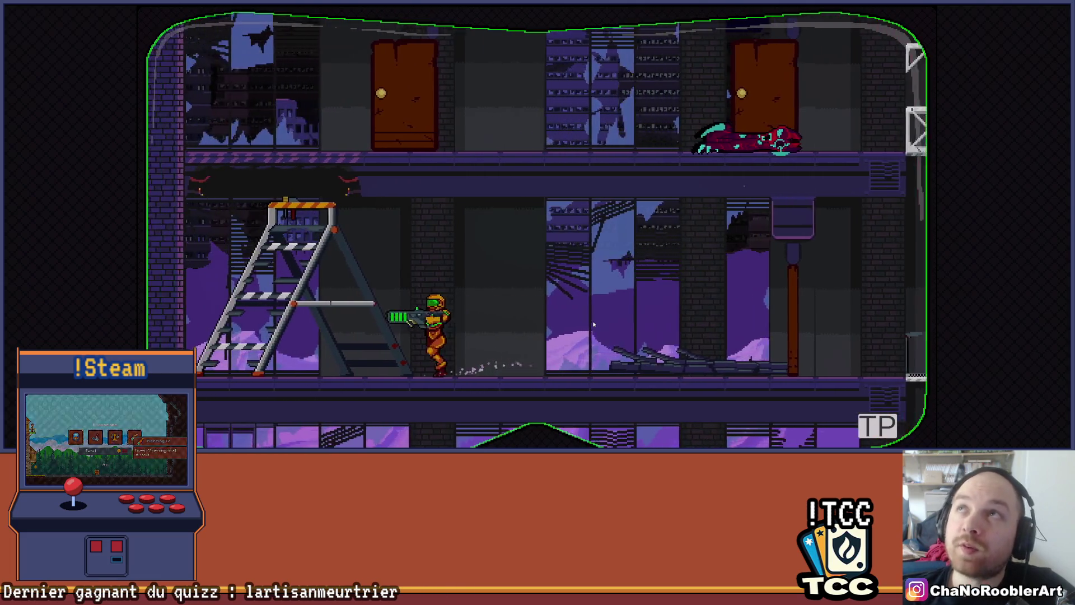
pyautogui.press('Right')
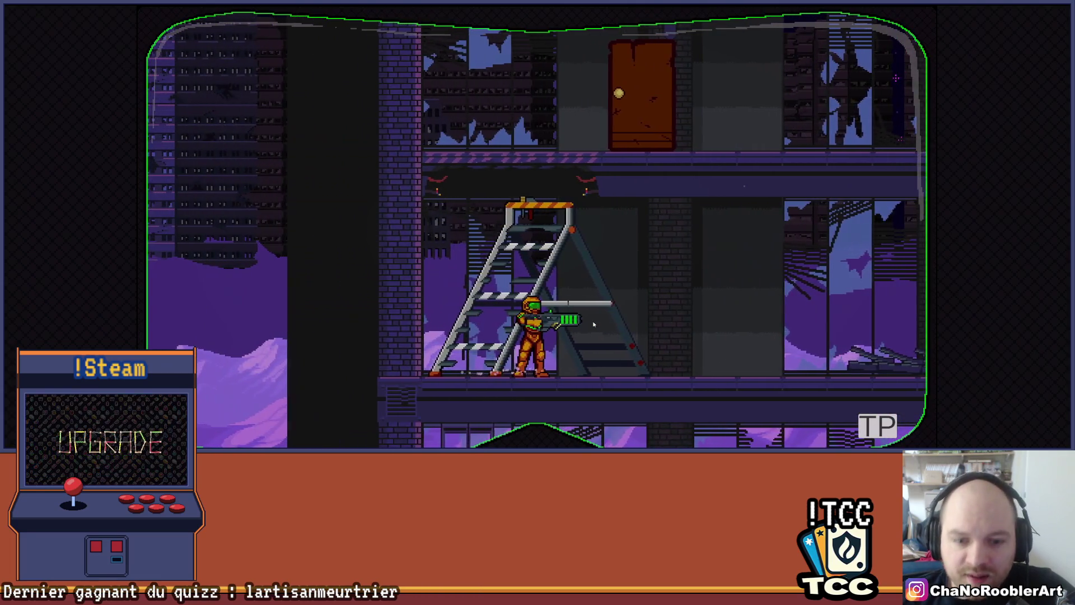
pyautogui.press('Right')
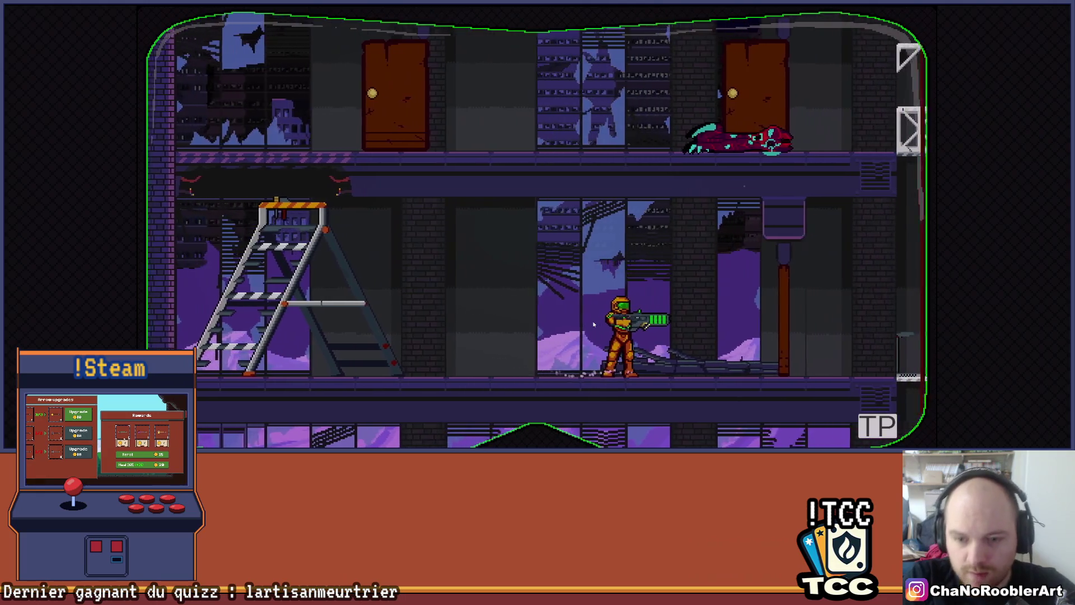
pyautogui.press('Left')
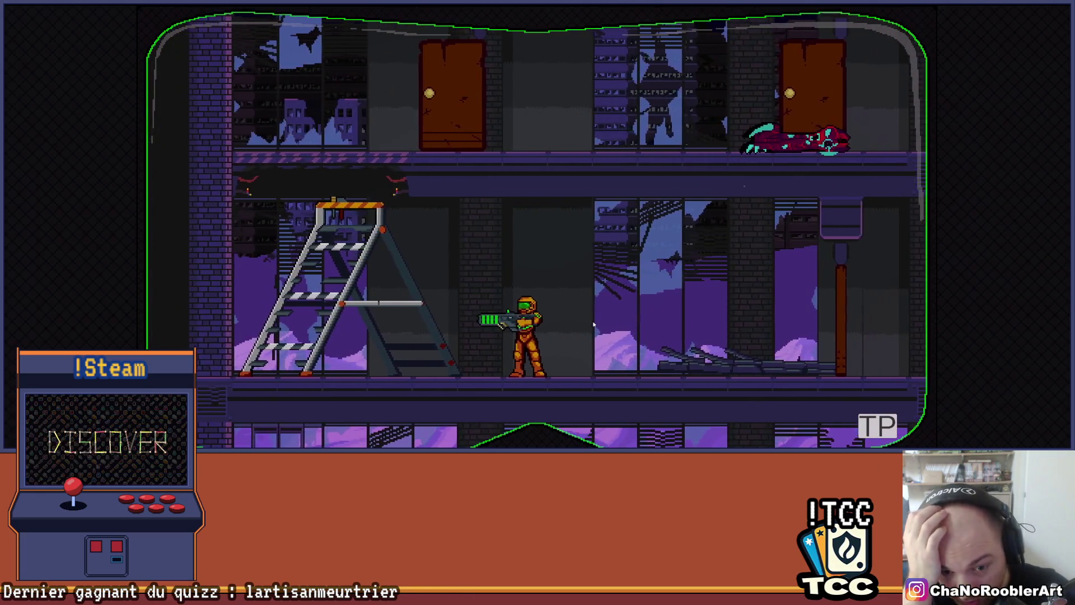
pyautogui.press('Right')
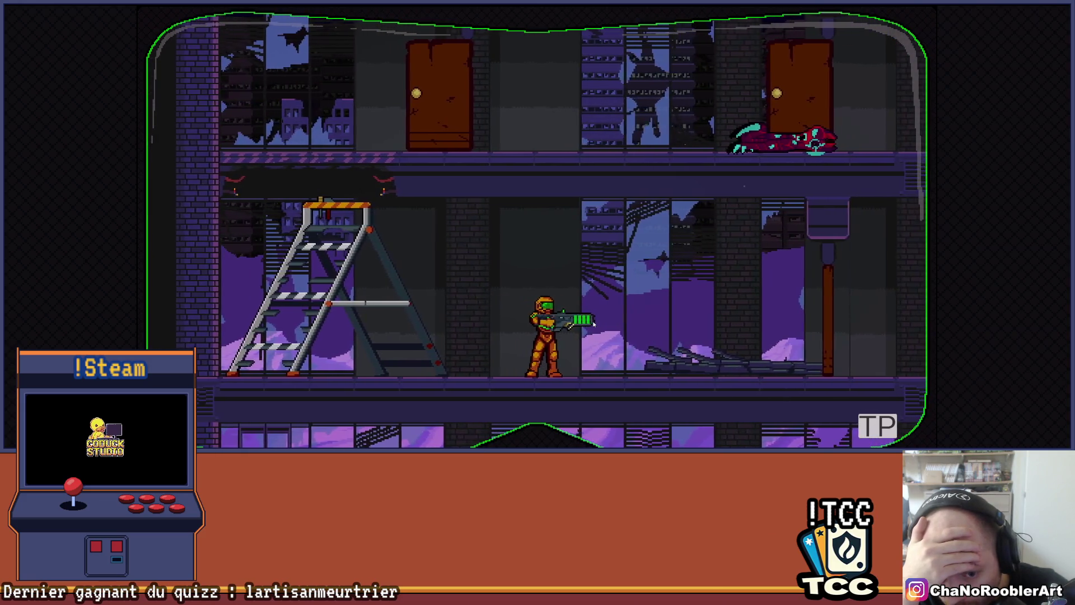
pyautogui.press('Right')
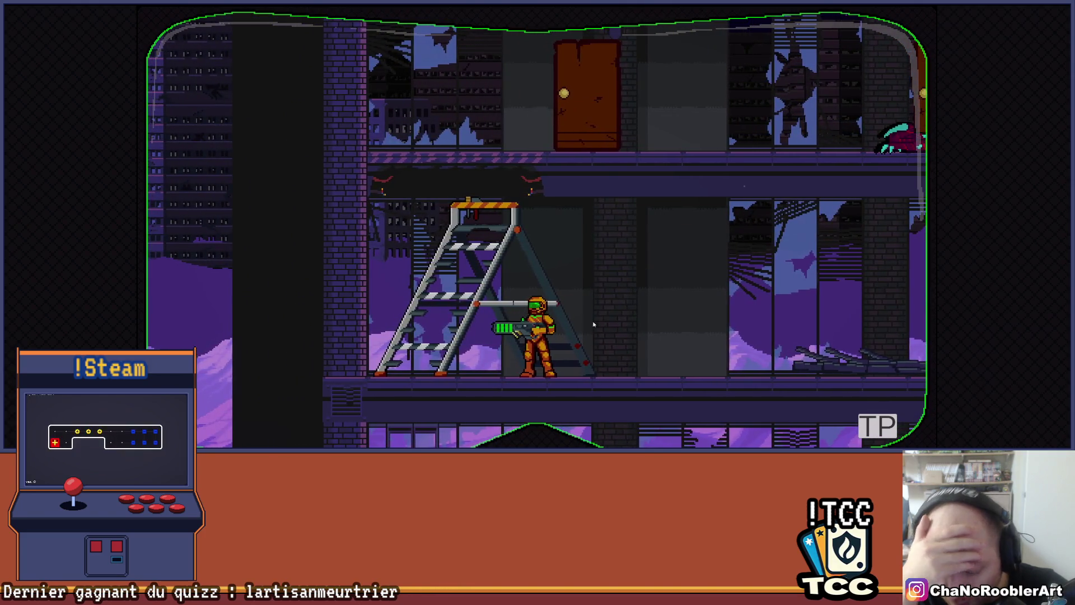
pyautogui.press('Right')
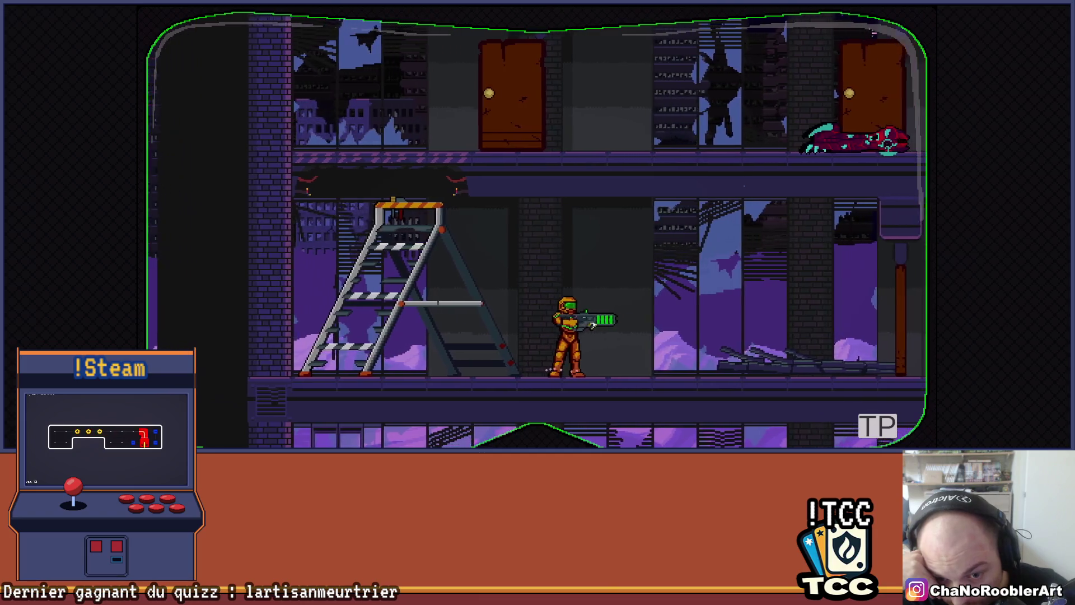
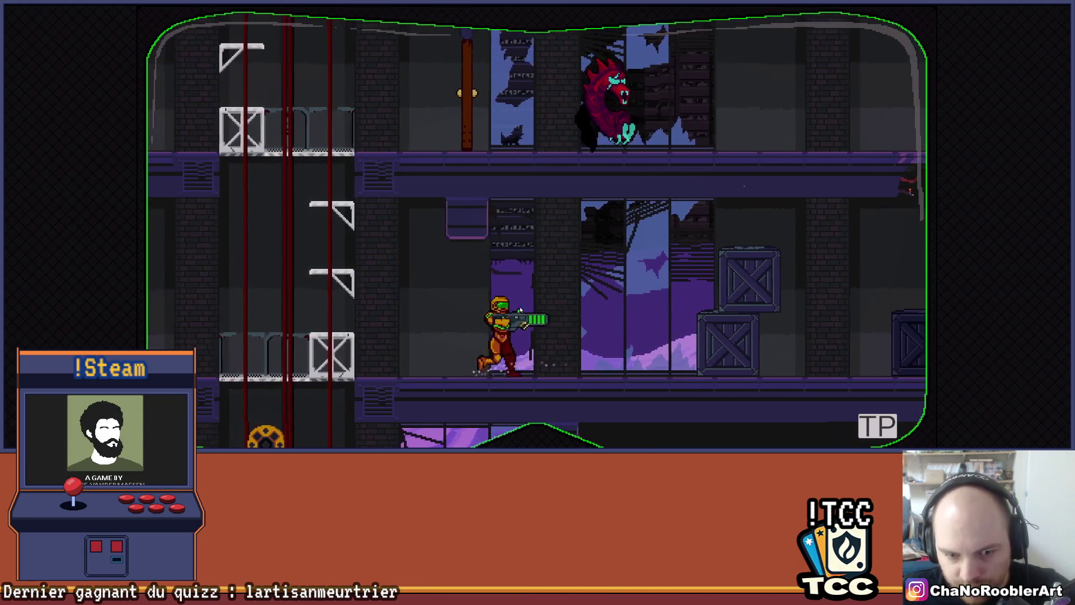
# Exit the running game build with Ctrl+P and return to the Level1_2D scene in the editor
pyautogui.hotkey('ctrl', 'p')
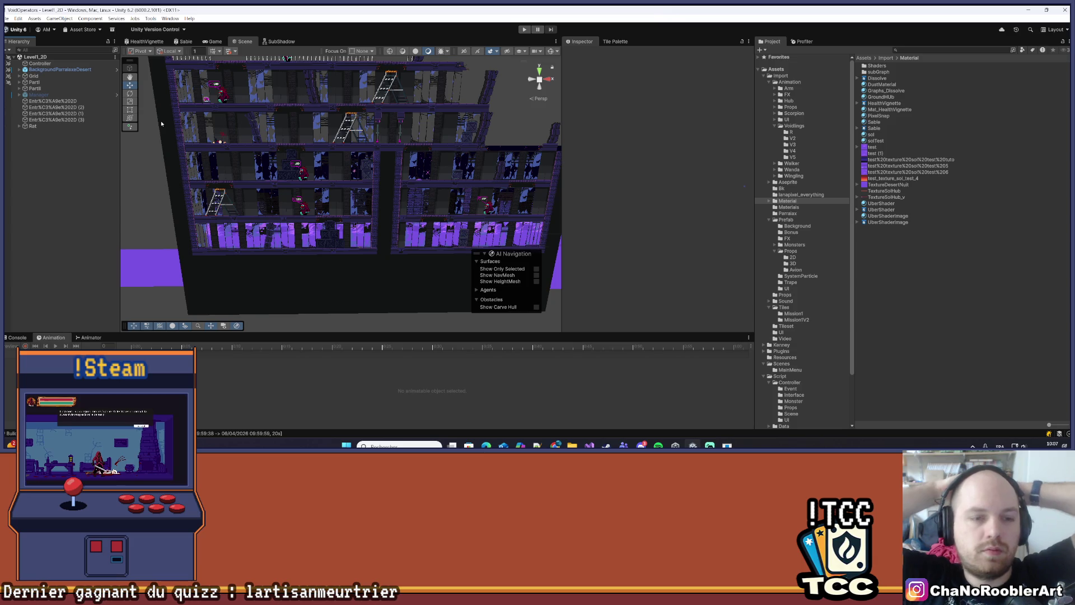
# Orbit and zoom the Scene view to face the building floors with the red enemies
pyautogui.moveTo(223, 139)
pyautogui.mouseDown()
pyautogui.moveTo(306, 217)
pyautogui.moveTo(390, 177)
pyautogui.mouseUp()
pyautogui.scroll(10, 306, 216)
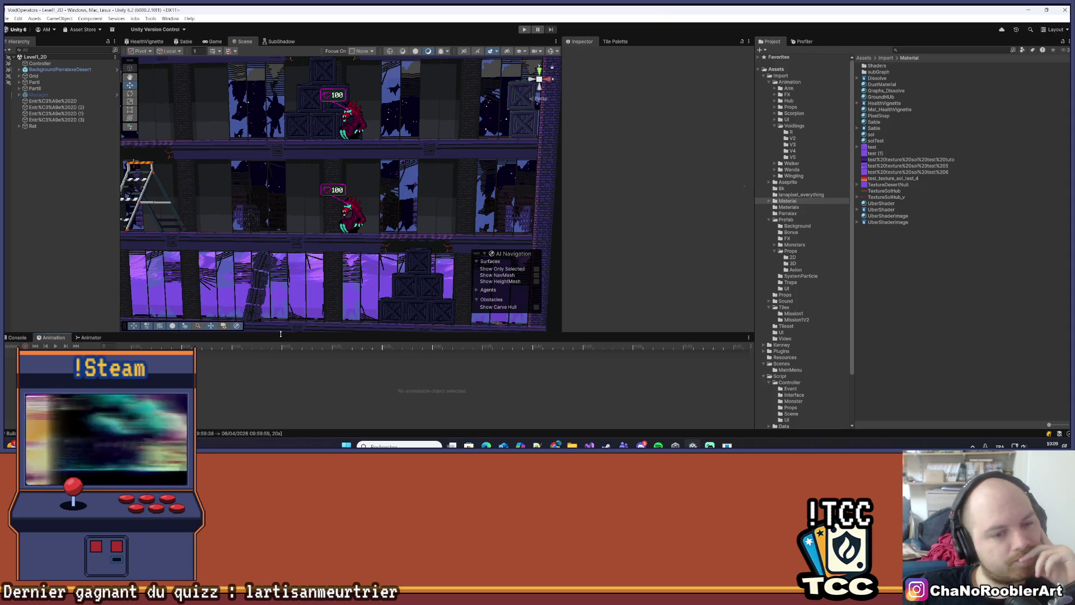
# Resize the Scene view and Animation panel, recentring the level floors in the Scene view
pyautogui.moveTo(281, 335); pyautogui.dragTo(281, 396)
pyautogui.scroll(3, 280, 274)
pyautogui.moveTo(289, 192)
pyautogui.mouseDown()
pyautogui.moveTo(258, 201)
pyautogui.moveTo(384, 206)
pyautogui.mouseUp()
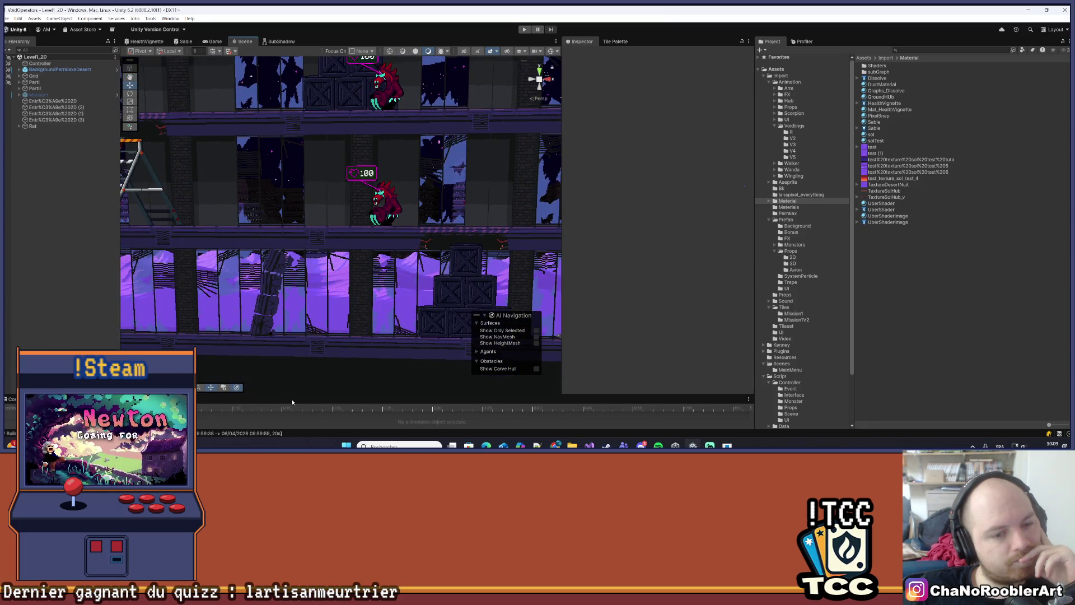
pyautogui.moveTo(291, 396); pyautogui.dragTo(289, 270)
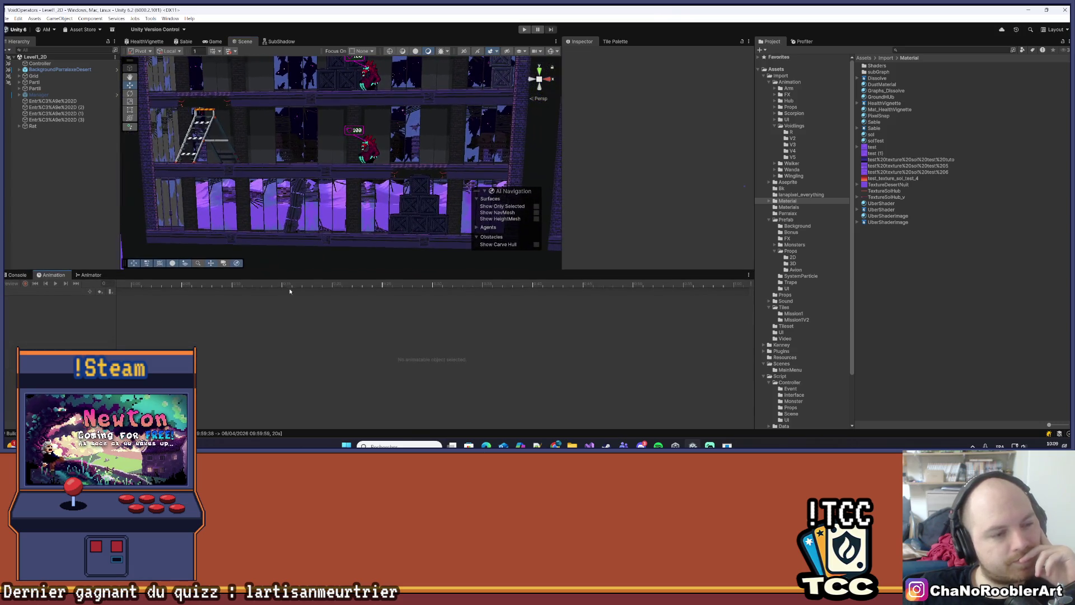
# Clear the Console, return to the Animation tab, and switch to the Pinterest search in Chrome
pyautogui.click(16, 275)
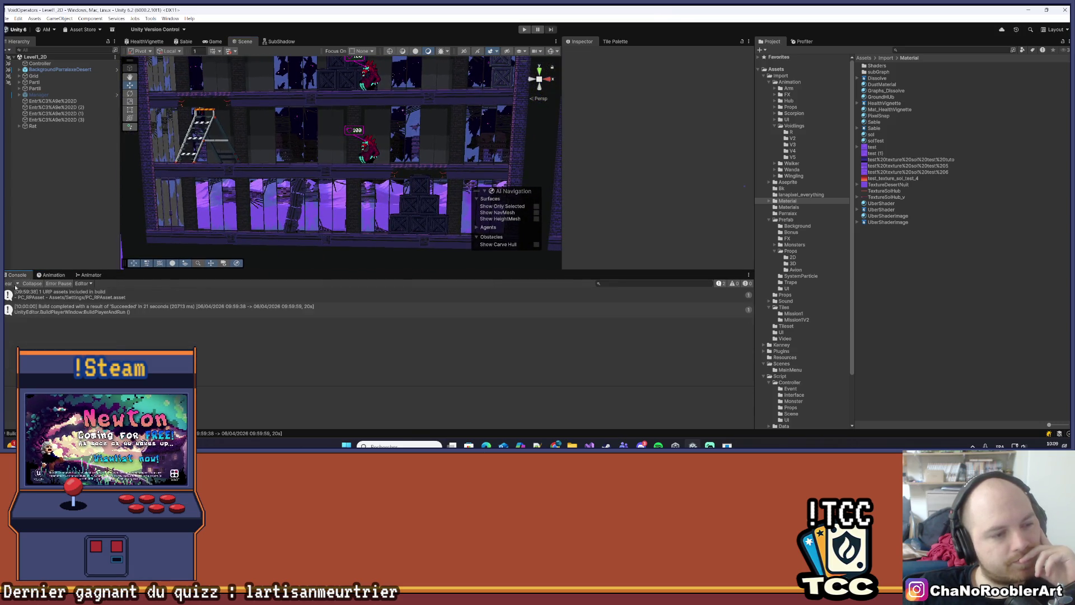
pyautogui.click(8, 284)
pyautogui.click(51, 275)
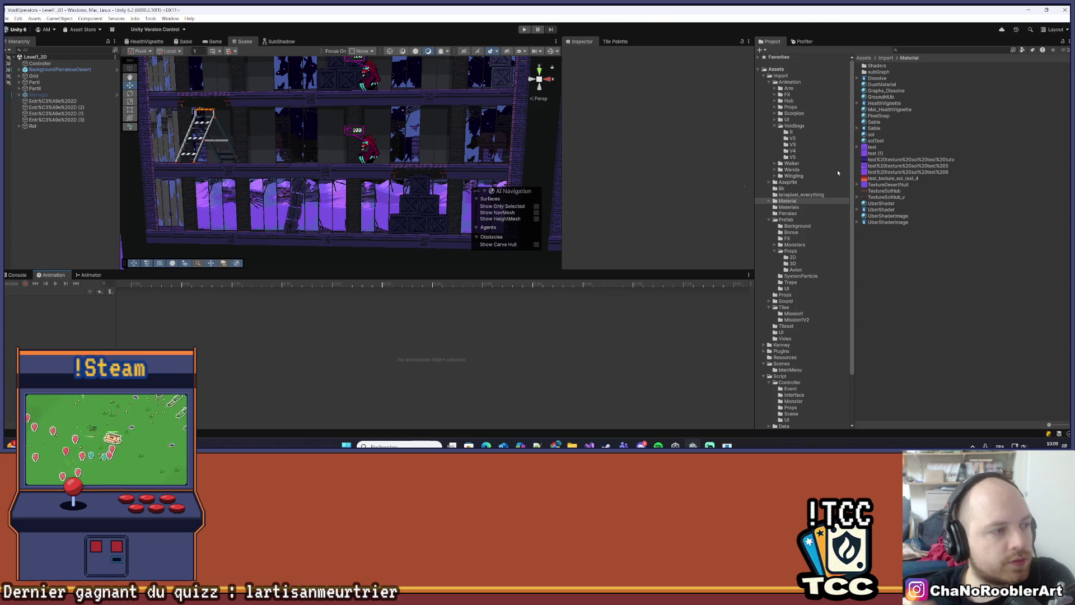
pyautogui.hotkey('alt', 'Tab')
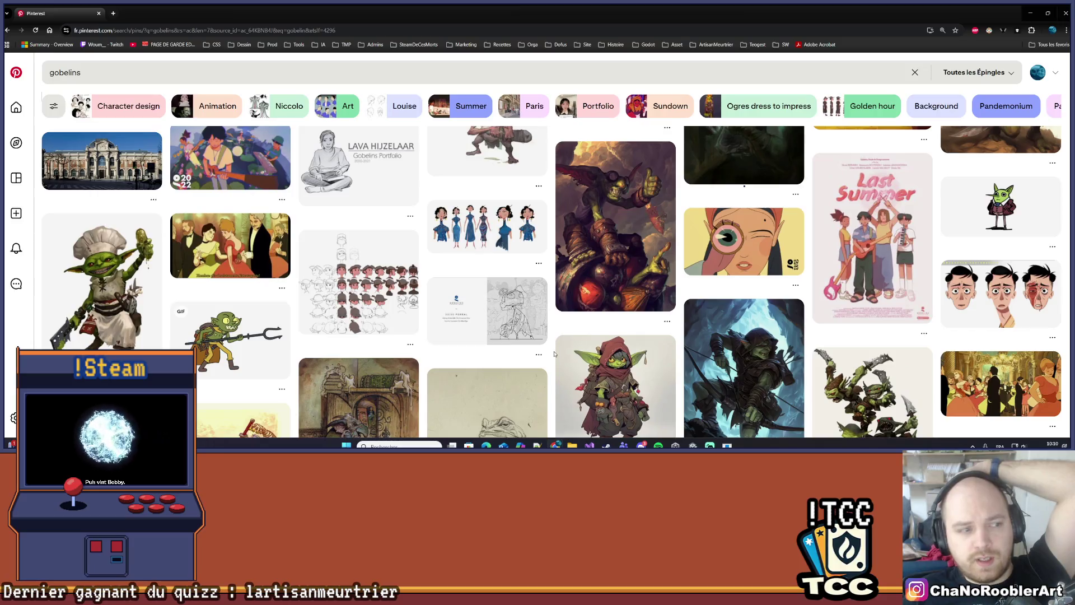
pyautogui.scroll(-5, 561, 347)
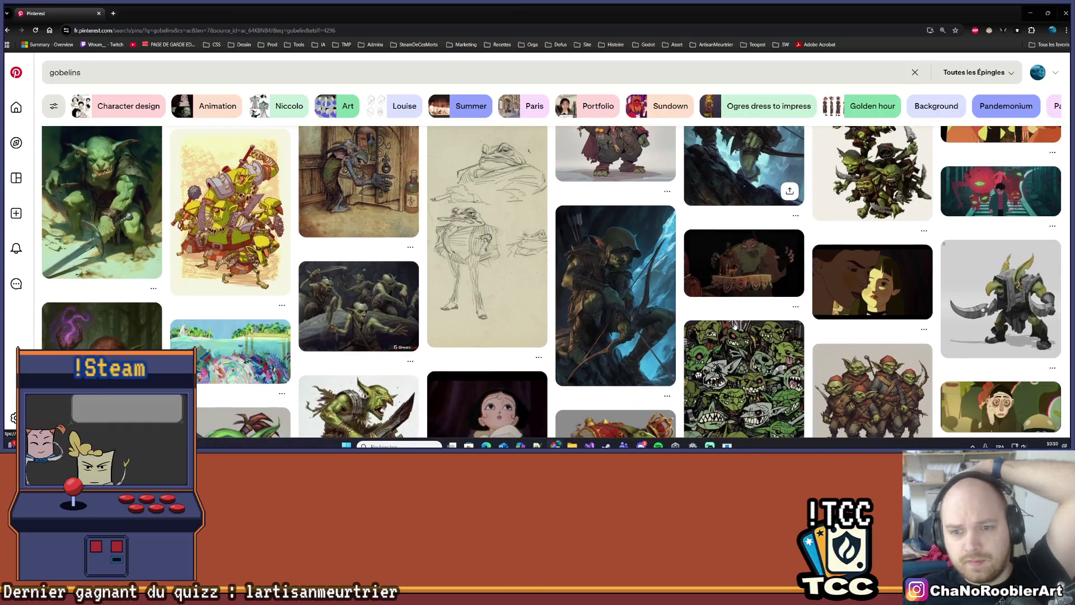
pyautogui.scroll(-10, 462, 318)
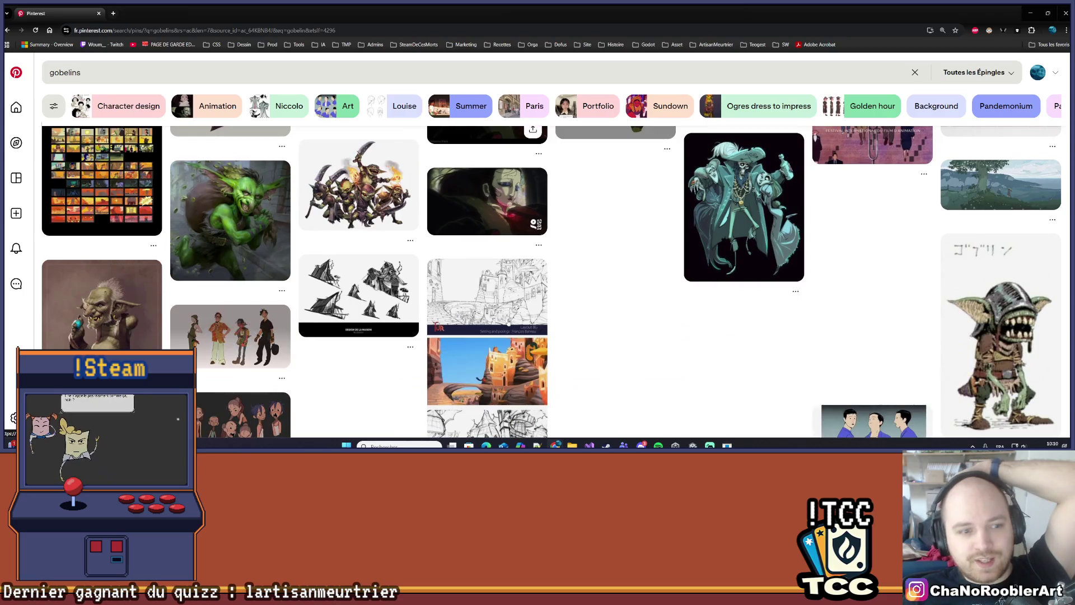
pyautogui.scroll(-15, 644, 331)
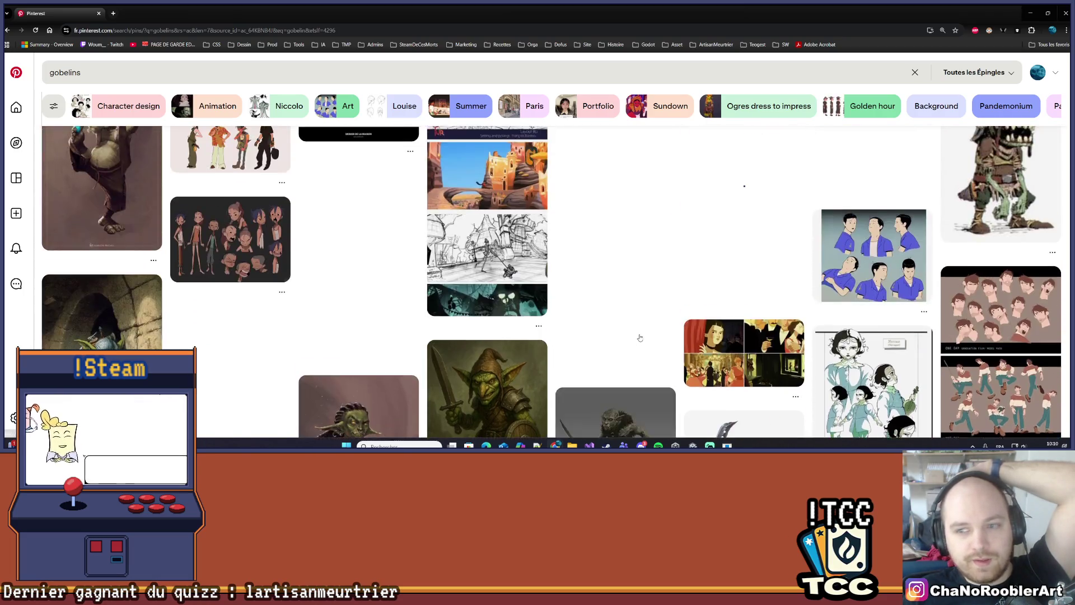
pyautogui.scroll(-15, 641, 338)
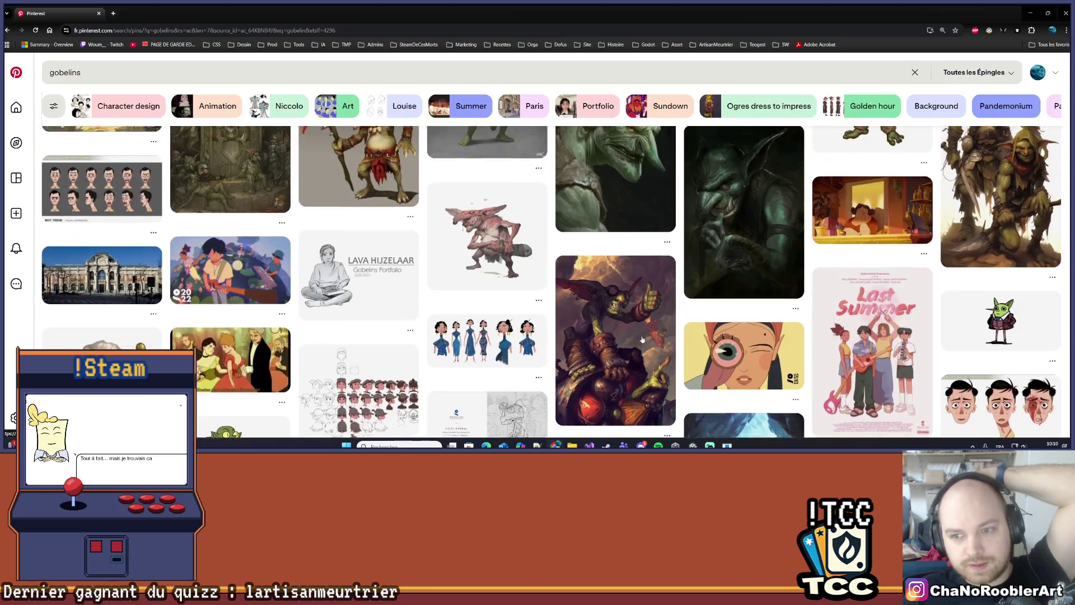
pyautogui.scroll(-15, 641, 338)
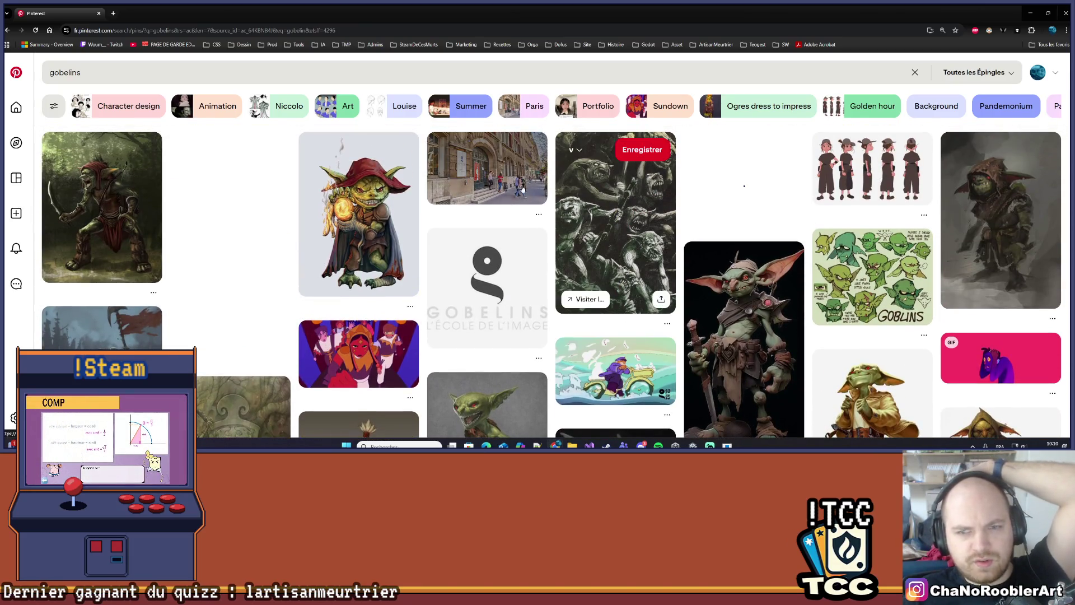
pyautogui.scroll(-8, 626, 257)
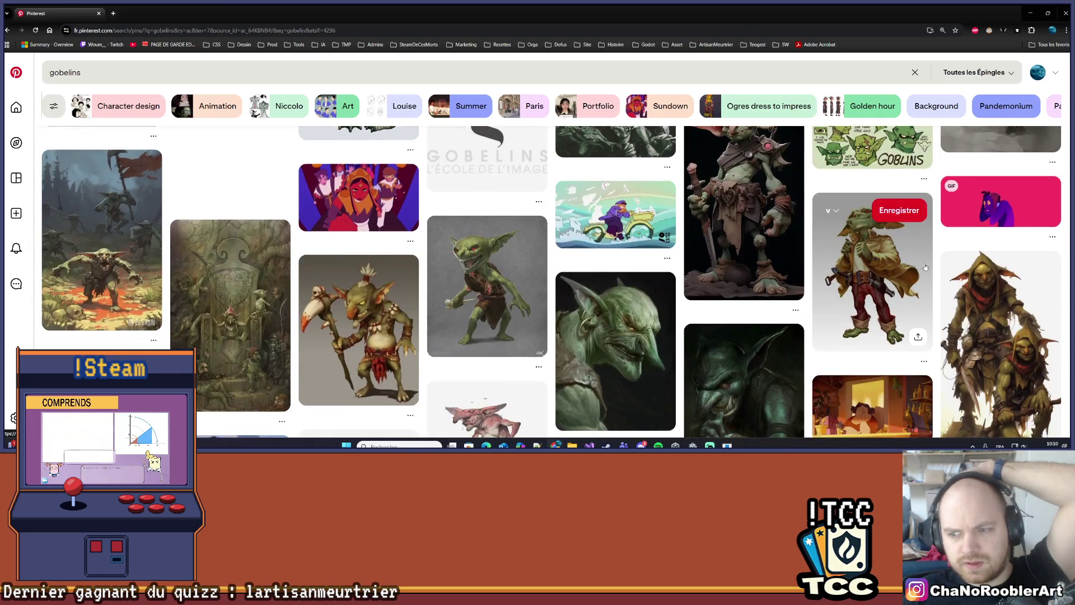
pyautogui.scroll(-10, 625, 257)
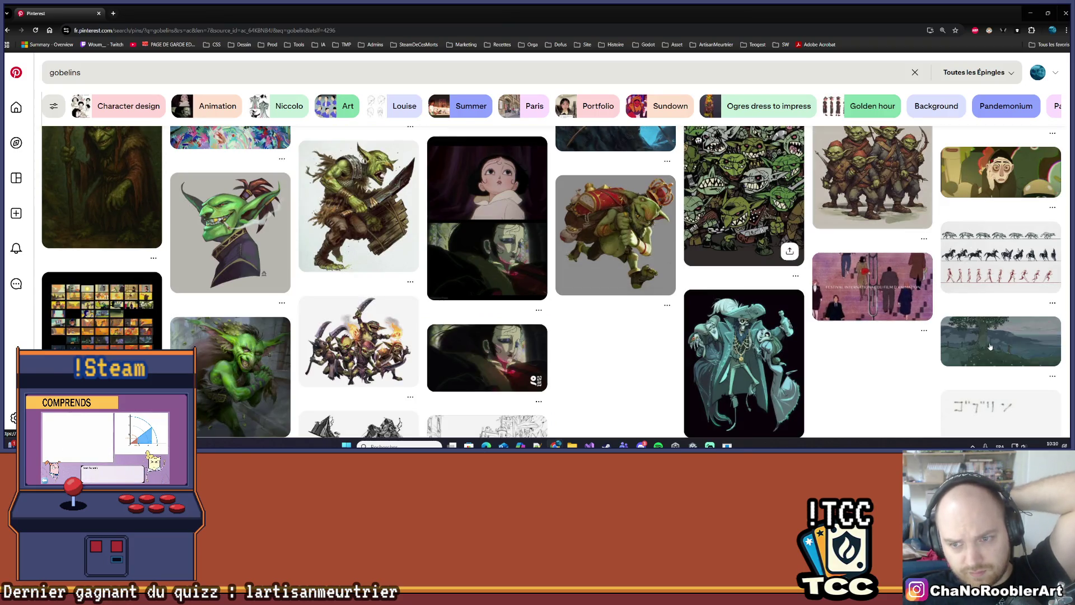
pyautogui.scroll(-5, 855, 351)
pyautogui.scroll(-3, 855, 351)
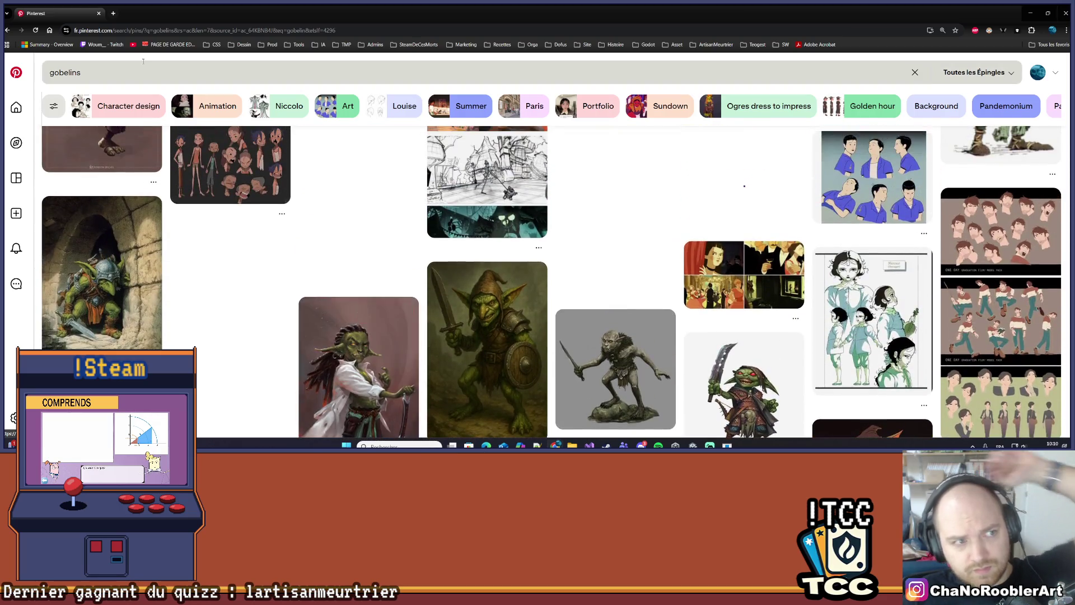
pyautogui.click(143, 61)
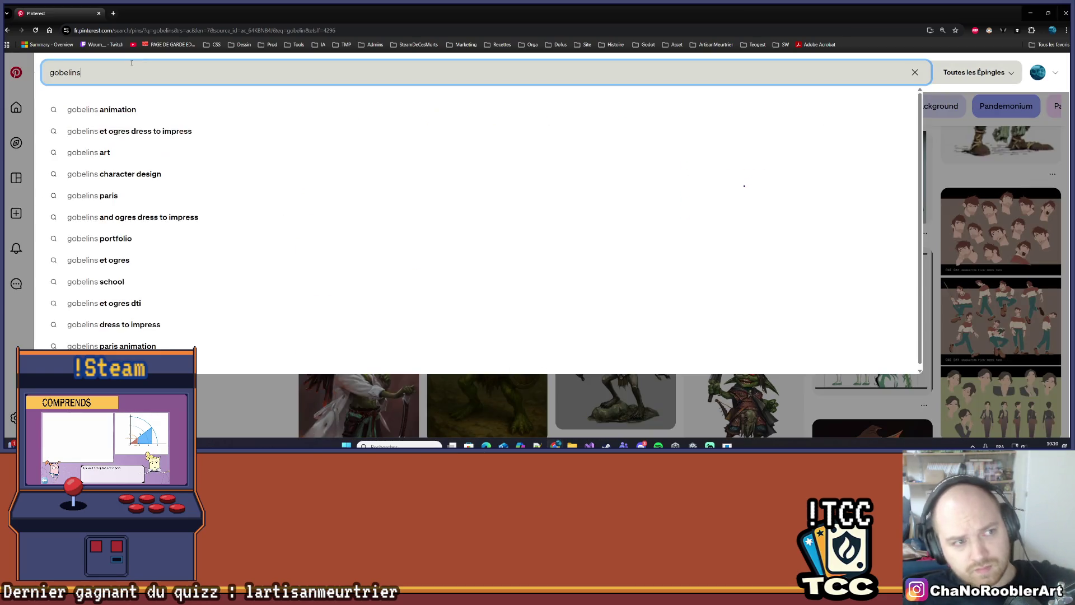
pyautogui.write('mecanique')
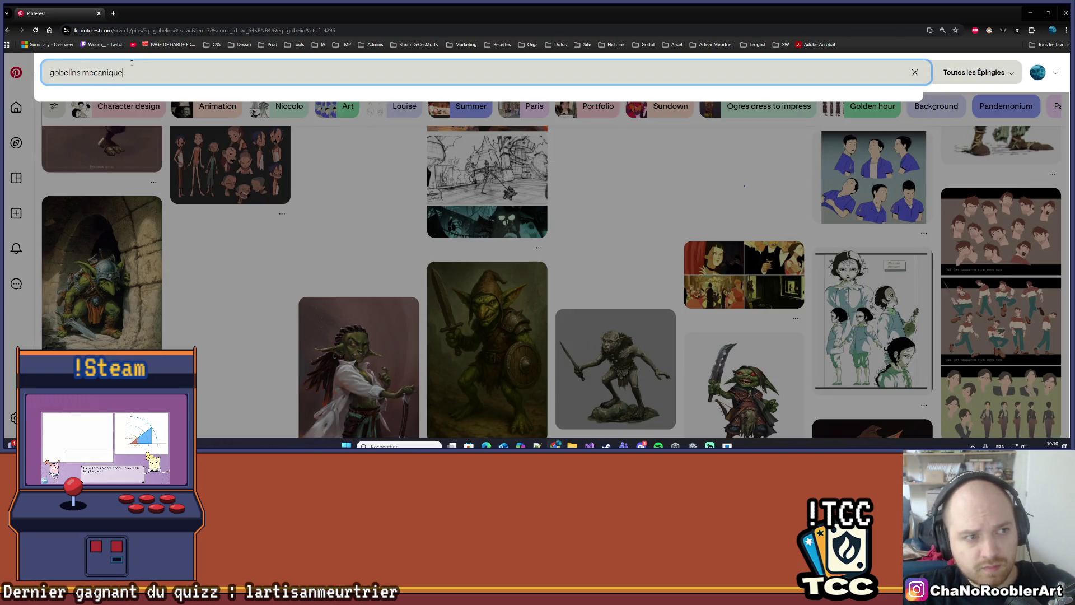
pyautogui.press('Return')
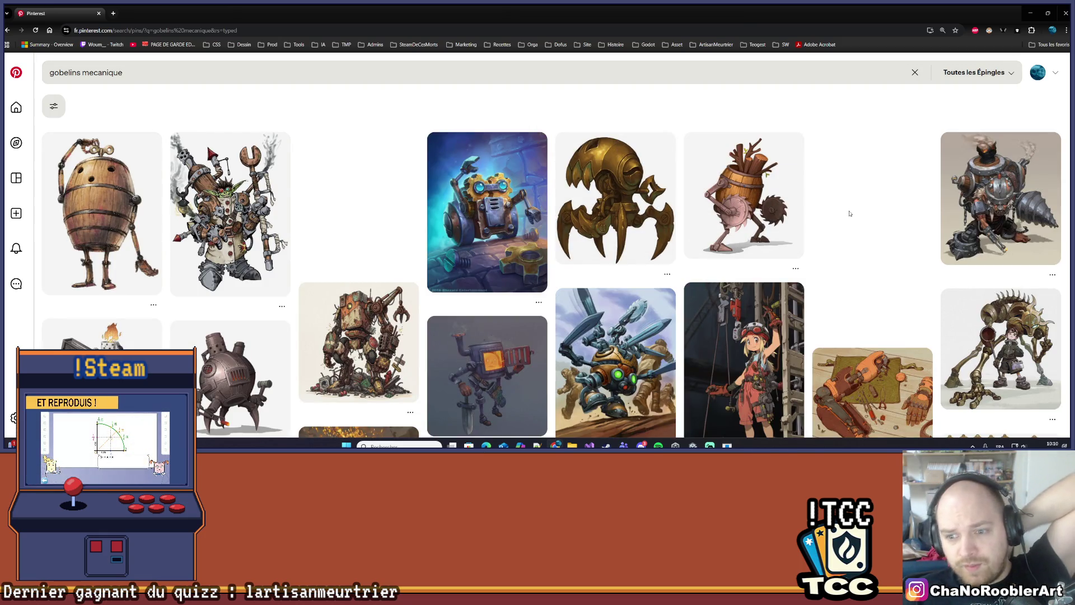
pyautogui.scroll(-10, 849, 212)
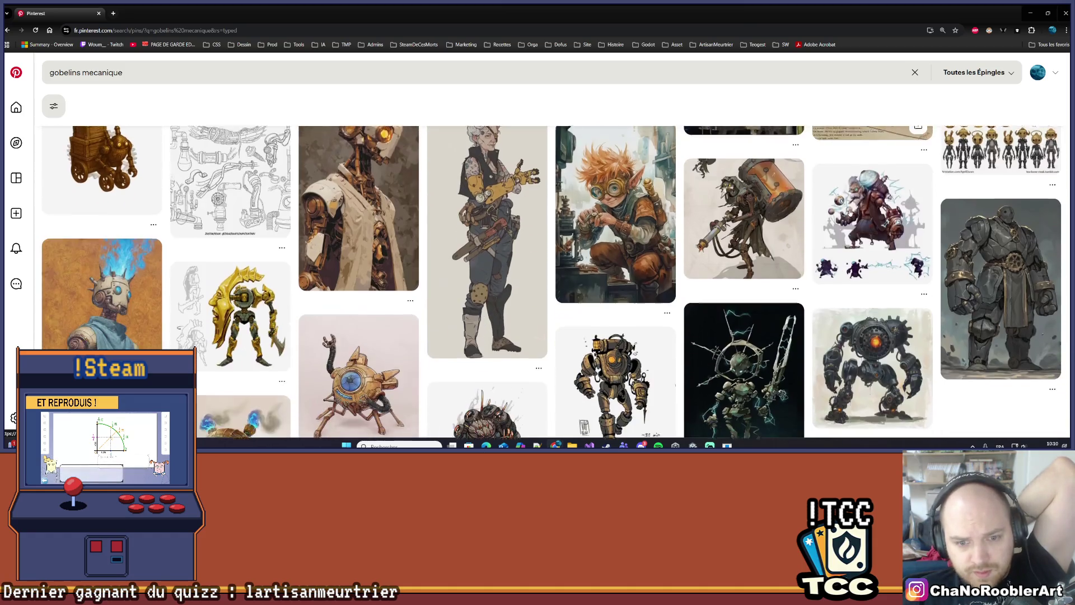
pyautogui.scroll(-1, 850, 213)
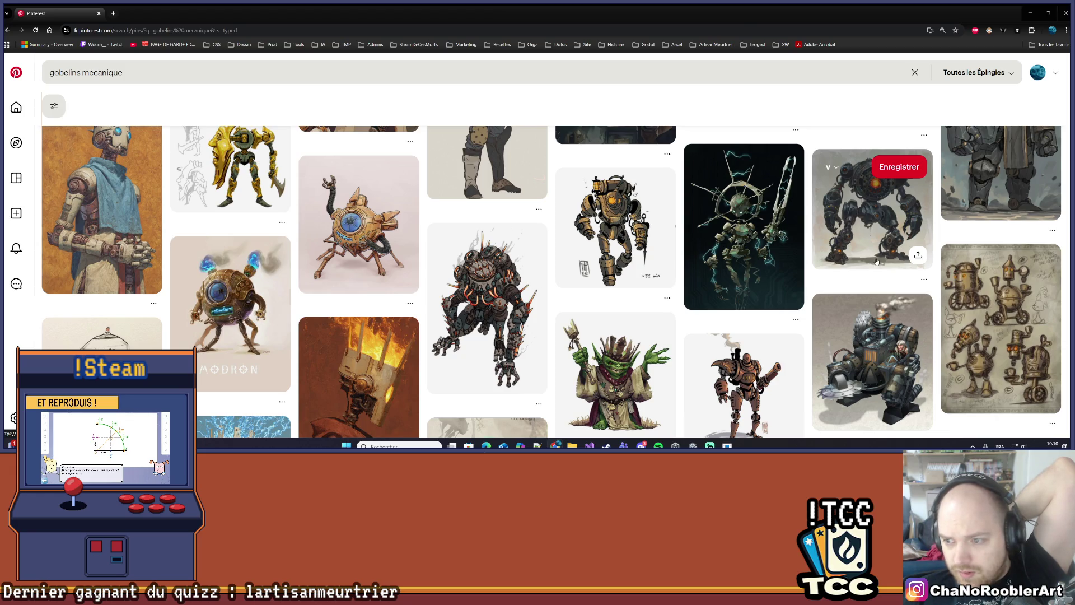
pyautogui.scroll(-1, 790, 333)
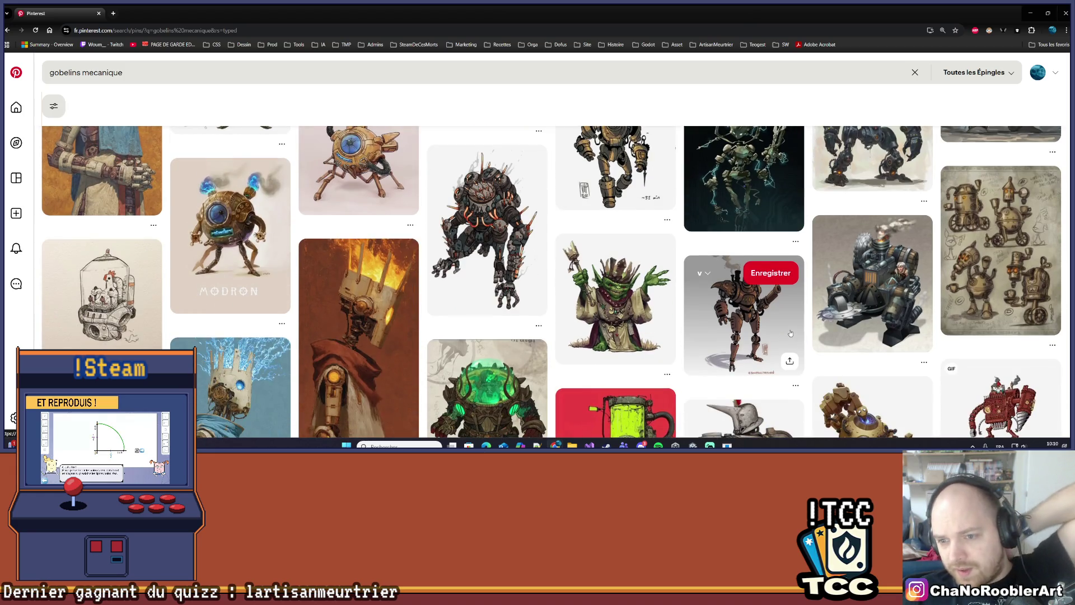
pyautogui.scroll(-2, 790, 333)
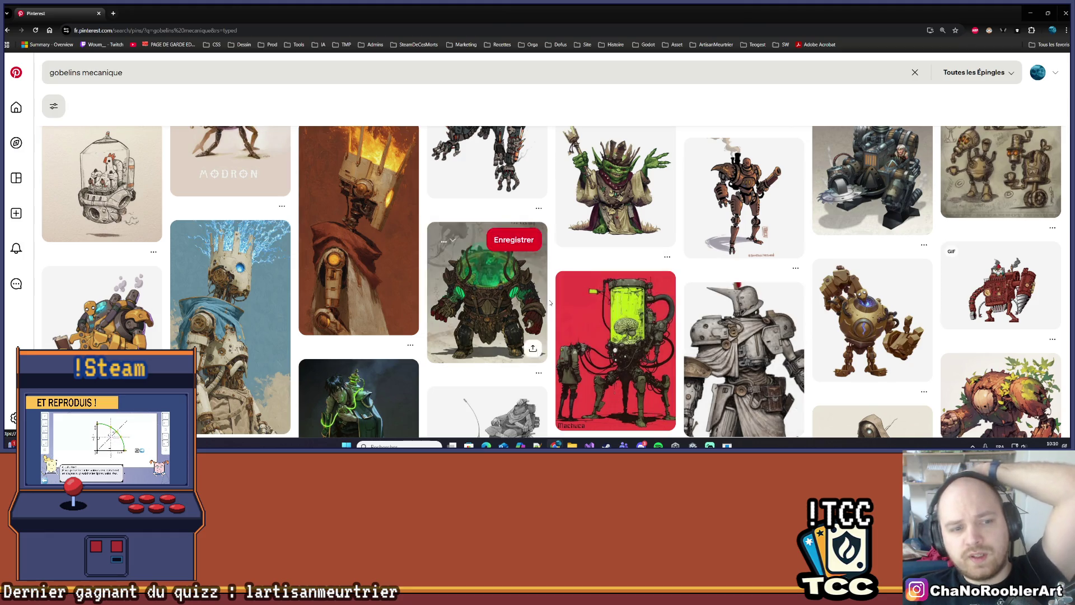
pyautogui.scroll(-2, 662, 336)
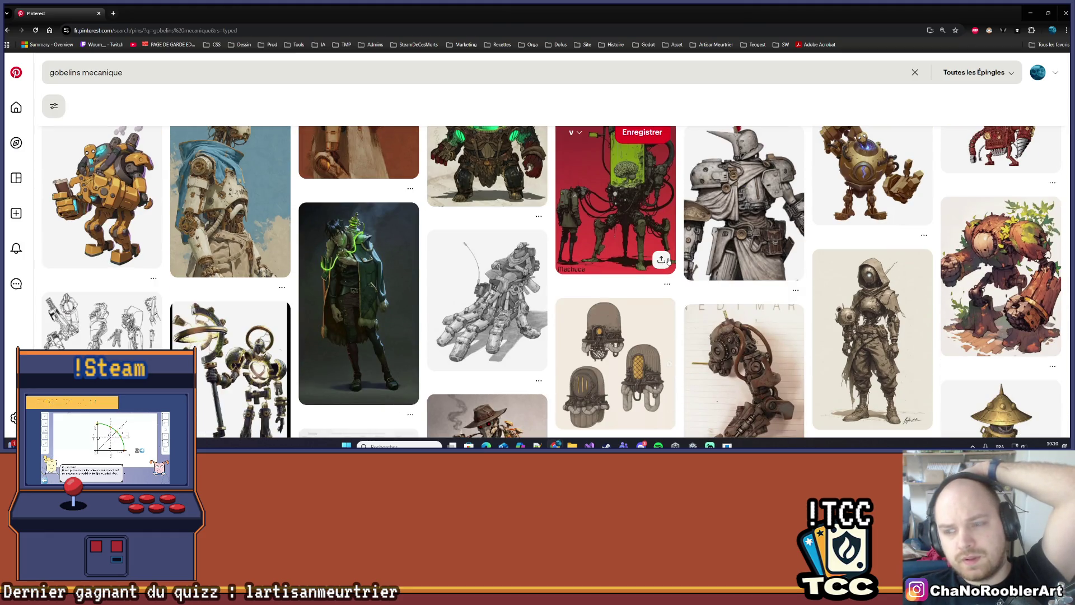
pyautogui.scroll(-5, 667, 257)
pyautogui.scroll(-3, 673, 253)
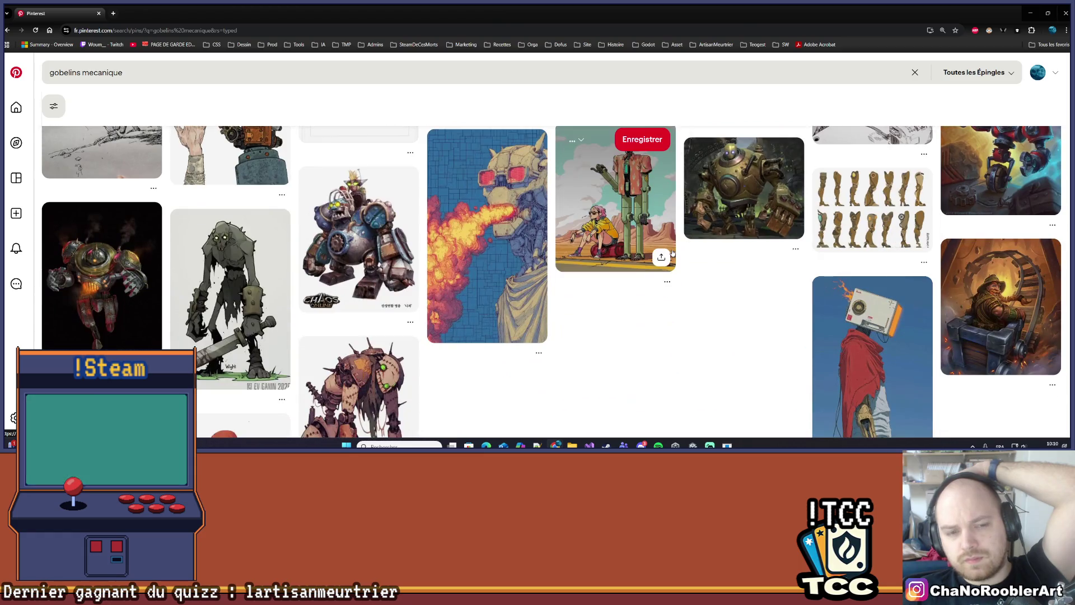
pyautogui.scroll(-10, 672, 251)
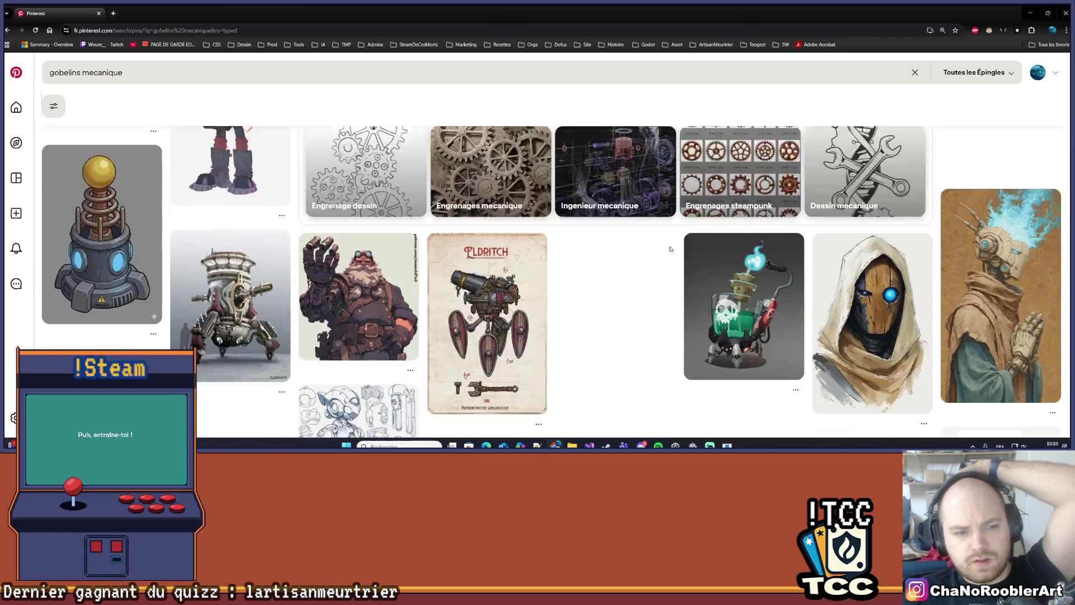
pyautogui.scroll(2, 670, 248)
pyautogui.scroll(-8, 670, 250)
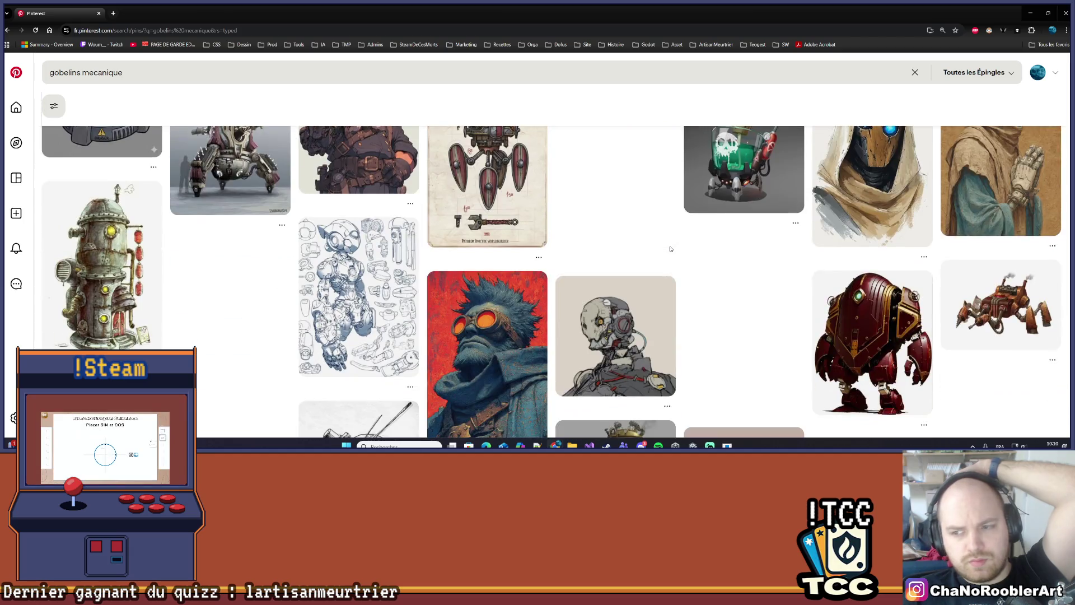
pyautogui.scroll(-2, 670, 249)
pyautogui.scroll(6, 671, 248)
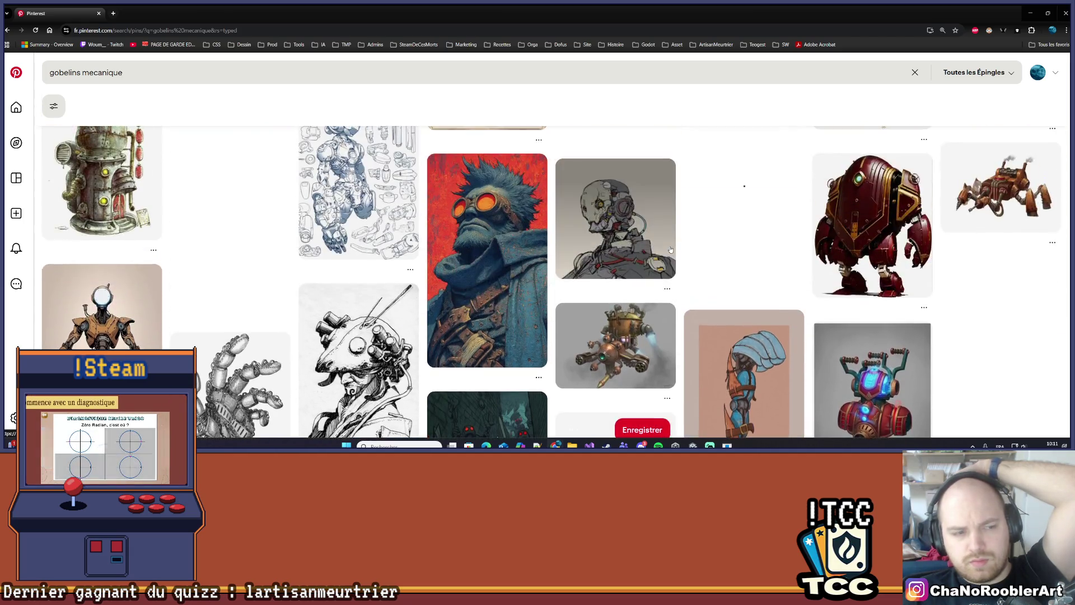
pyautogui.scroll(-6, 670, 248)
pyautogui.scroll(4, 670, 248)
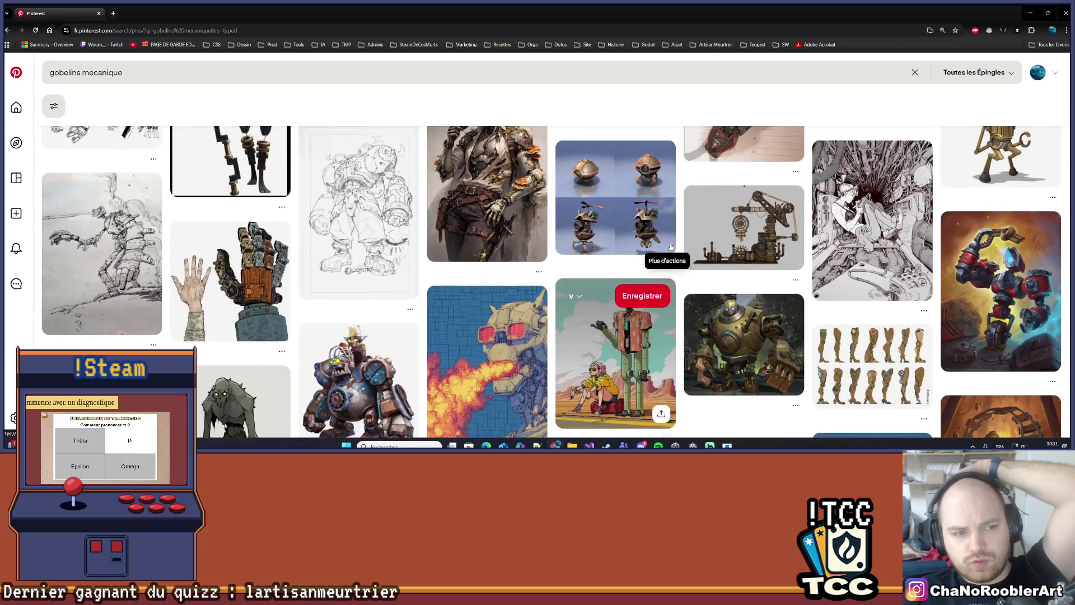
pyautogui.scroll(-2, 670, 247)
pyautogui.scroll(8, 670, 247)
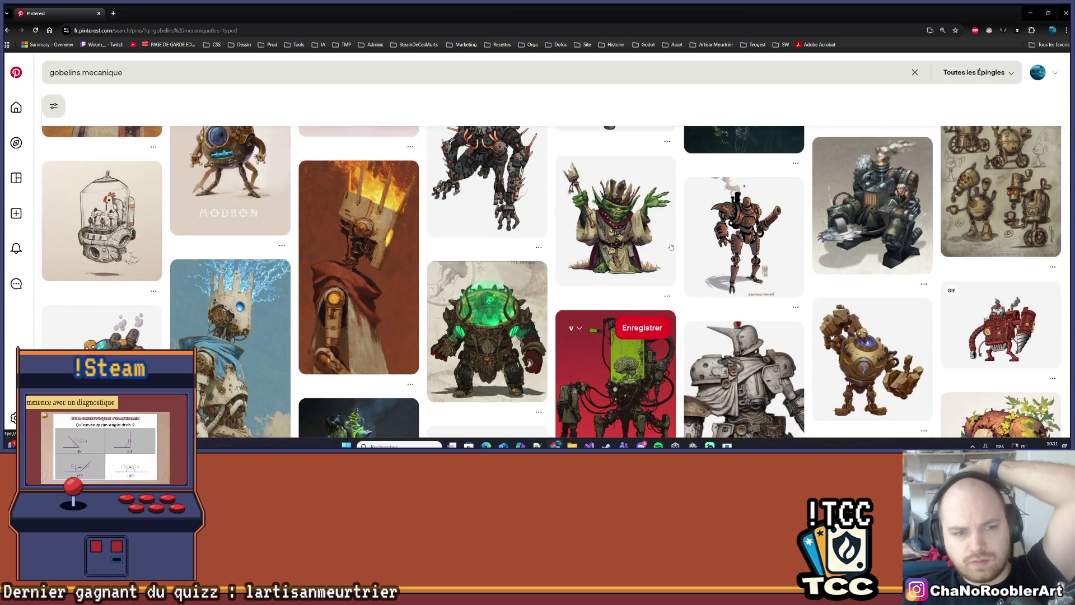
pyautogui.scroll(5, 671, 247)
pyautogui.scroll(5, 670, 247)
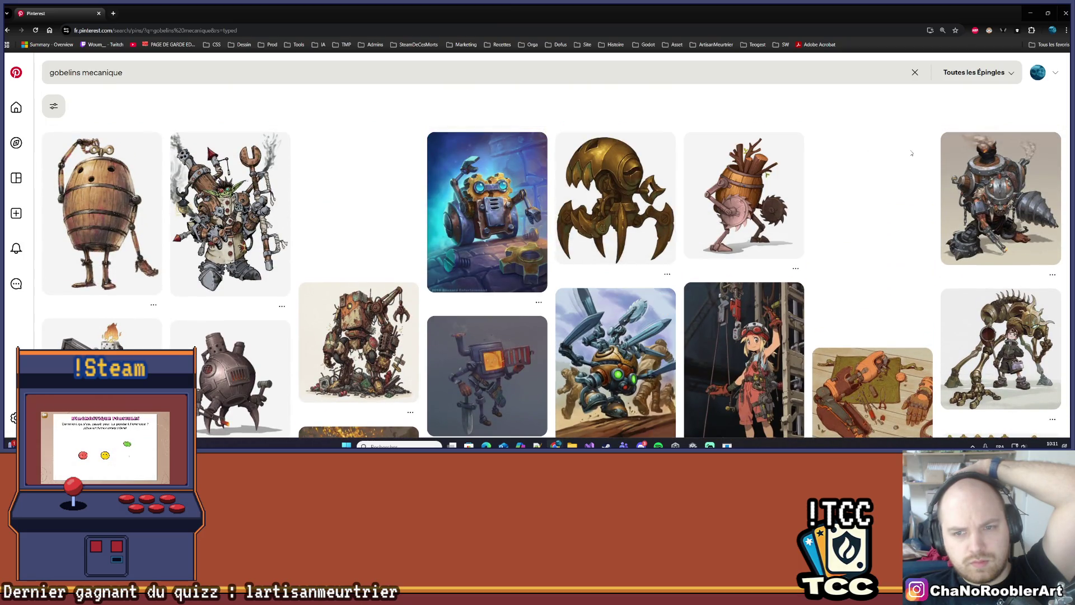
pyautogui.scroll(-3, 883, 175)
pyautogui.scroll(-5, 878, 176)
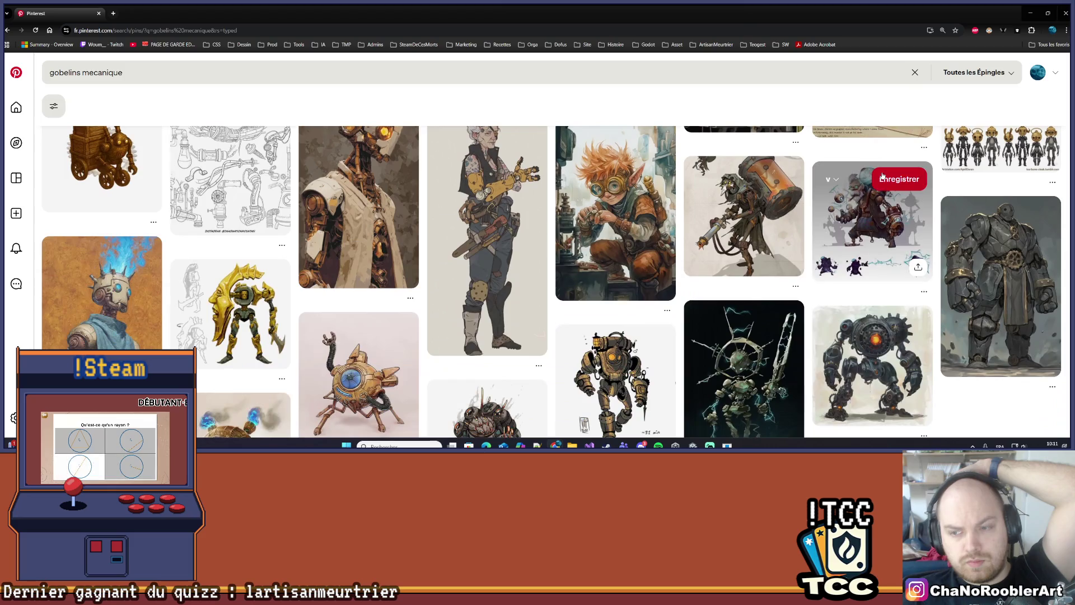
pyautogui.scroll(-3, 876, 178)
pyautogui.scroll(2, 874, 179)
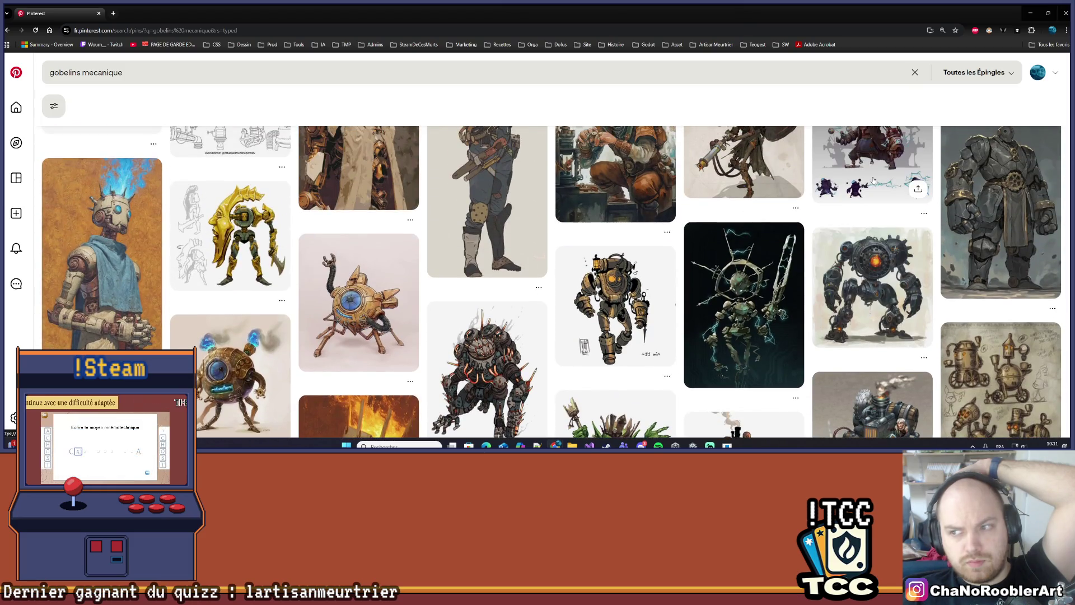
pyautogui.scroll(-10, 858, 187)
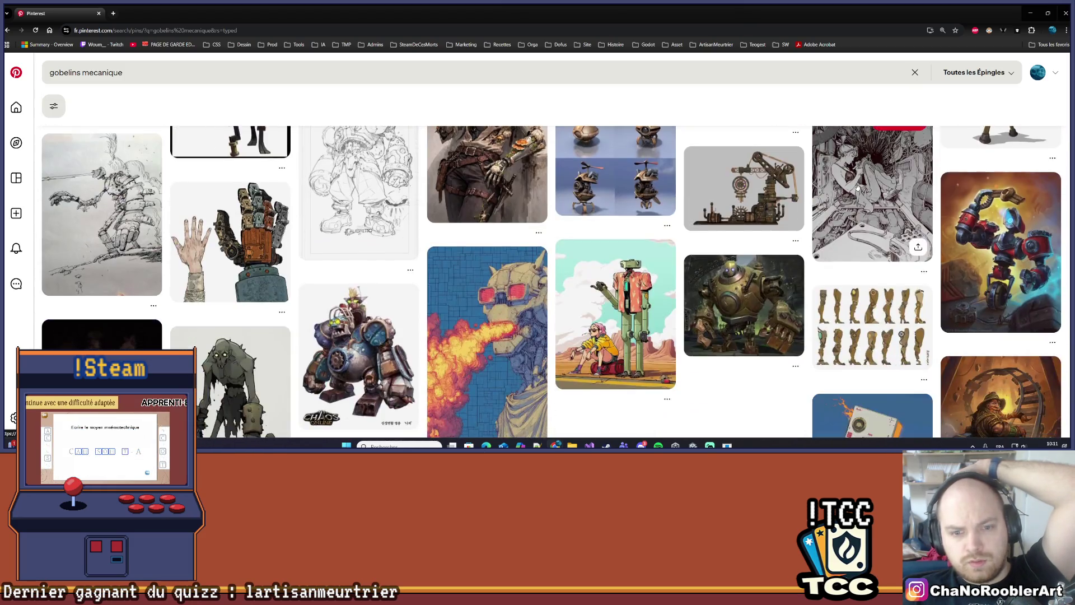
pyautogui.scroll(-2, 857, 187)
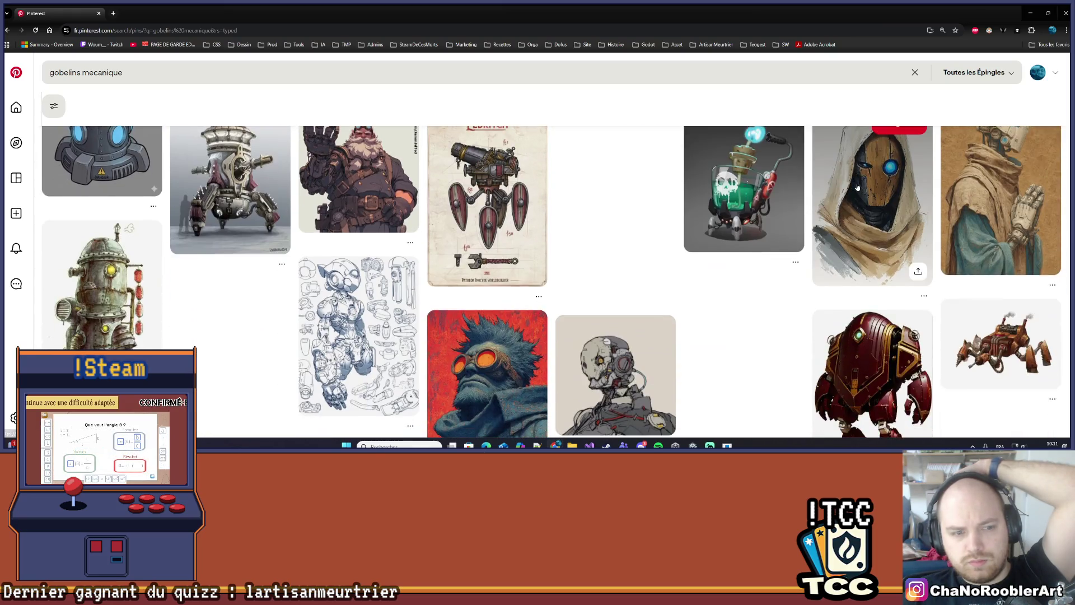
pyautogui.scroll(-4, 857, 187)
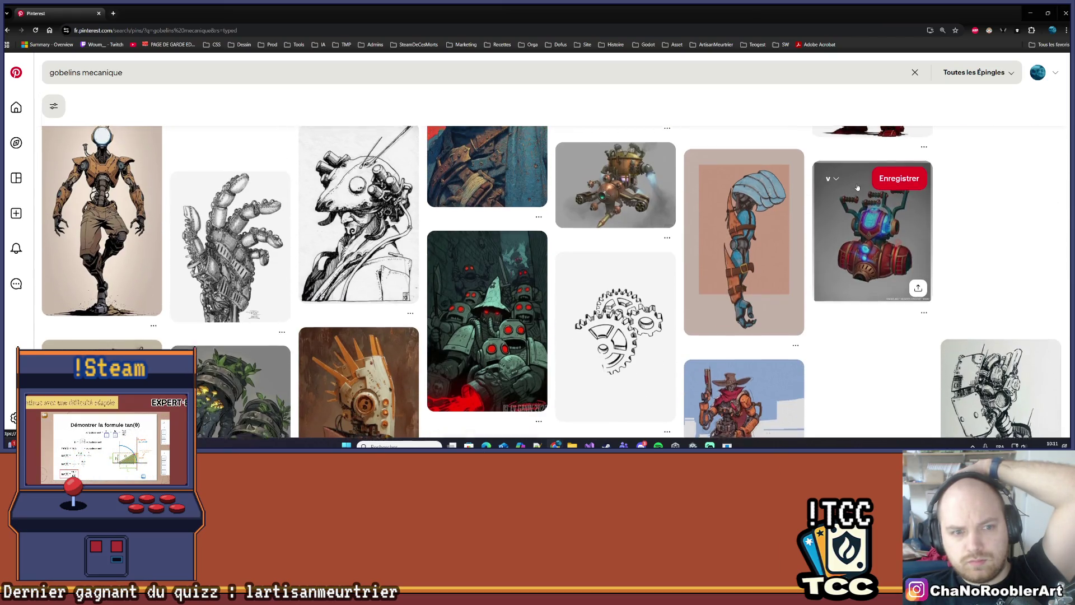
pyautogui.scroll(-10, 857, 187)
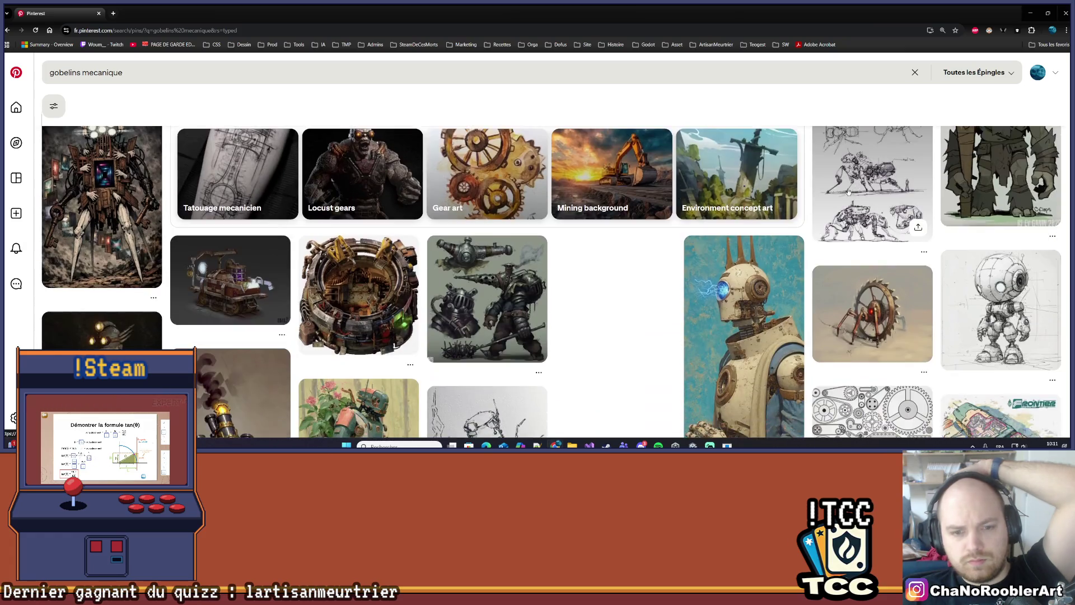
pyautogui.scroll(-2, 833, 197)
pyautogui.scroll(-3, 832, 190)
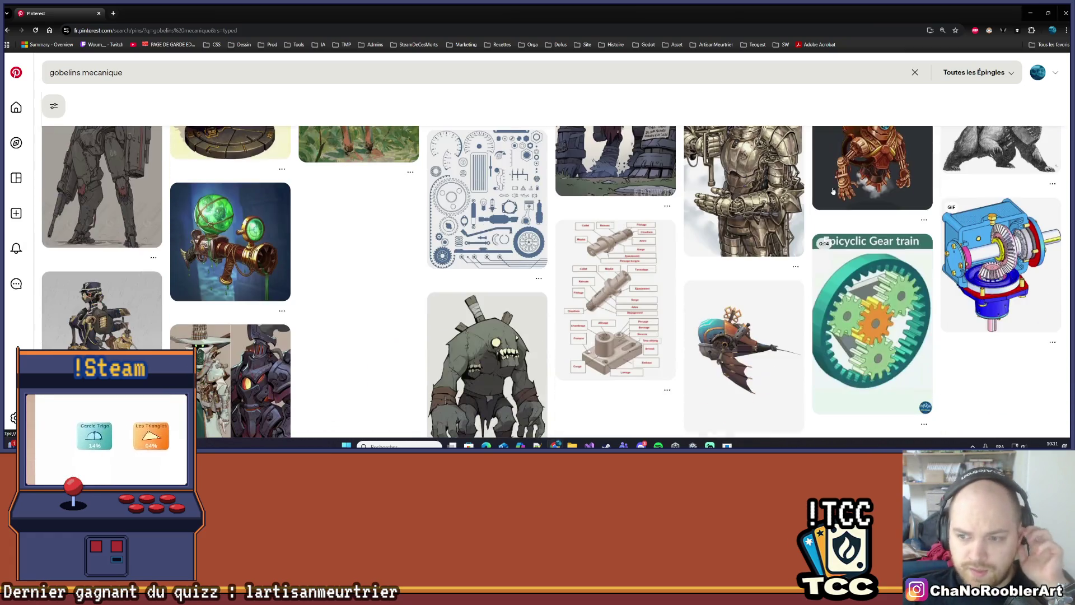
pyautogui.scroll(-10, 833, 178)
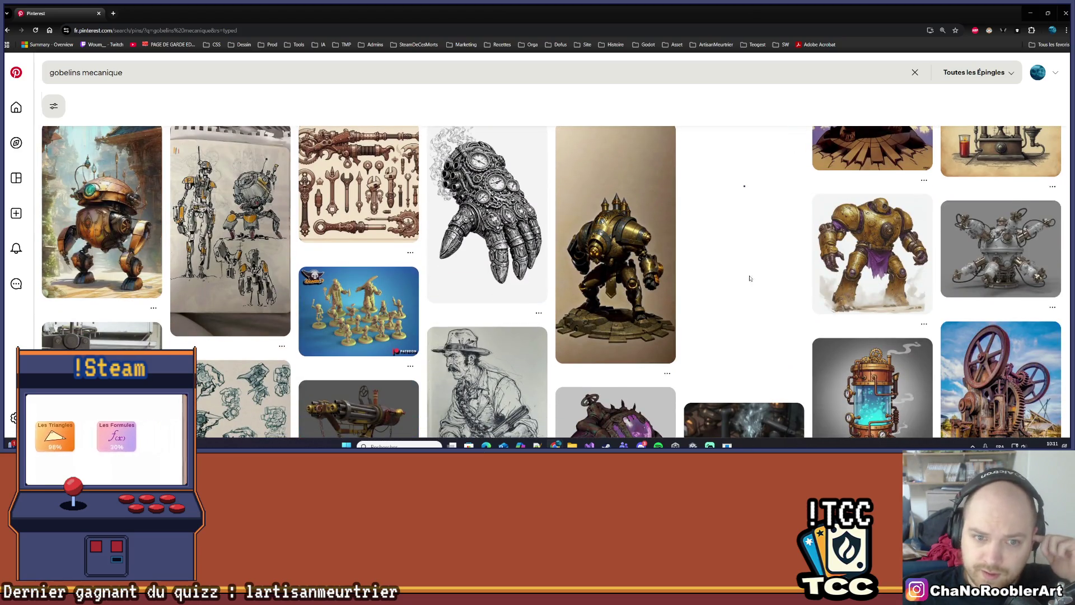
pyautogui.scroll(-2, 698, 279)
pyautogui.scroll(-2, 698, 278)
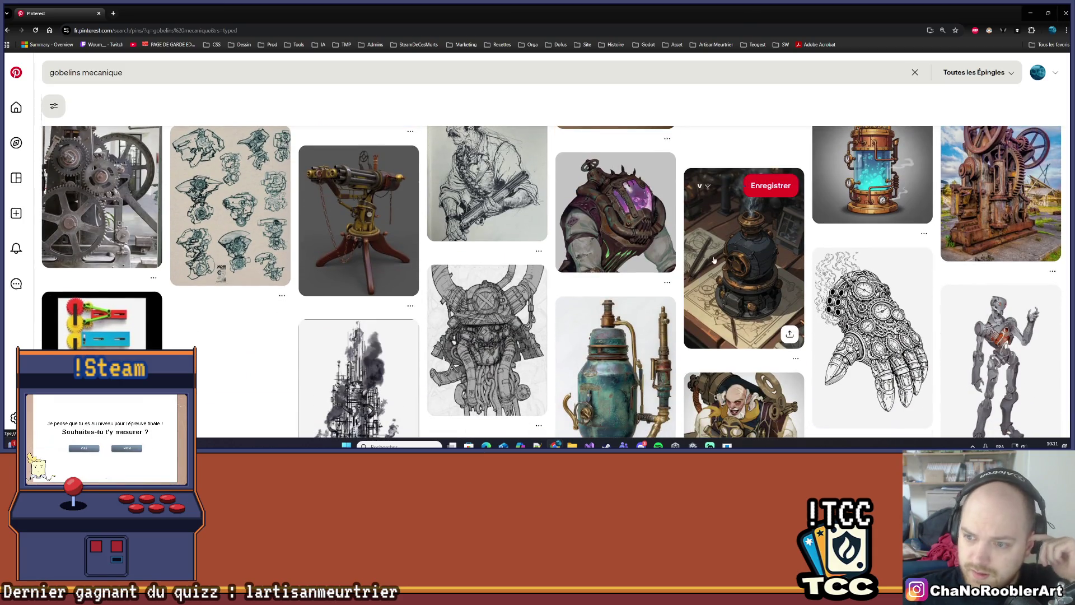
pyautogui.scroll(-5, 713, 258)
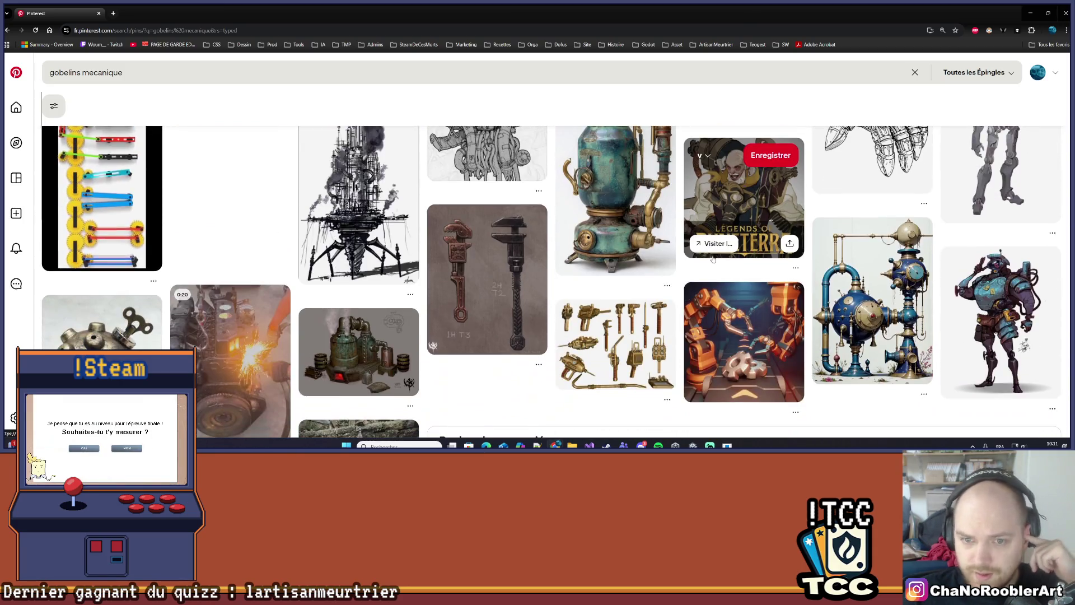
pyautogui.scroll(-6, 699, 262)
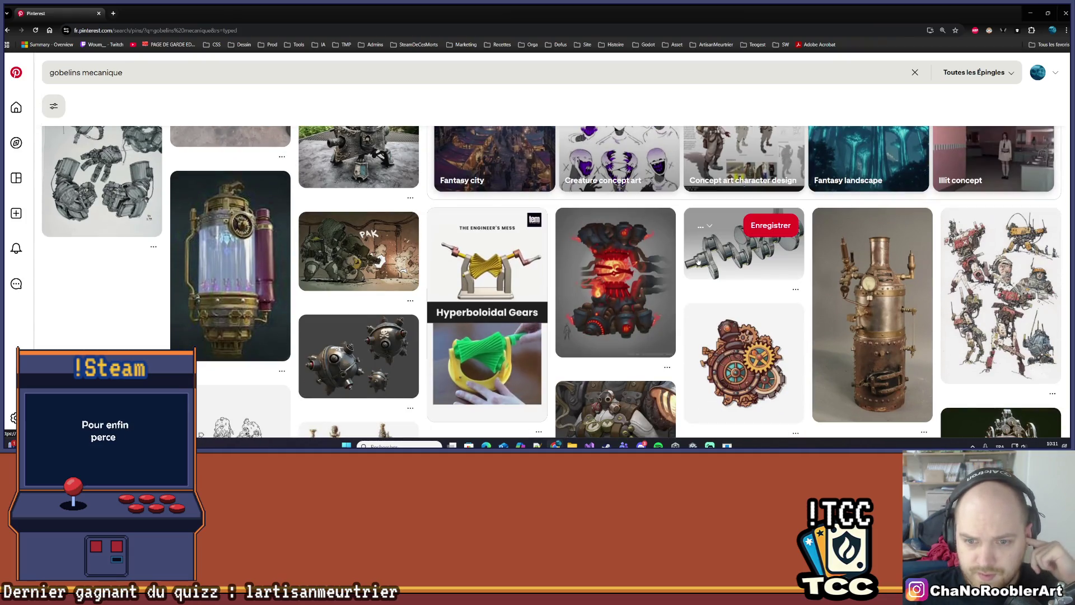
pyautogui.scroll(-3, 698, 261)
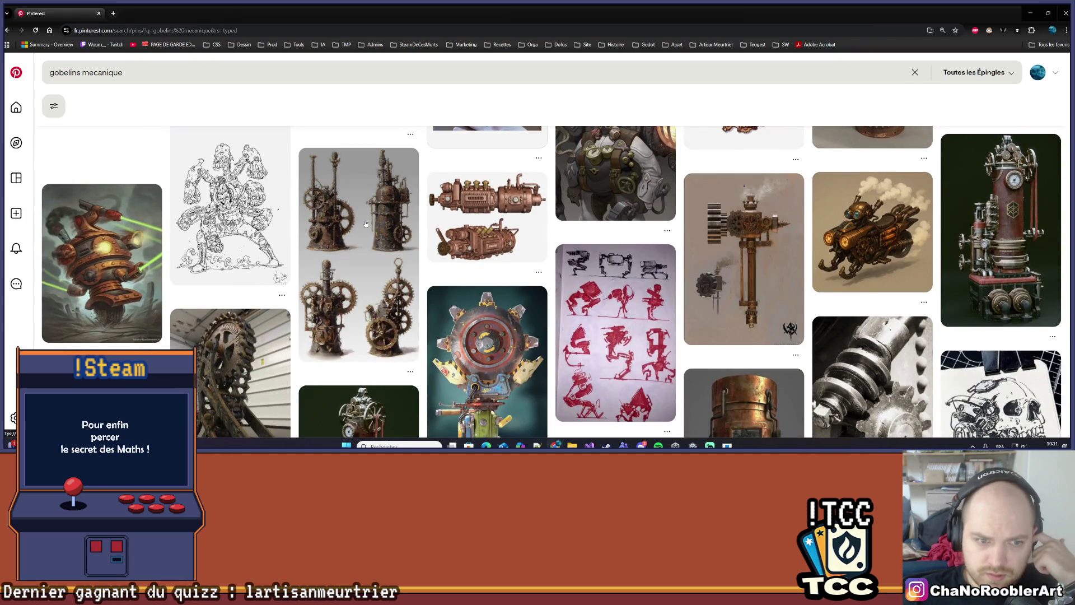
pyautogui.scroll(-10, 365, 224)
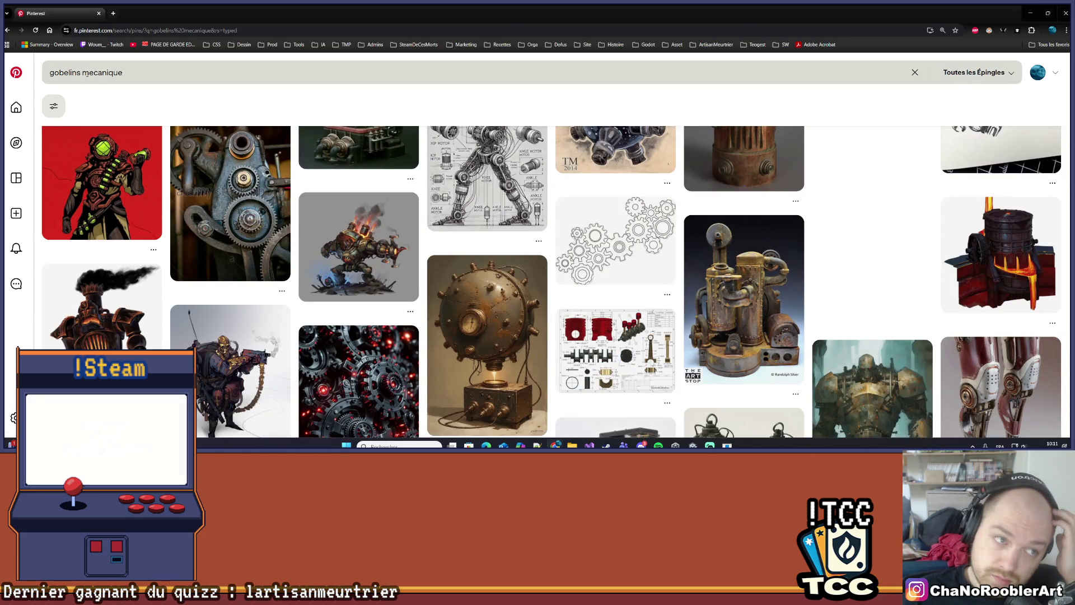
# Remove 'mecanique' from the search and narrow the results to 'gobelins character design'
pyautogui.doubleClick(355, 78)
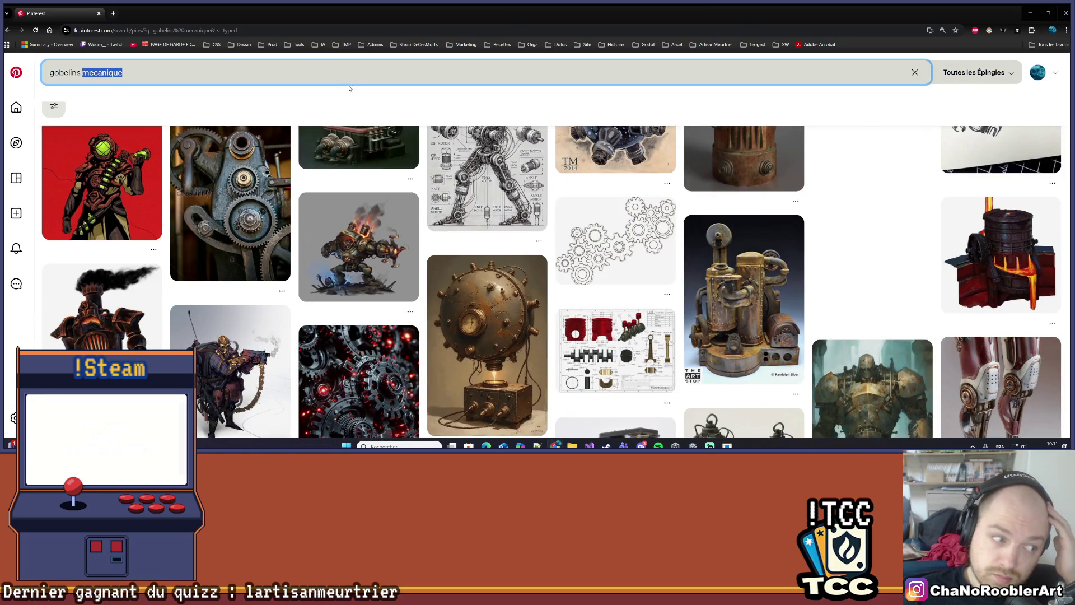
pyautogui.press('BackSpace')
pyautogui.press('Return')
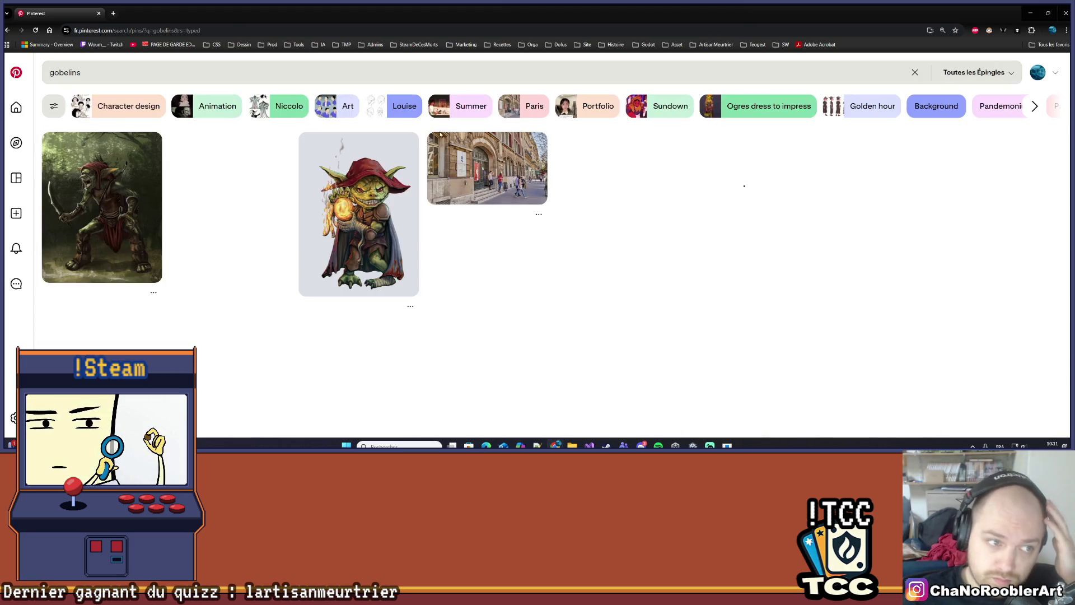
pyautogui.click(148, 105)
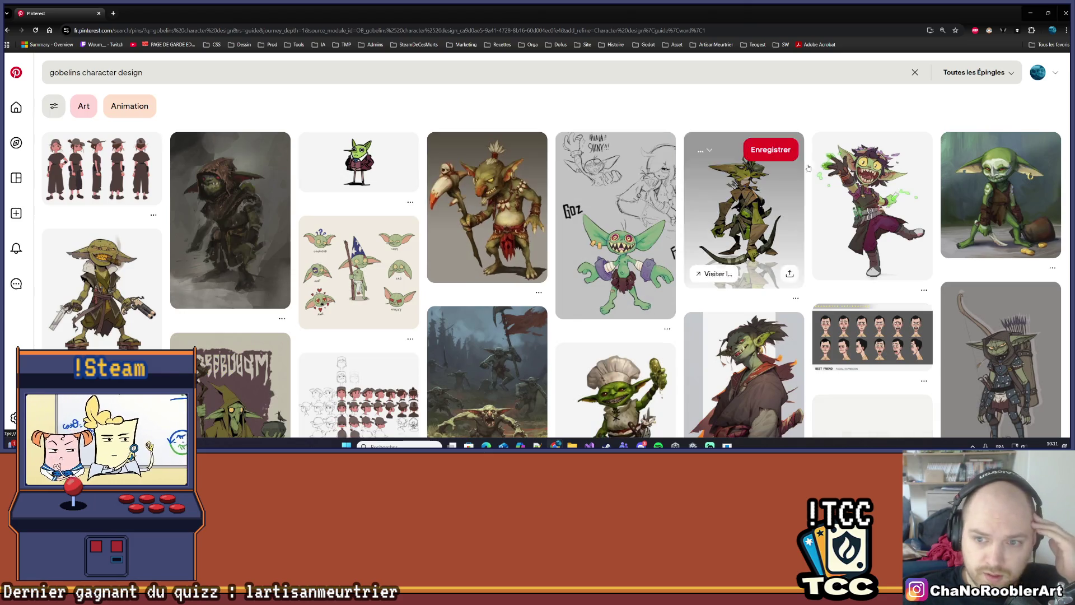
# Browse the goblin character results and open the hooded green goblin pin
pyautogui.scroll(-5, 1023, 167)
pyautogui.scroll(-4, 1023, 167)
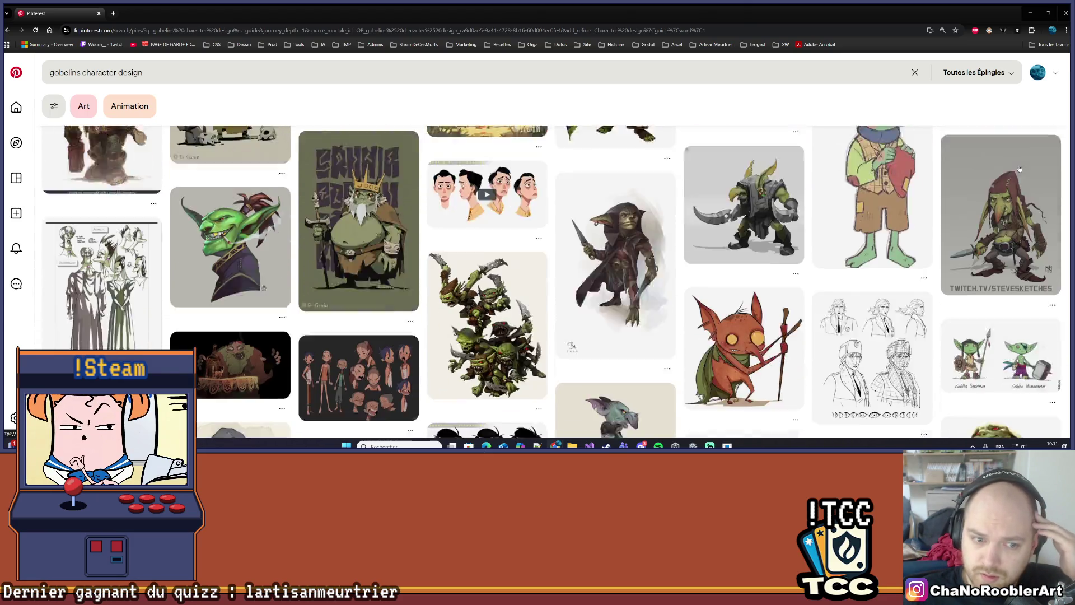
pyautogui.scroll(-8, 846, 217)
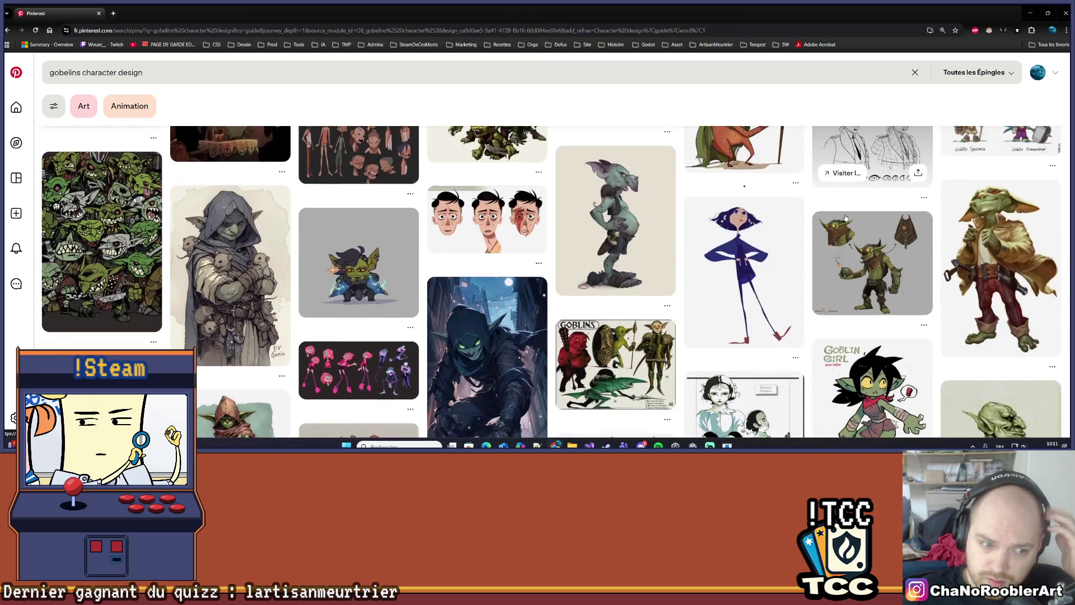
pyautogui.scroll(-6, 844, 217)
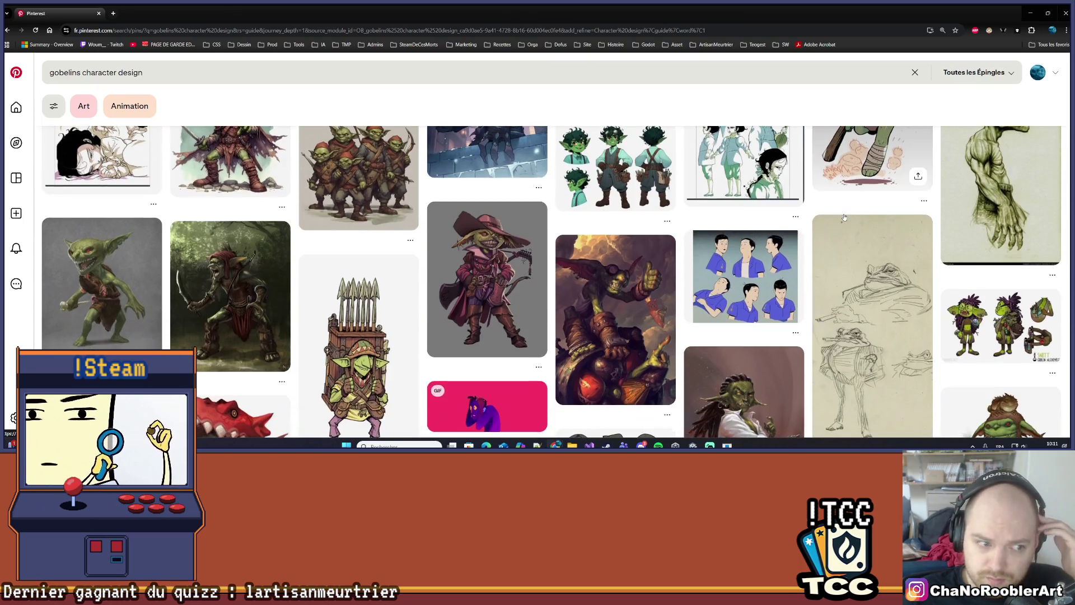
pyautogui.scroll(-8, 842, 217)
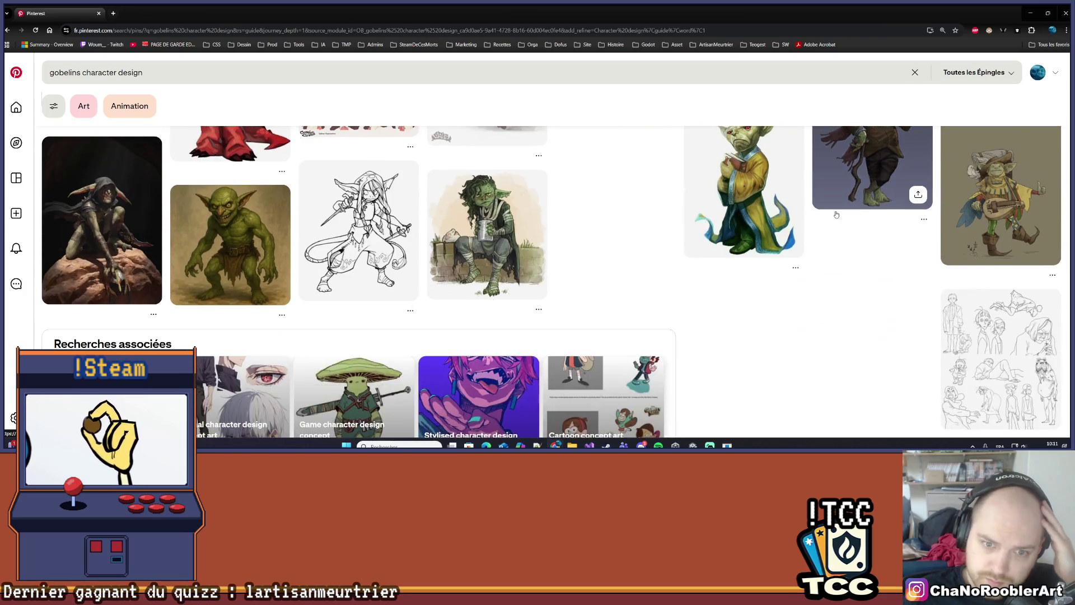
pyautogui.scroll(-3, 835, 214)
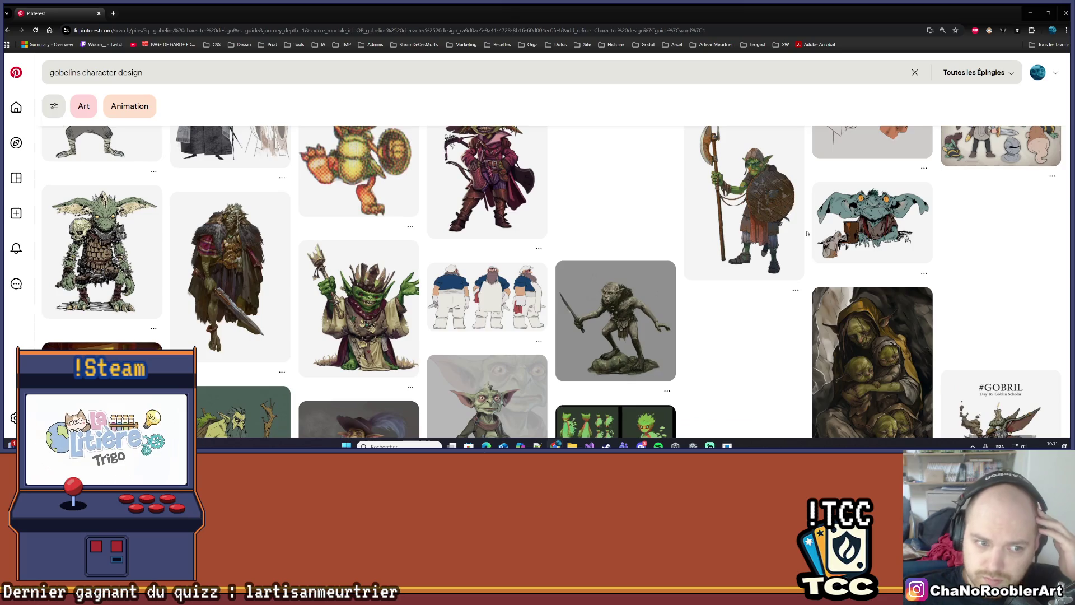
pyautogui.scroll(4, 784, 237)
pyautogui.scroll(1, 754, 237)
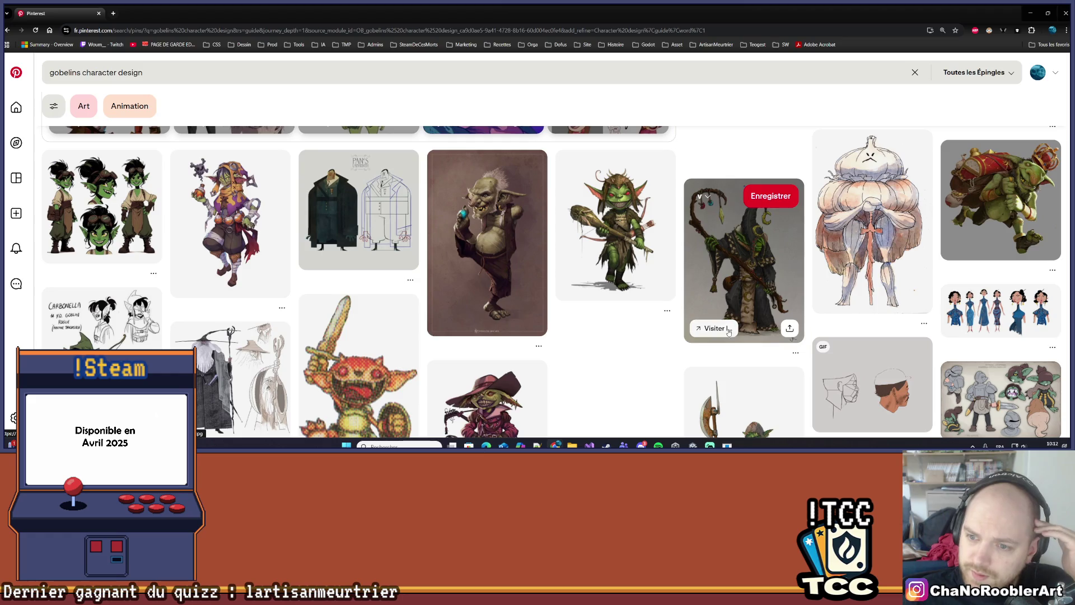
pyautogui.scroll(-3, 727, 324)
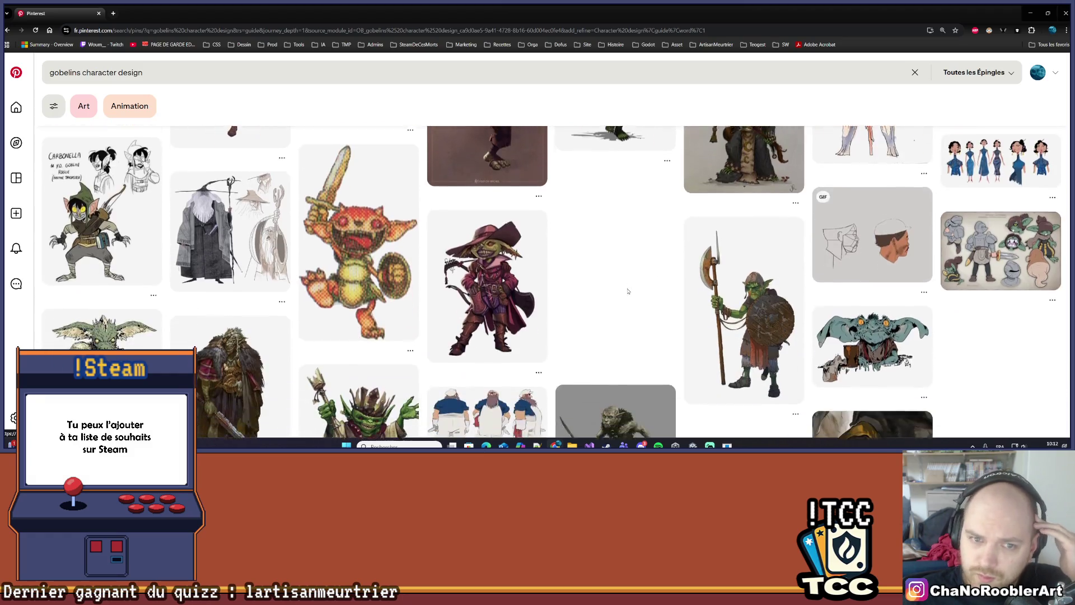
pyautogui.scroll(-2, 628, 290)
pyautogui.scroll(4, 607, 314)
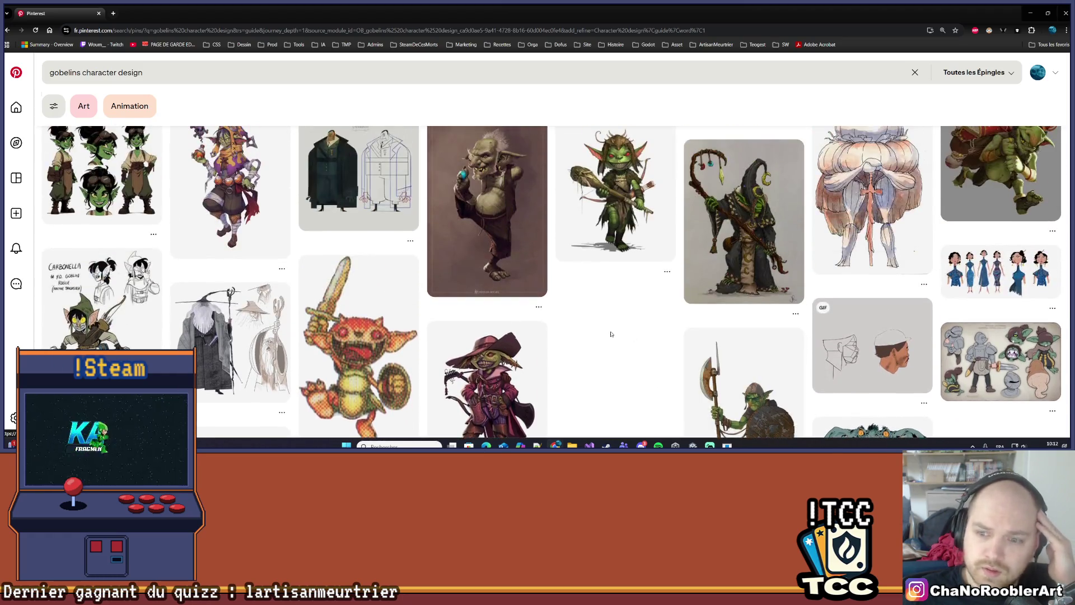
pyautogui.scroll(-2, 606, 325)
pyautogui.scroll(2, 605, 334)
pyautogui.scroll(-10, 605, 333)
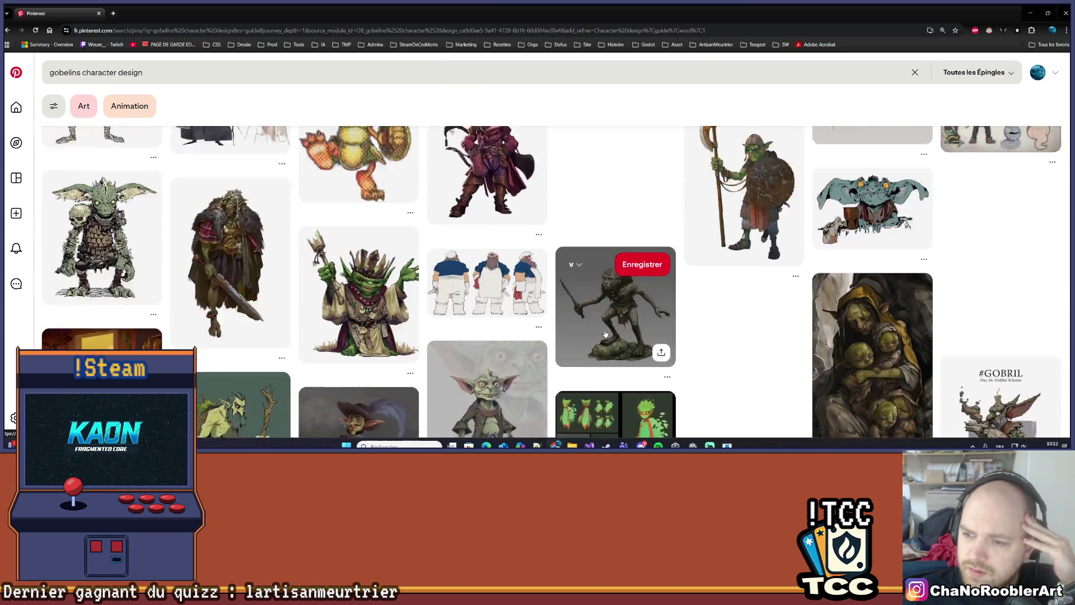
pyautogui.scroll(-2, 790, 292)
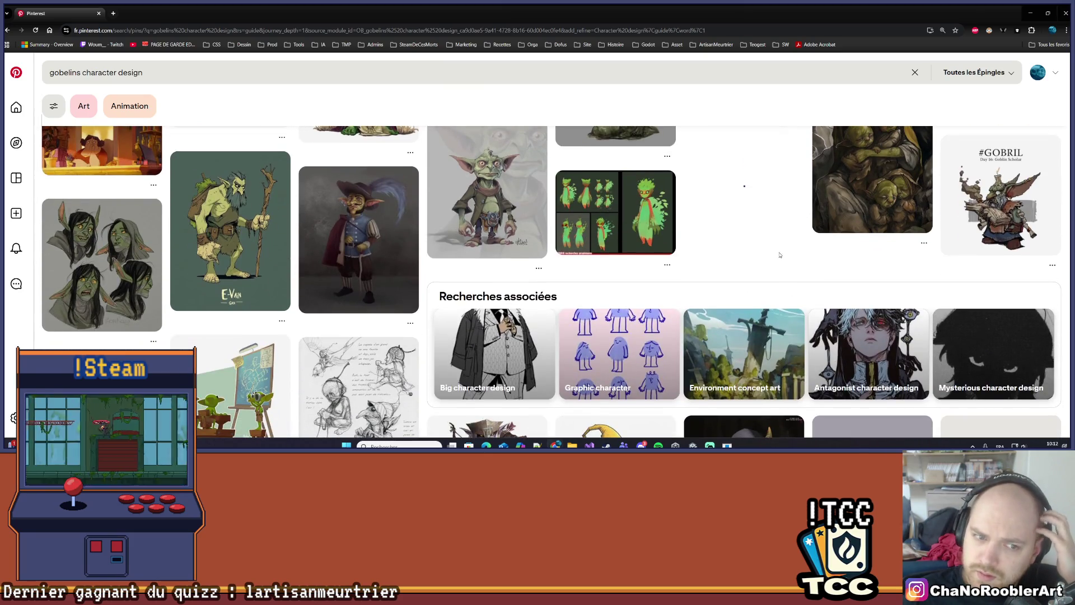
pyautogui.scroll(-5, 779, 255)
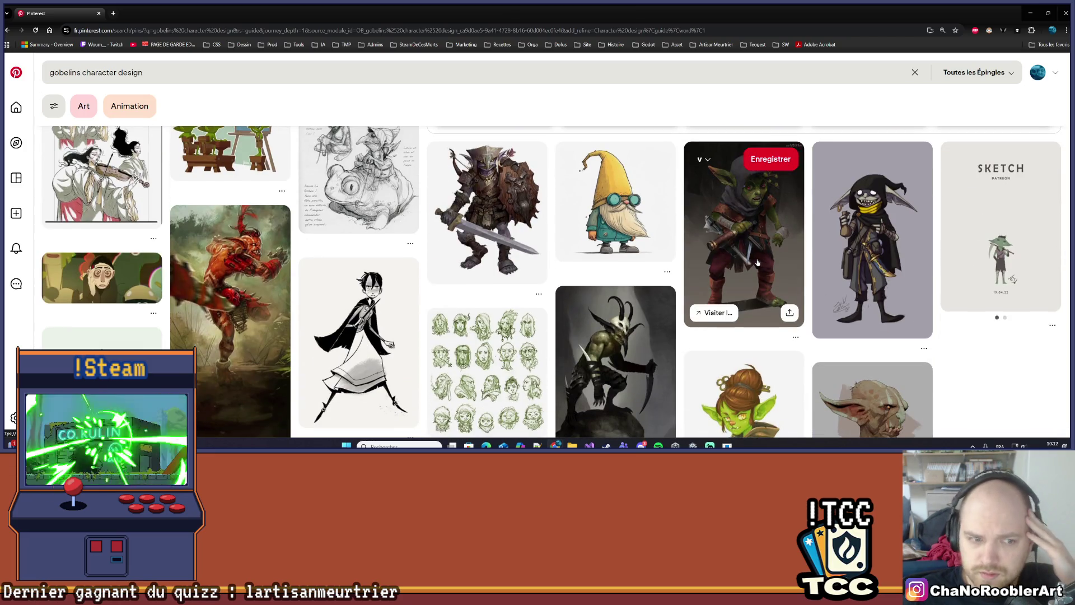
pyautogui.scroll(-5, 757, 262)
pyautogui.scroll(-10, 748, 267)
pyautogui.scroll(-5, 745, 266)
pyautogui.scroll(6, 744, 263)
pyautogui.scroll(-6, 745, 261)
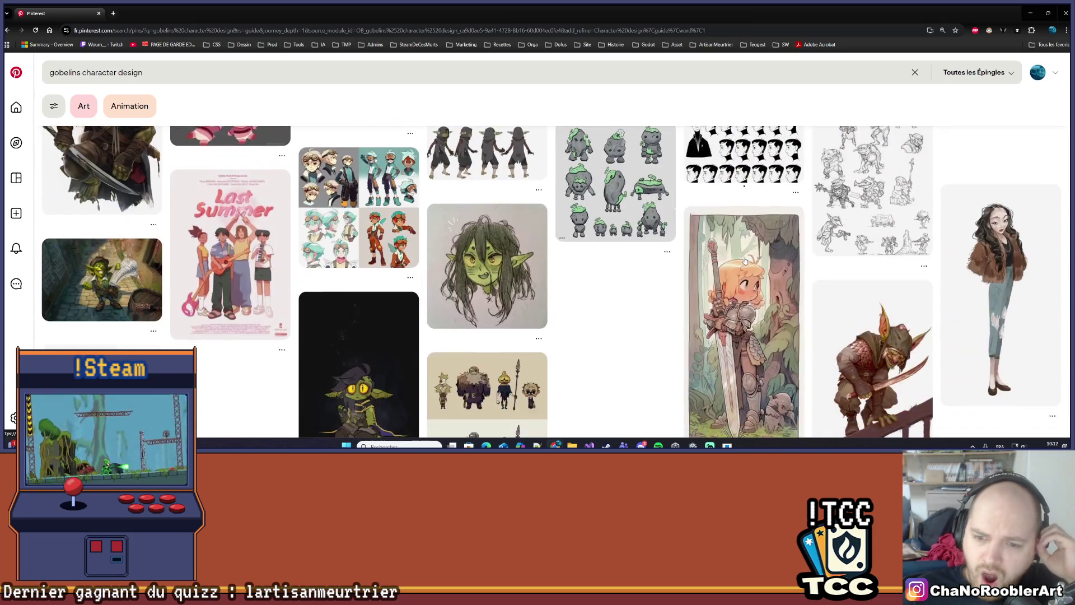
pyautogui.scroll(-10, 746, 261)
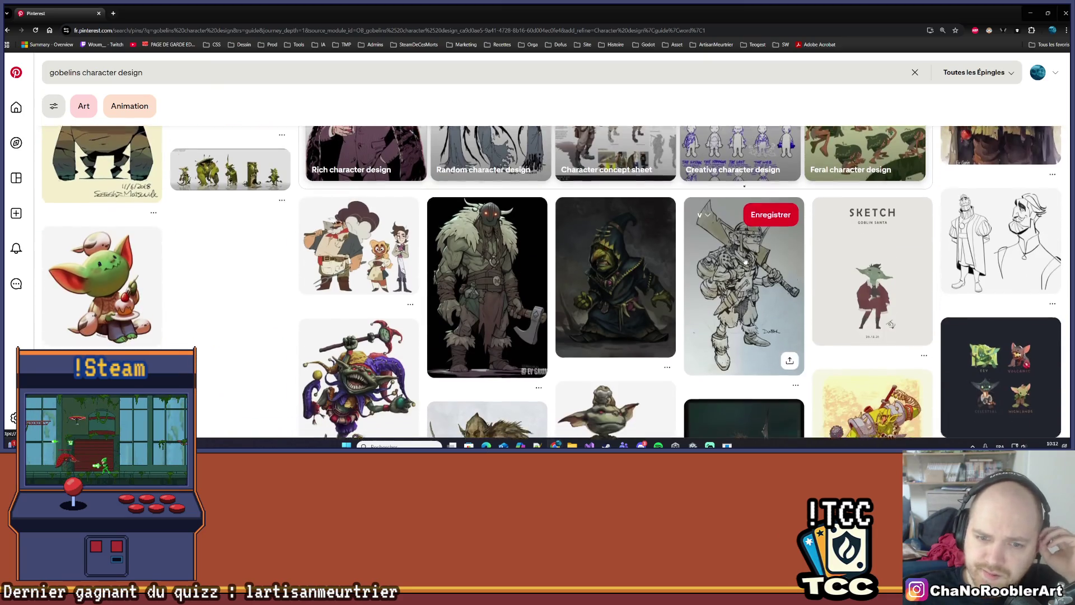
pyautogui.scroll(-3, 745, 261)
pyautogui.scroll(2, 745, 261)
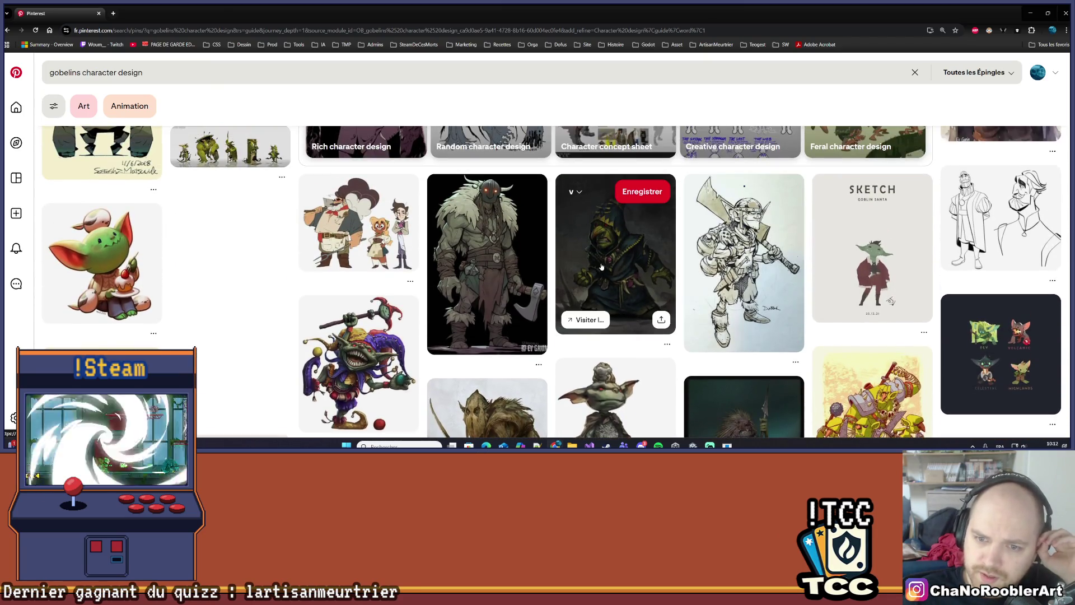
pyautogui.click(601, 267)
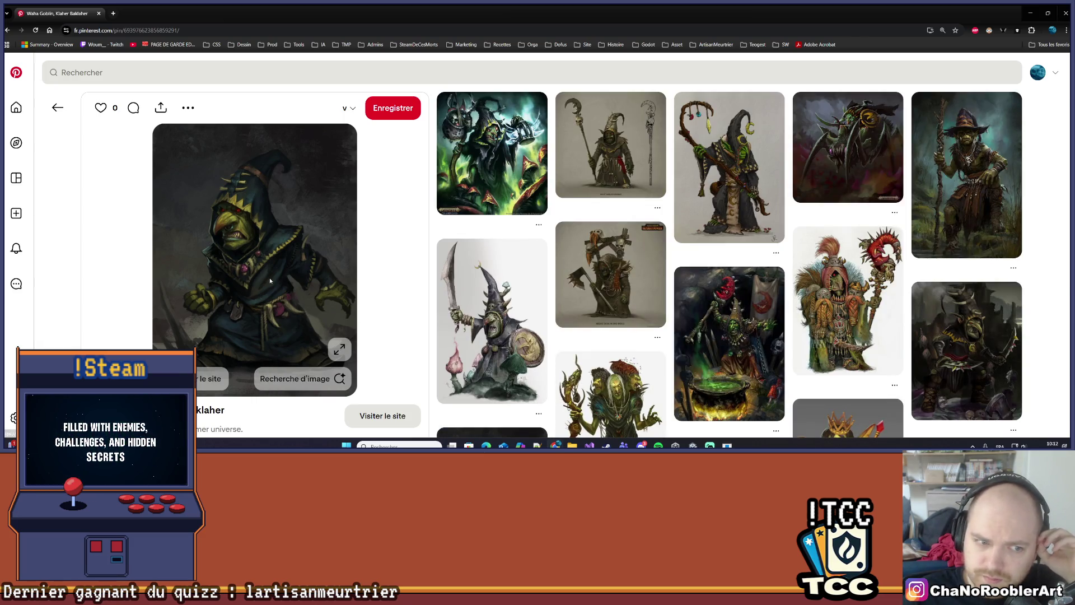
# Look over the Night Goblin Shaman pin and related goblins, then minimize the browser
pyautogui.click(597, 160)
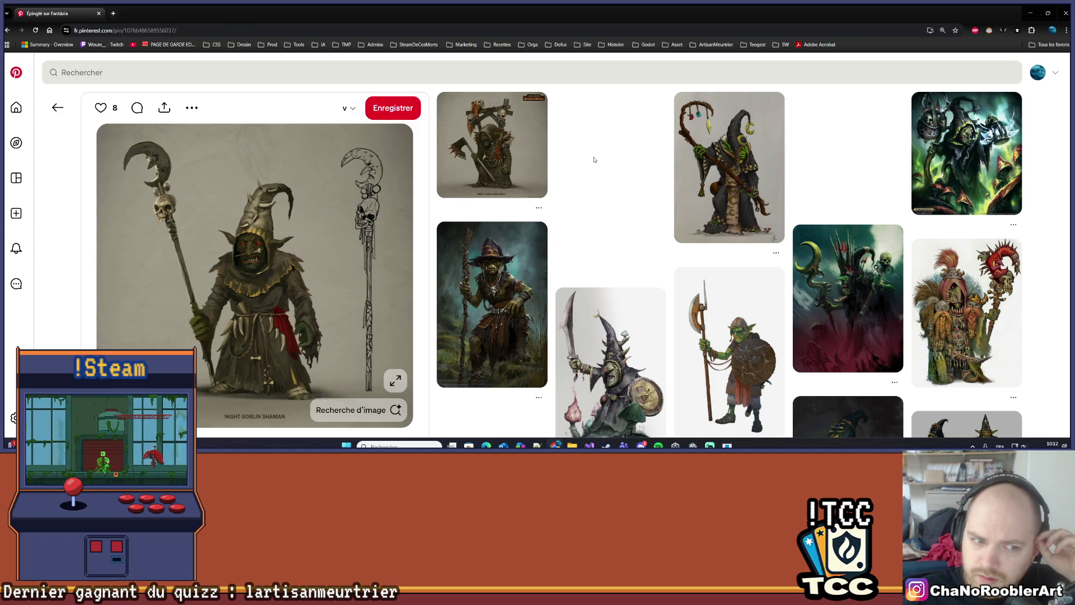
pyautogui.scroll(-5, 595, 160)
pyautogui.scroll(4, 577, 165)
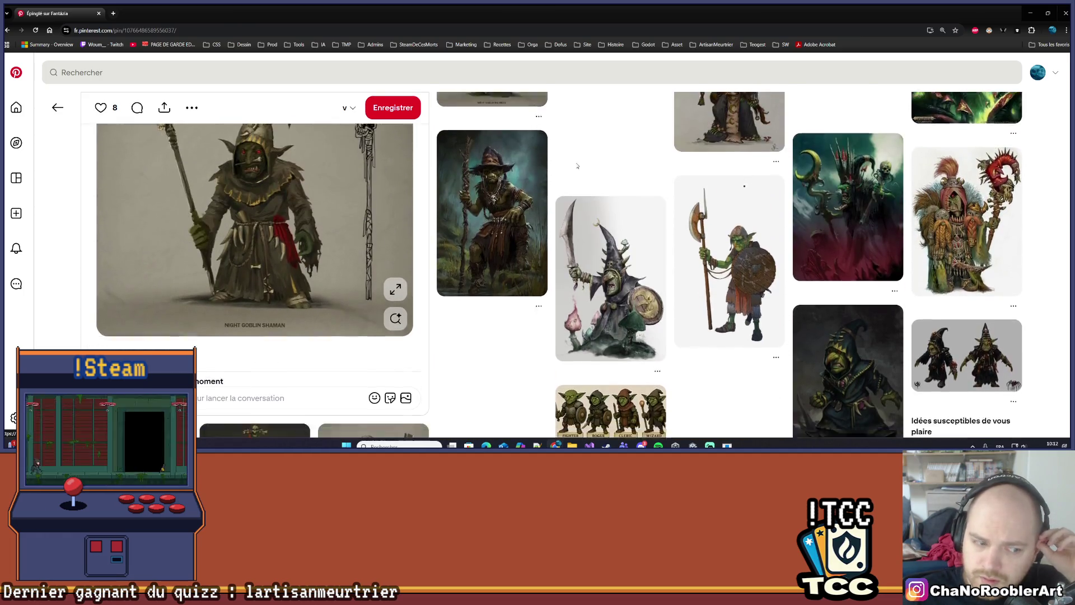
pyautogui.scroll(-10, 578, 166)
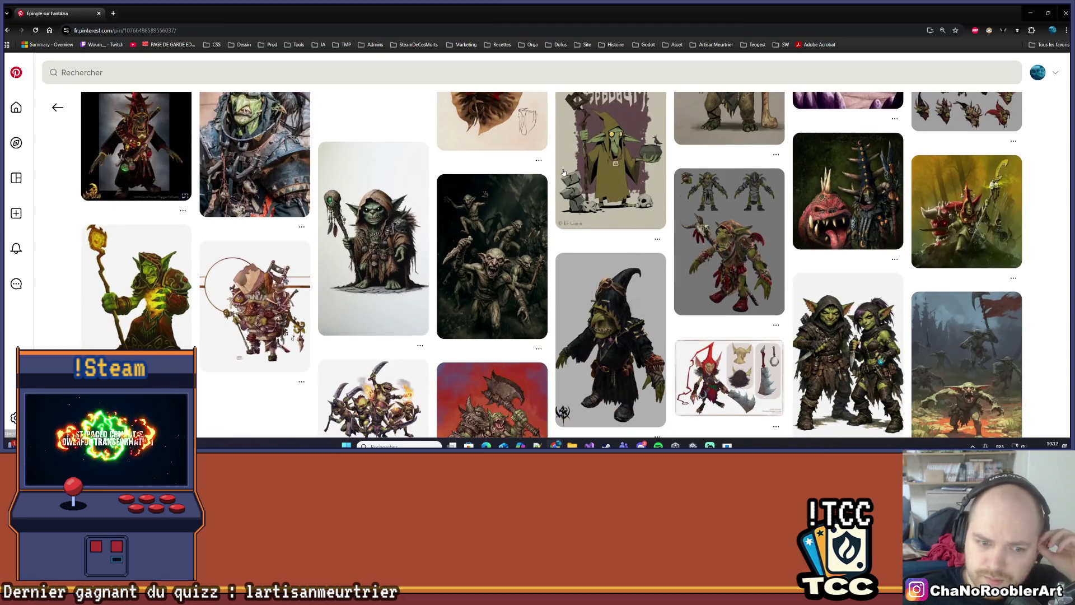
pyautogui.scroll(-10, 564, 172)
pyautogui.scroll(15, 204, 256)
pyautogui.scroll(-1, 242, 339)
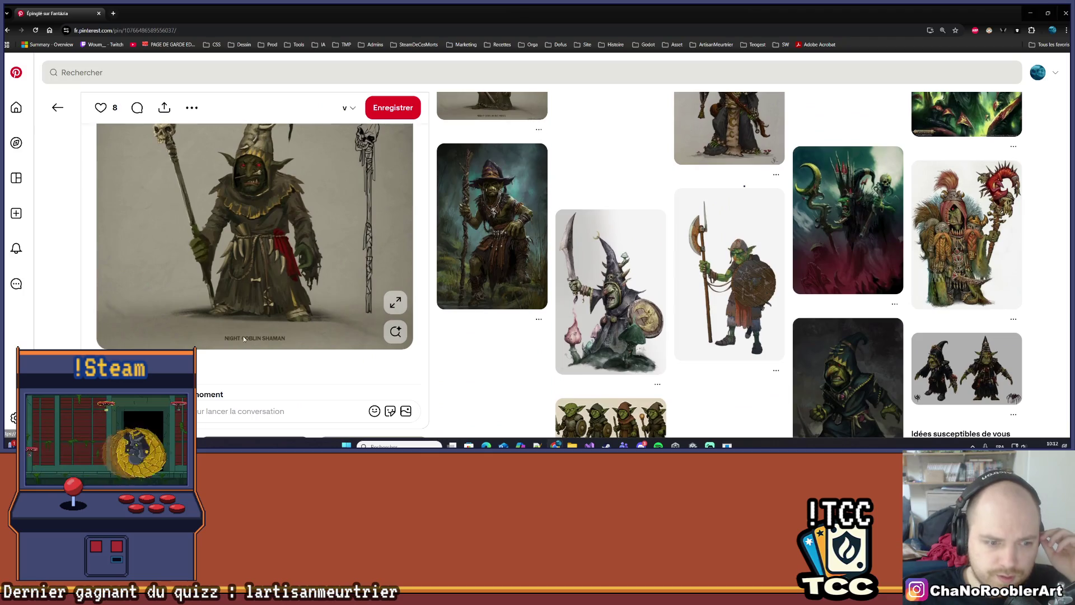
pyautogui.scroll(2, 245, 346)
pyautogui.scroll(-3, 256, 274)
pyautogui.scroll(3, 256, 274)
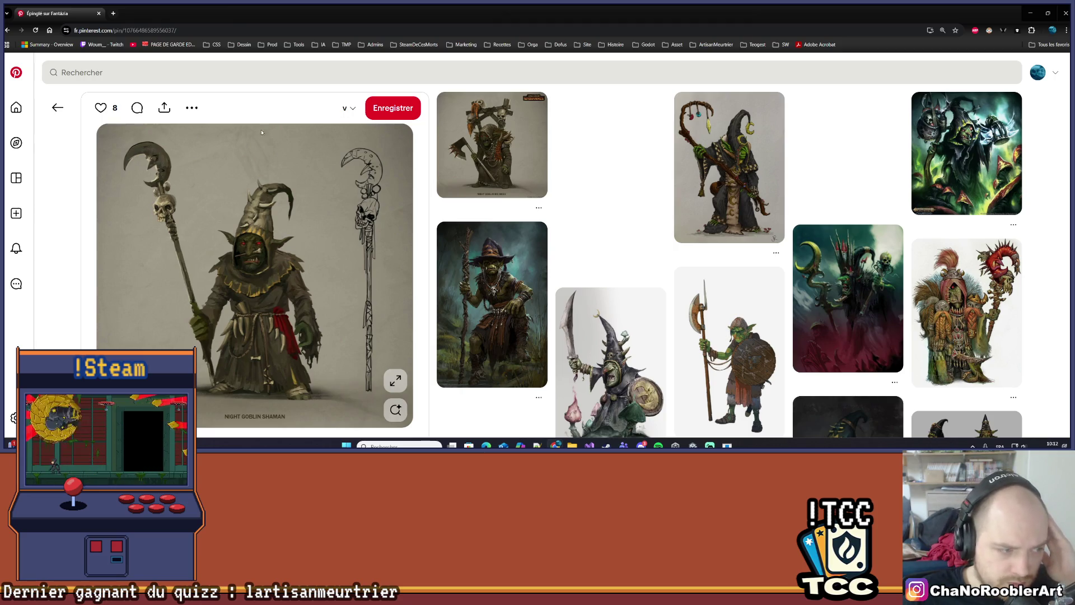
pyautogui.click(1030, 13)
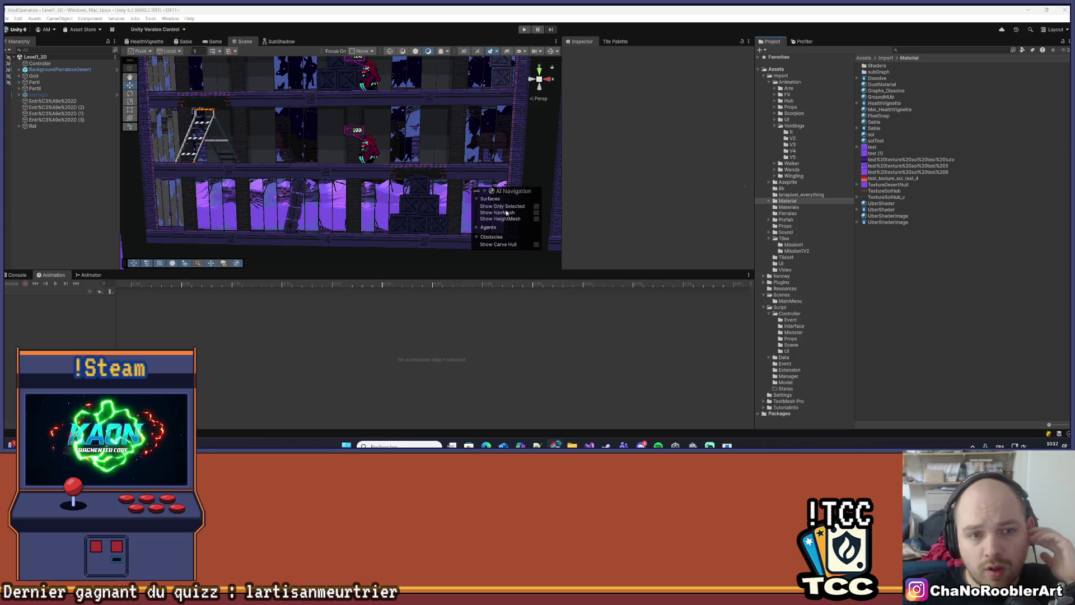
# Enlarge the Scene view over the Animation panel and pan to frame the upper floors and roof
pyautogui.moveTo(482, 272); pyautogui.dragTo(482, 393)
pyautogui.scroll(-3, 409, 235)
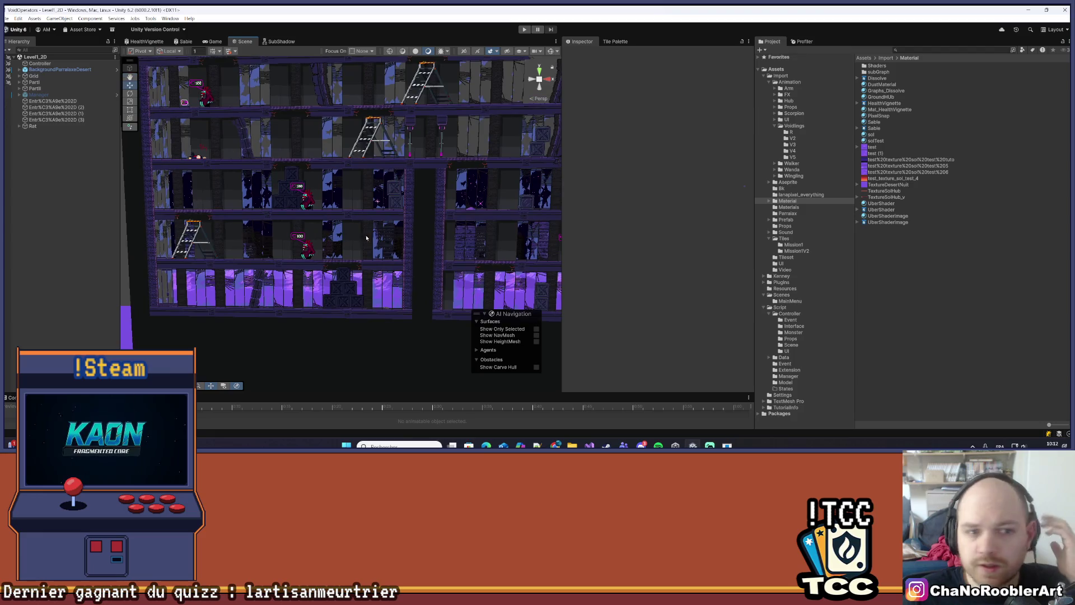
pyautogui.moveTo(374, 231)
pyautogui.mouseDown()
pyautogui.moveTo(358, 226)
pyautogui.moveTo(362, 214)
pyautogui.moveTo(463, 238)
pyautogui.mouseUp()
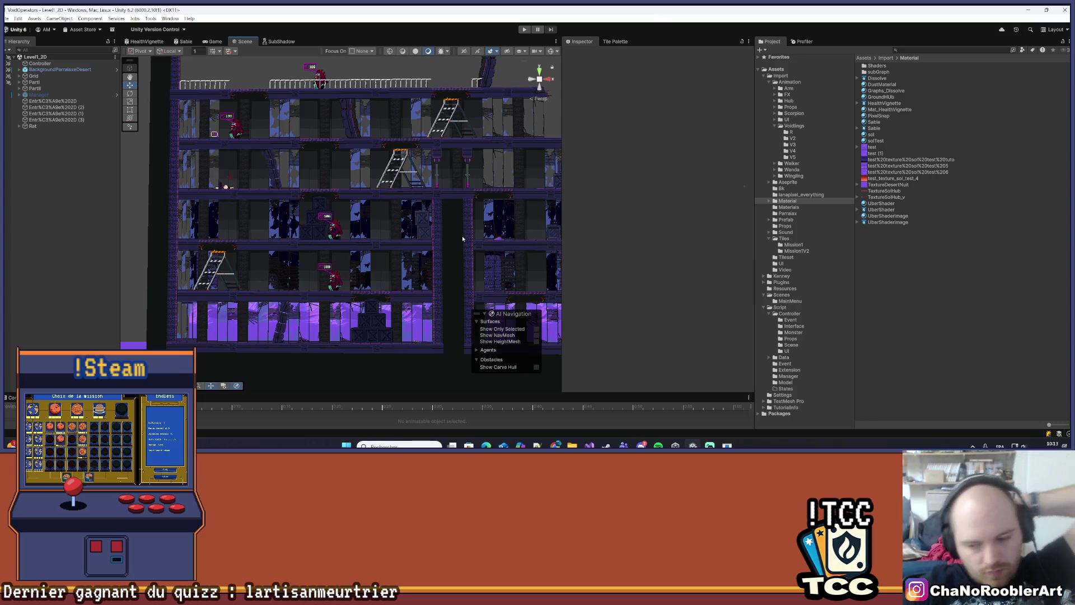
pyautogui.scroll(4, 458, 304)
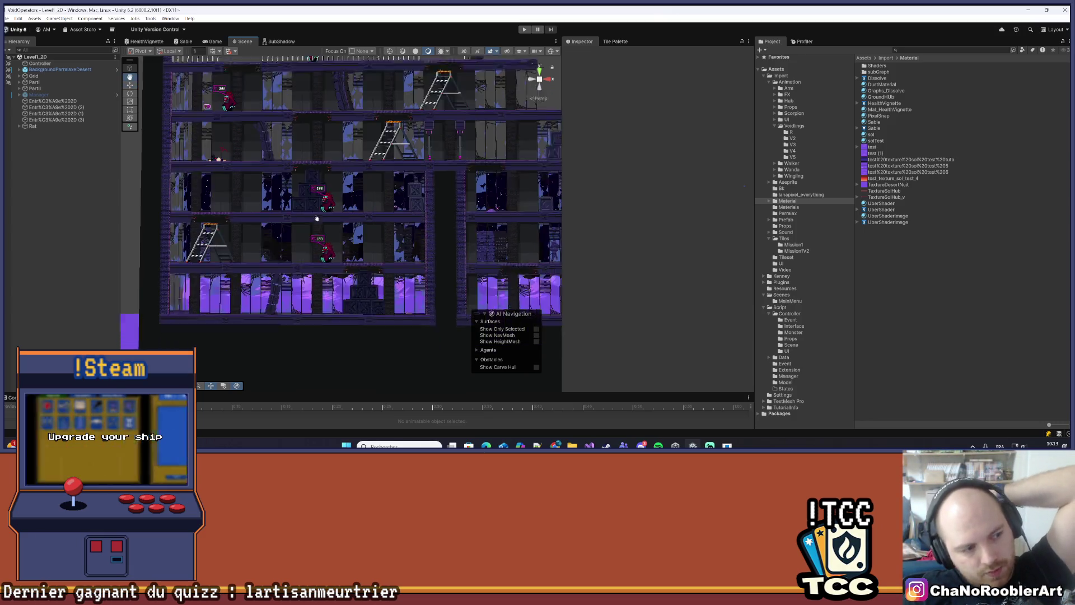
pyautogui.moveTo(336, 250)
pyautogui.mouseDown()
pyautogui.moveTo(395, 263)
pyautogui.moveTo(378, 245)
pyautogui.mouseUp()
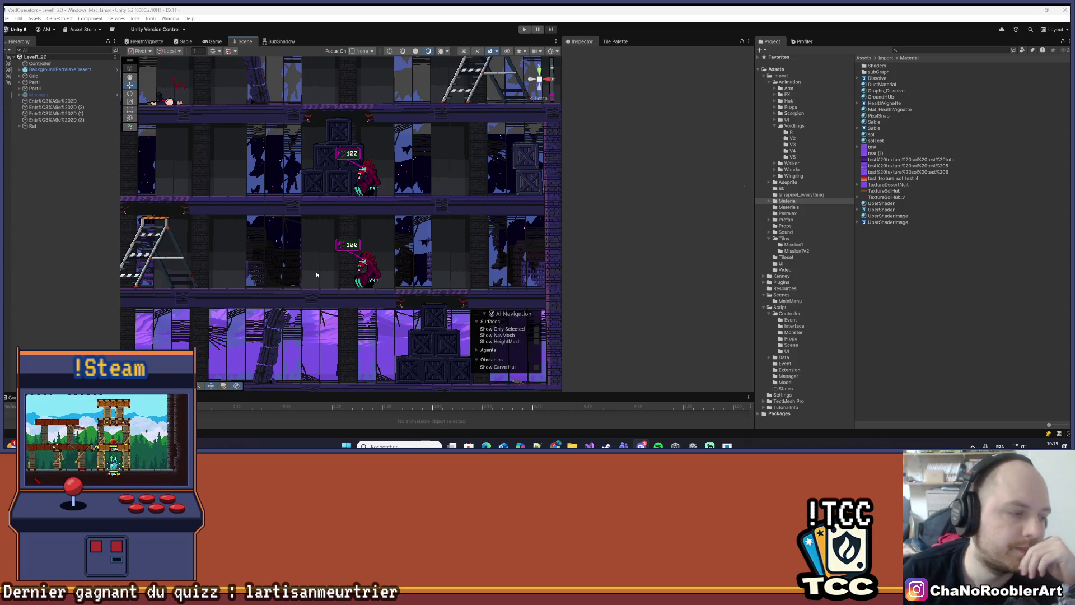
pyautogui.scroll(-5, 320, 273)
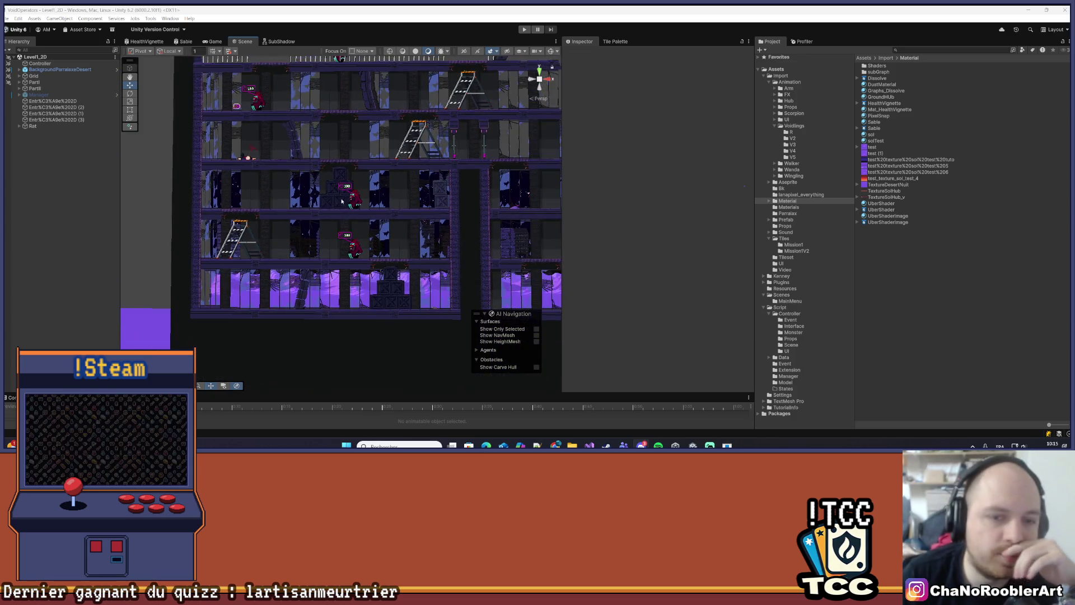
pyautogui.moveTo(270, 234)
pyautogui.mouseDown()
pyautogui.moveTo(397, 204)
pyautogui.moveTo(399, 230)
pyautogui.mouseUp()
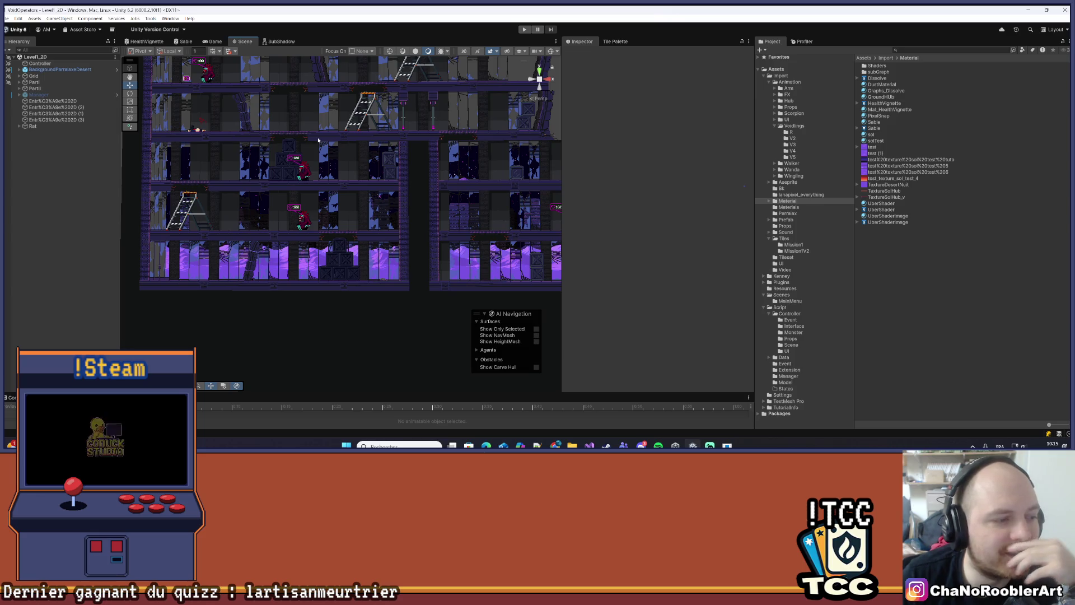
pyautogui.moveTo(400, 173)
pyautogui.mouseDown()
pyautogui.moveTo(369, 202)
pyautogui.moveTo(414, 218)
pyautogui.mouseUp()
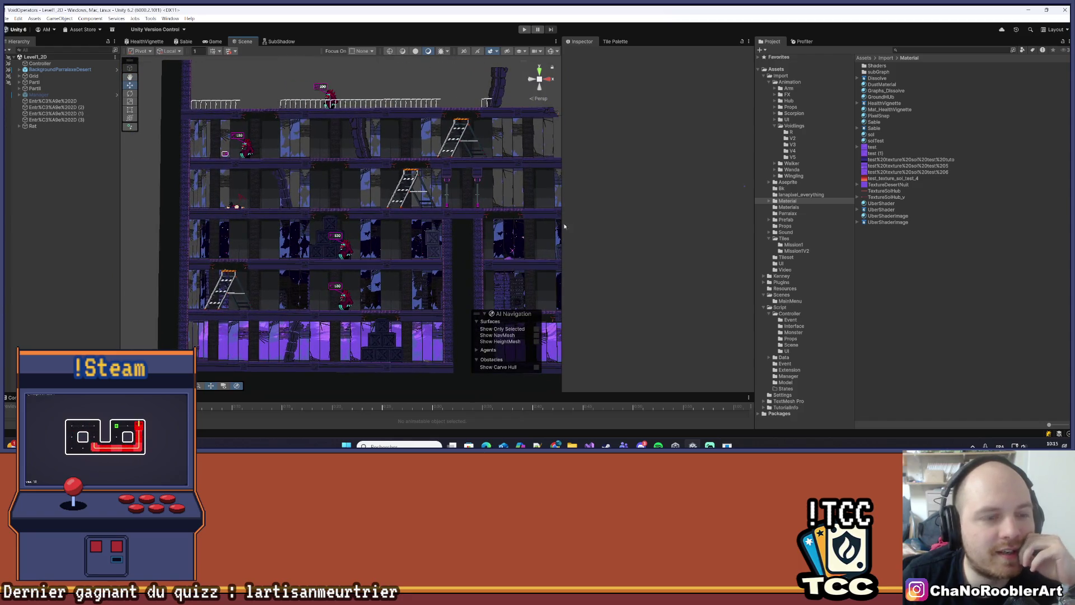
pyautogui.moveTo(540, 233); pyautogui.dragTo(436, 225)
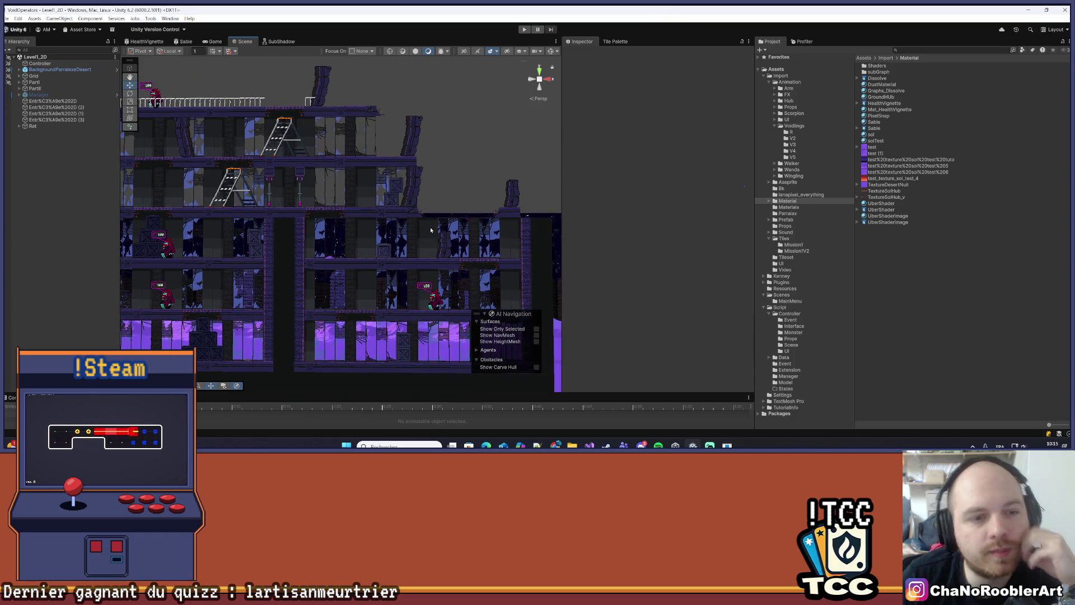
pyautogui.moveTo(329, 261); pyautogui.dragTo(375, 231)
pyautogui.moveTo(272, 230); pyautogui.dragTo(339, 242)
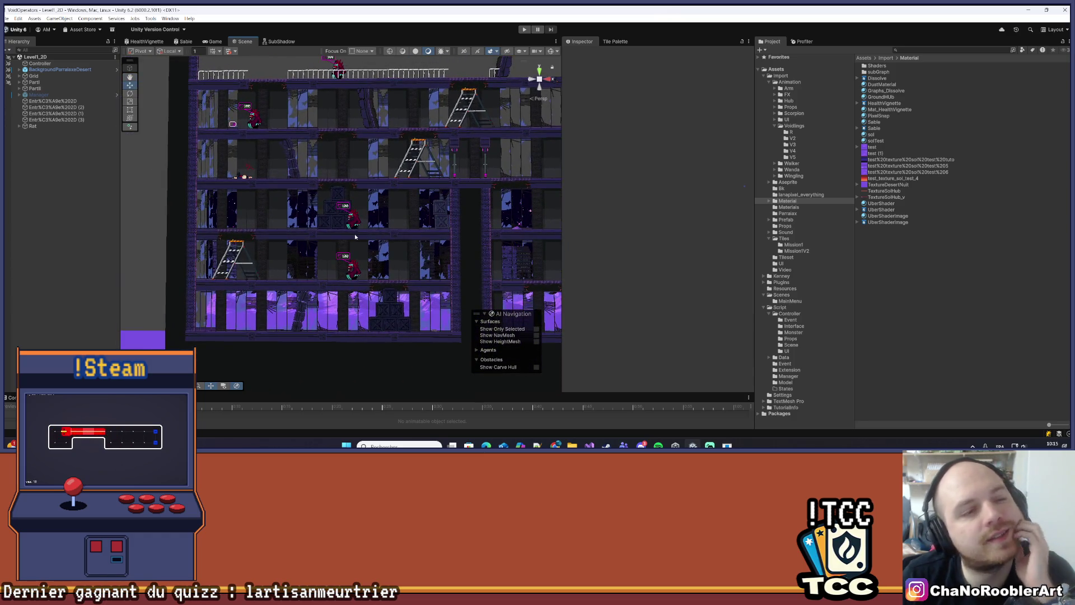
pyautogui.moveTo(485, 225); pyautogui.dragTo(401, 225)
pyautogui.scroll(2, 415, 213)
pyautogui.scroll(6, 426, 201)
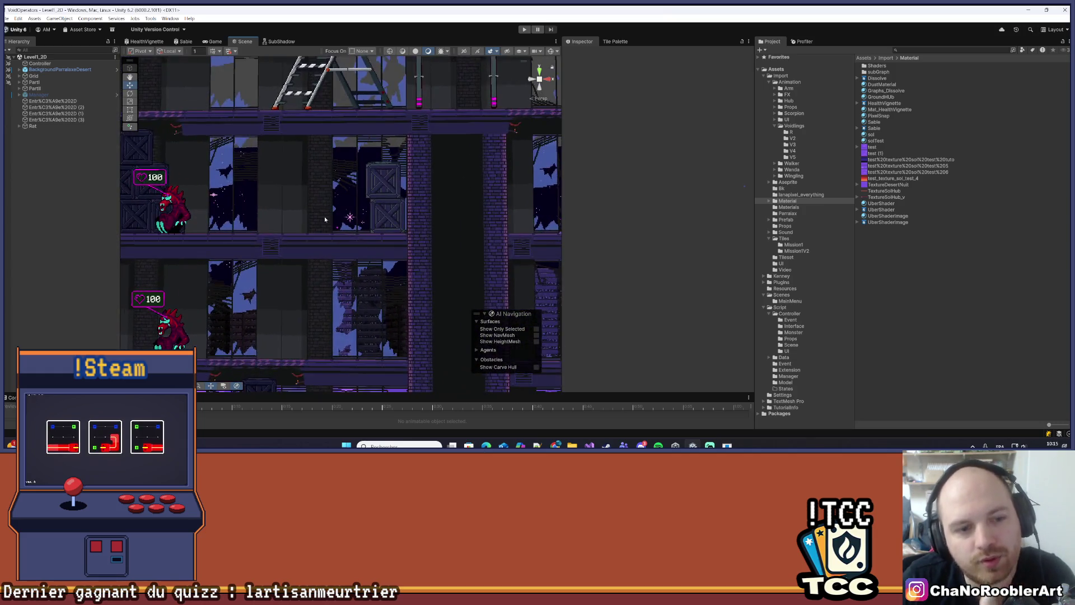
pyautogui.scroll(-6, 390, 235)
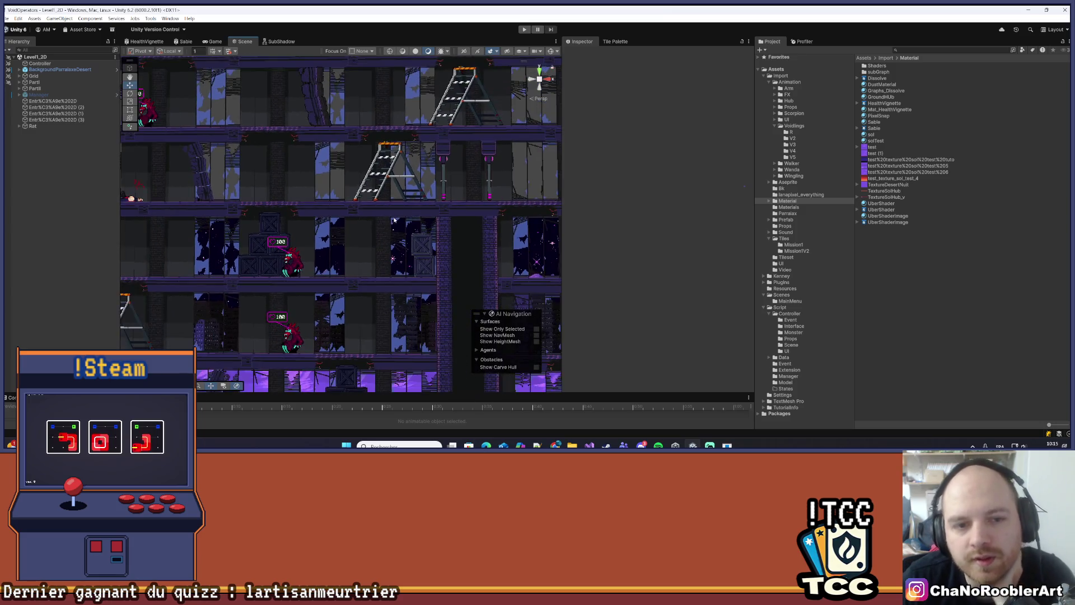
pyautogui.moveTo(337, 136)
pyautogui.mouseDown()
pyautogui.moveTo(203, 136)
pyautogui.moveTo(419, 136)
pyautogui.moveTo(323, 232)
pyautogui.mouseUp()
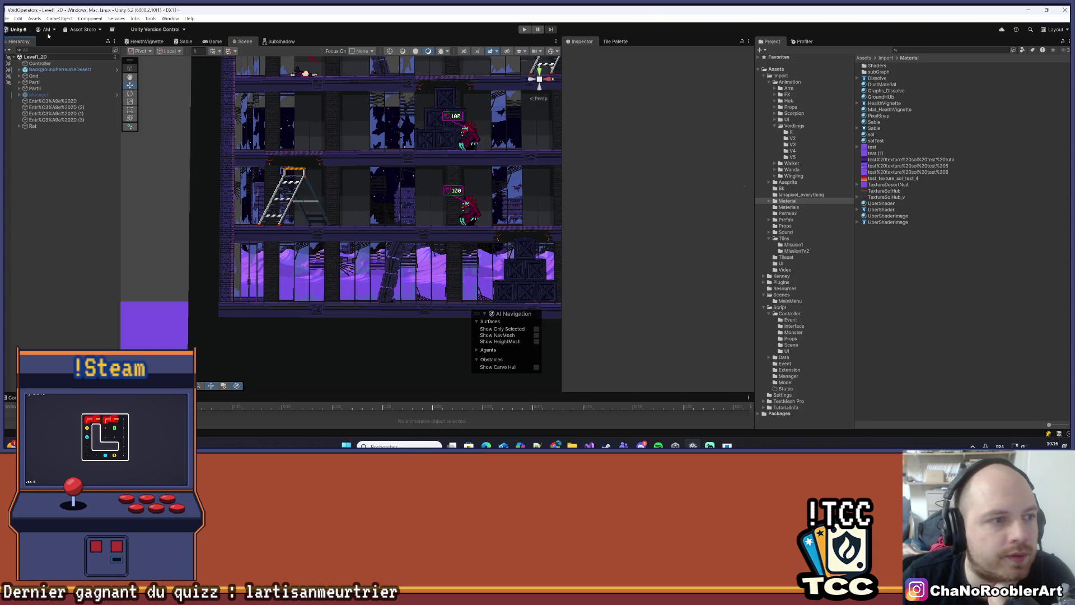
pyautogui.click(6, 19)
# Close the File menu and briefly preview the Game view before returning to the Scene view
pyautogui.click(6, 18)
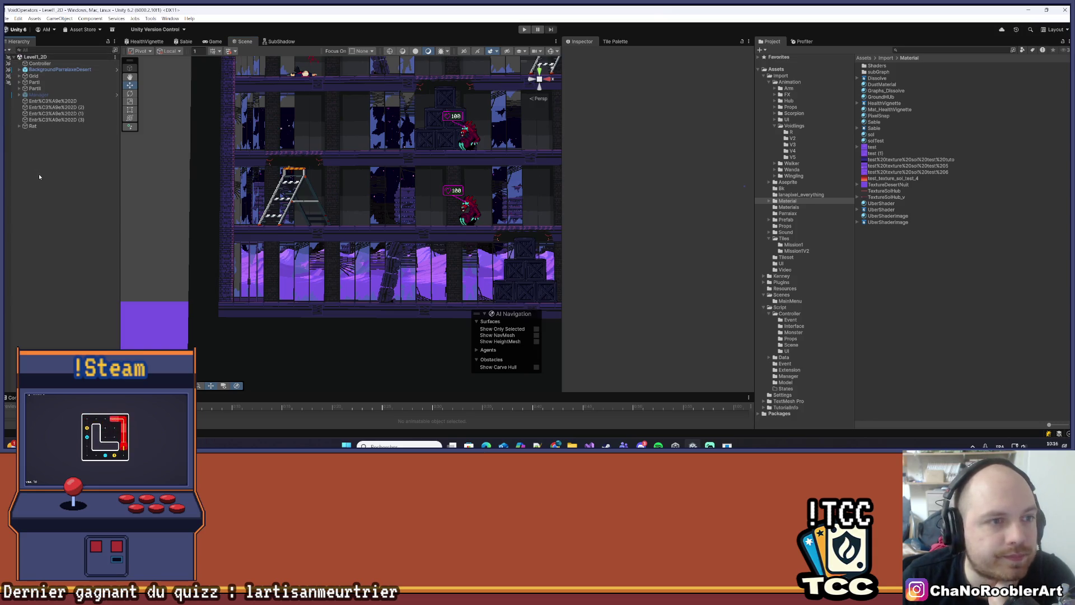
pyautogui.click(214, 41)
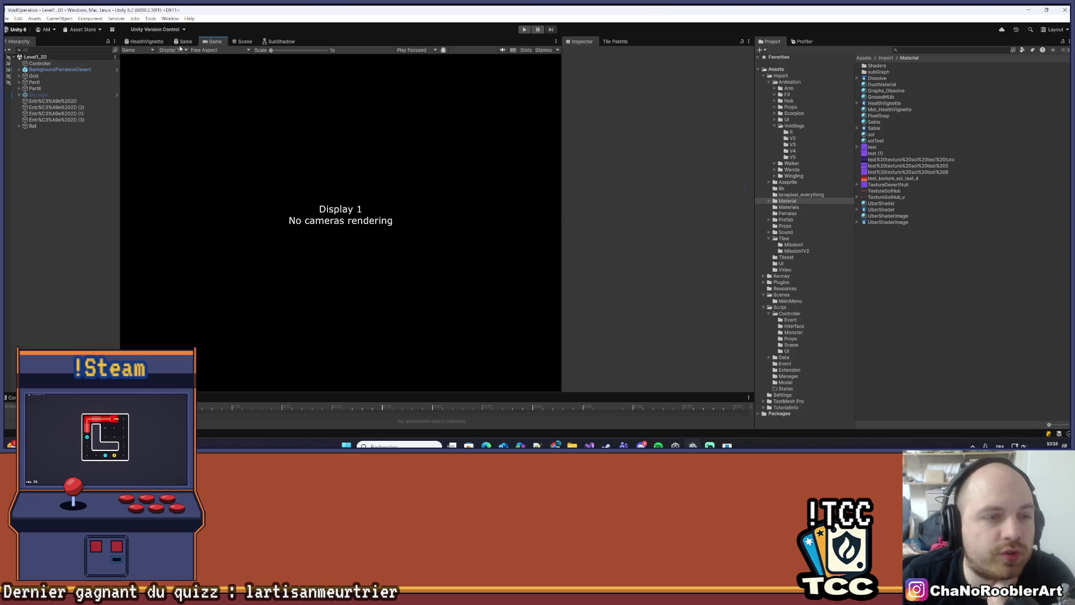
pyautogui.click(244, 42)
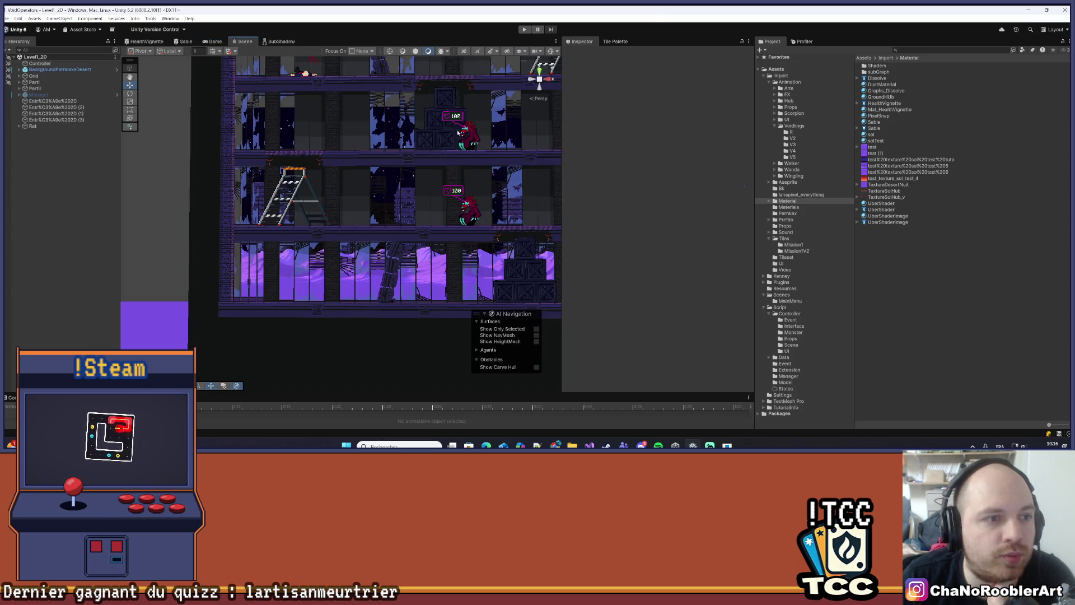
# Narrow the Project browser and Inspector, then zoom out and pan to frame the whole building
pyautogui.moveTo(753, 103); pyautogui.dragTo(833, 104)
pyautogui.scroll(-2, 537, 113)
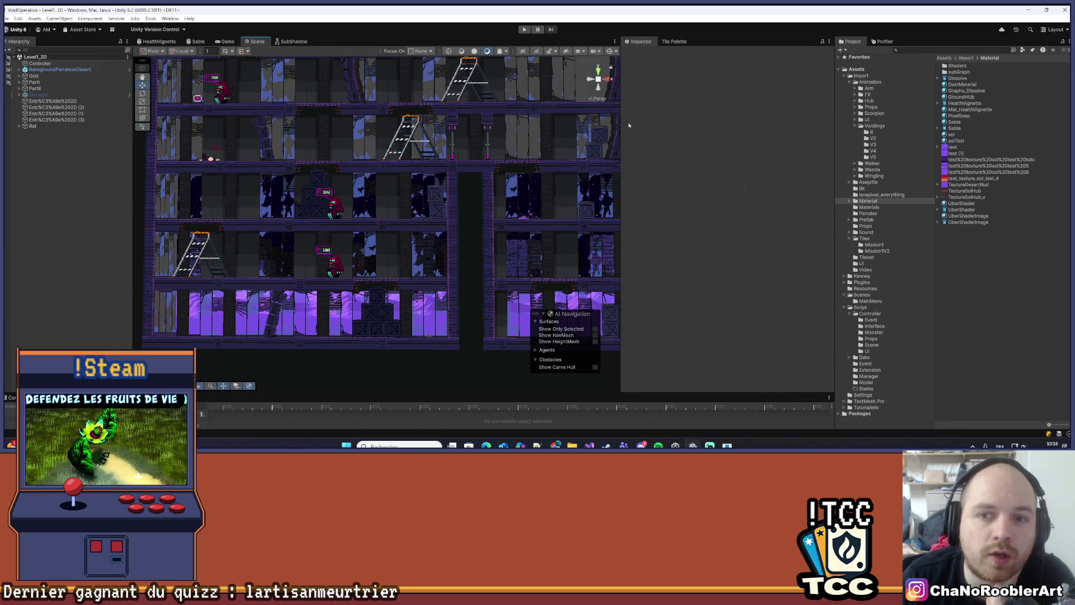
pyautogui.moveTo(623, 118); pyautogui.dragTo(718, 119)
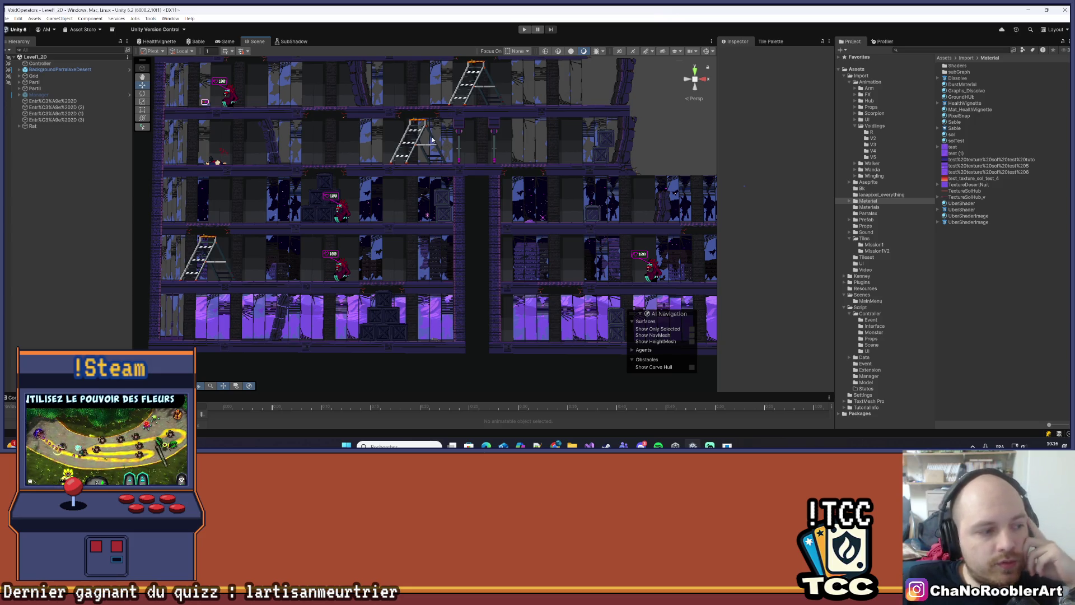
pyautogui.scroll(-5, 432, 139)
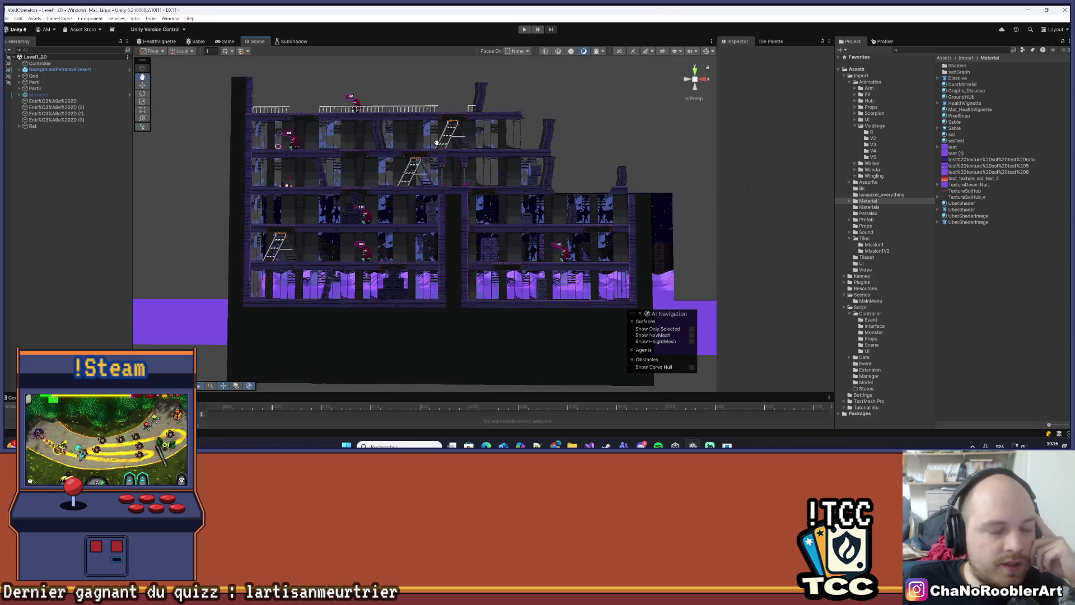
pyautogui.moveTo(438, 143); pyautogui.dragTo(396, 123)
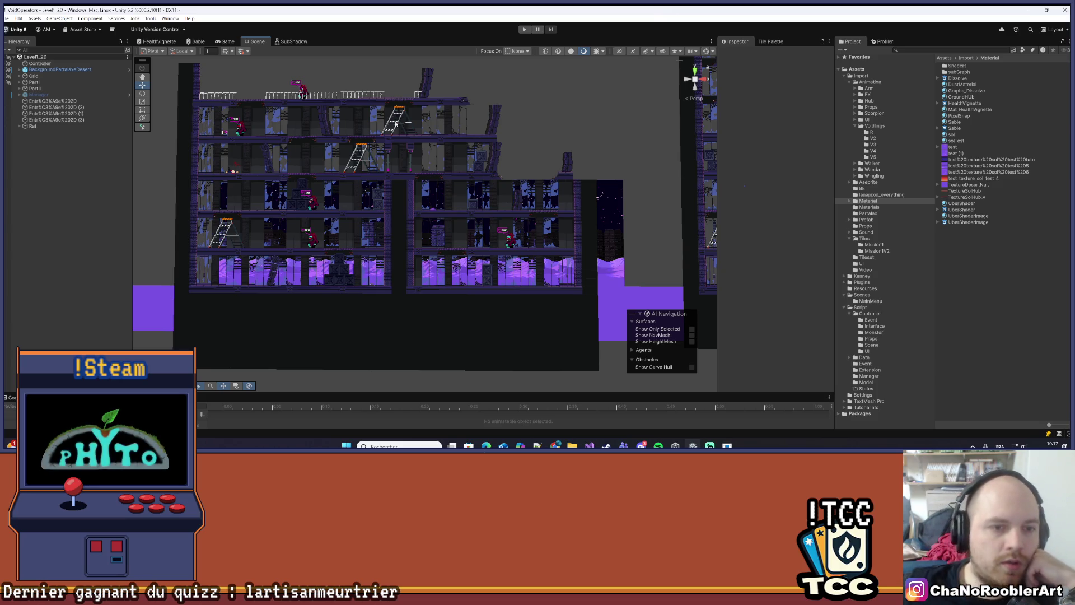
pyautogui.scroll(3, 425, 198)
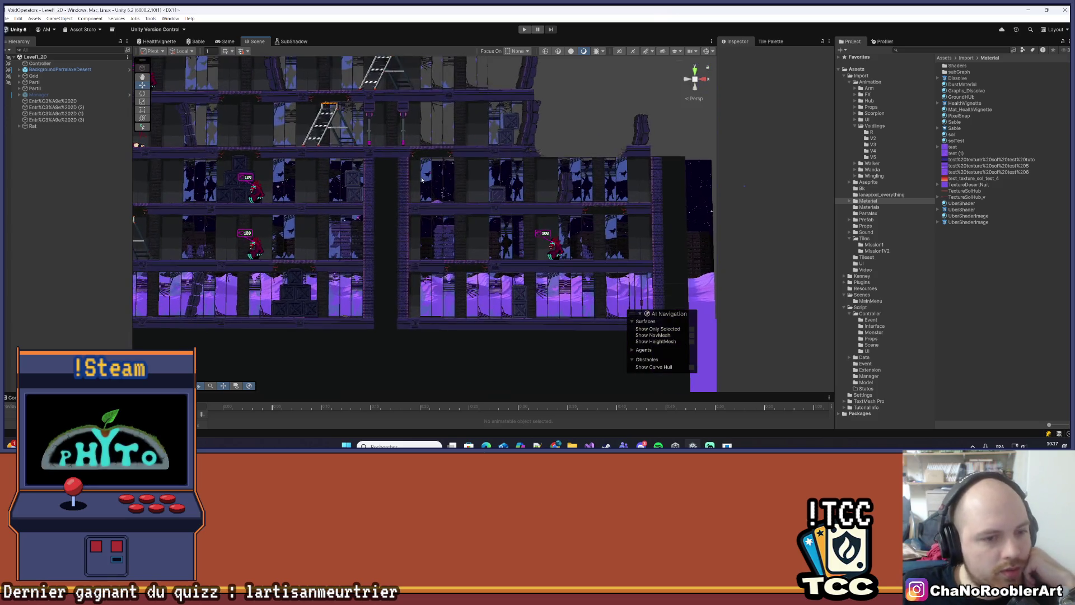
pyautogui.moveTo(536, 173); pyautogui.dragTo(224, 202)
pyautogui.scroll(5, 437, 217)
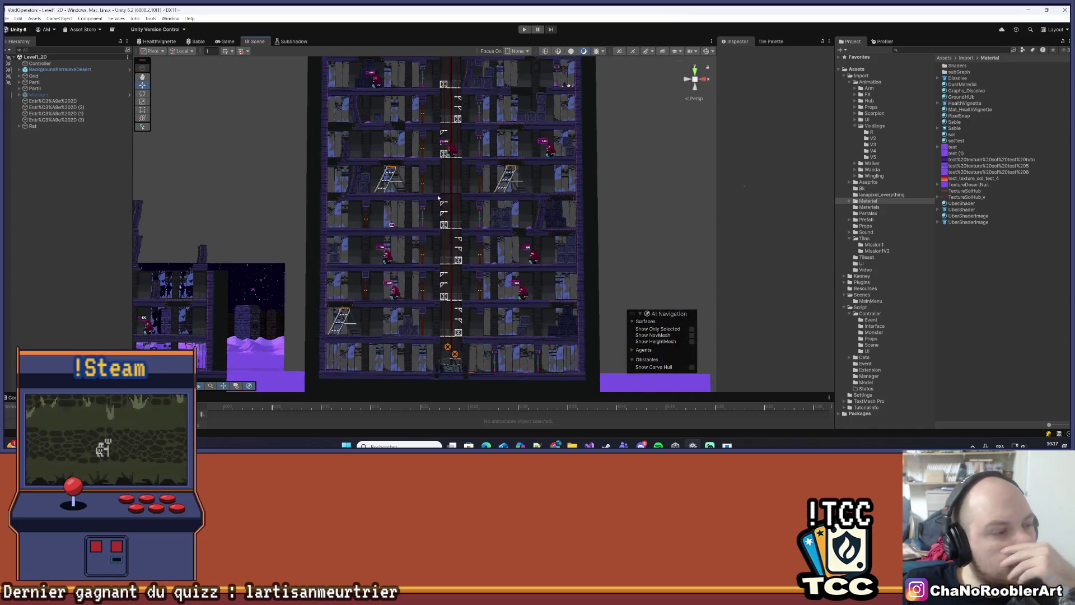
pyautogui.scroll(5, 296, 215)
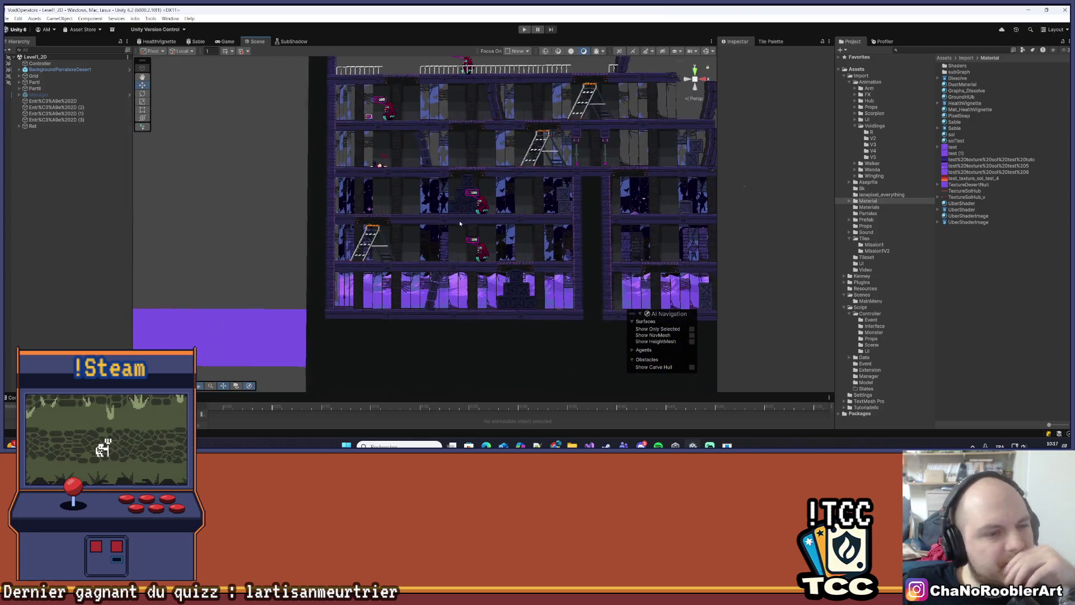
pyautogui.scroll(-6, 292, 228)
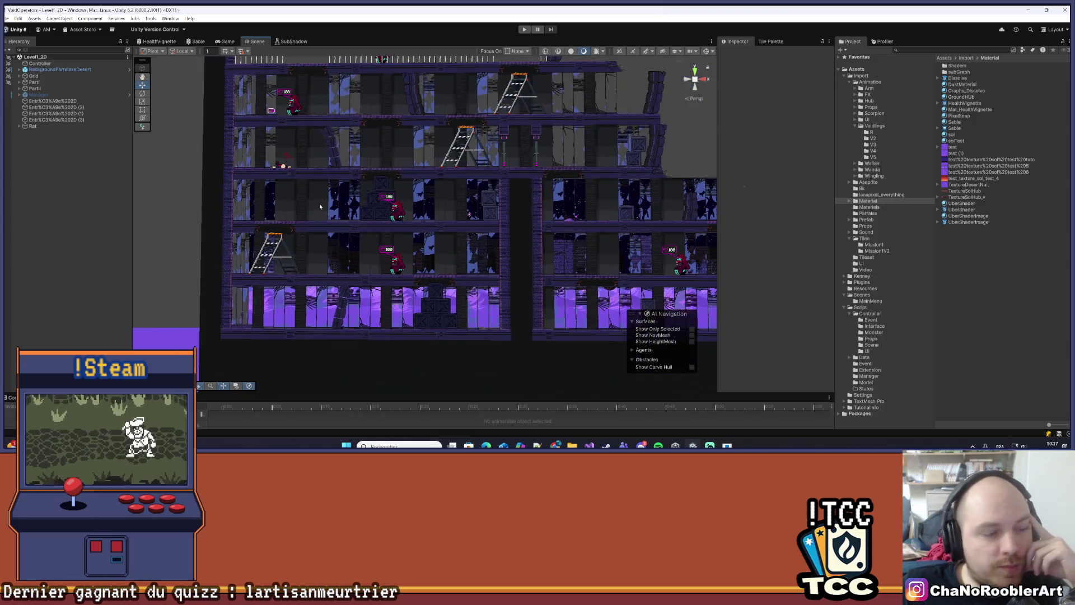
pyautogui.scroll(3, 345, 211)
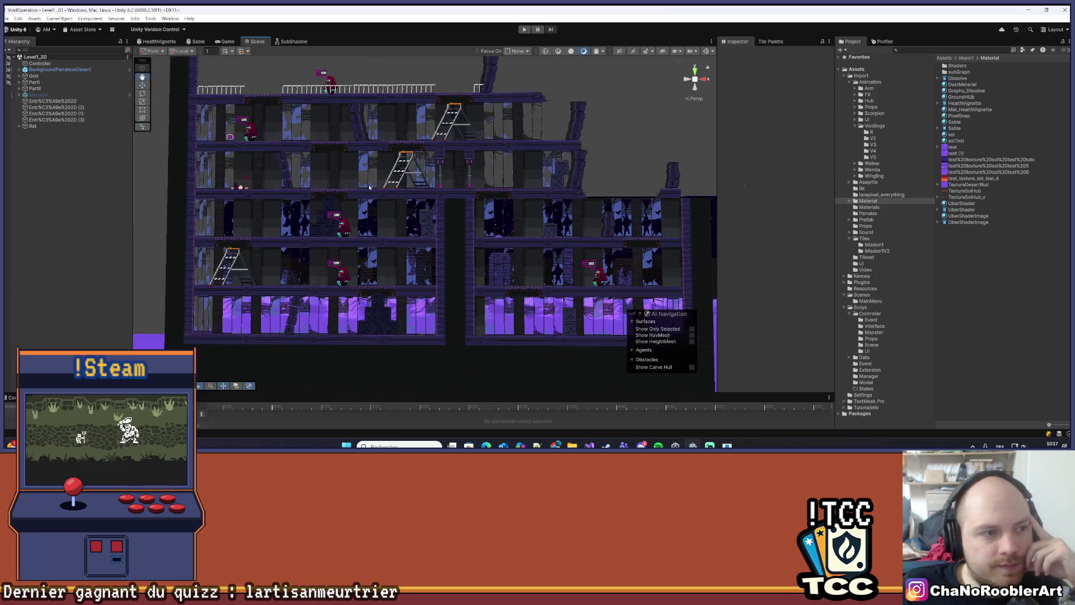
pyautogui.scroll(-3, 345, 211)
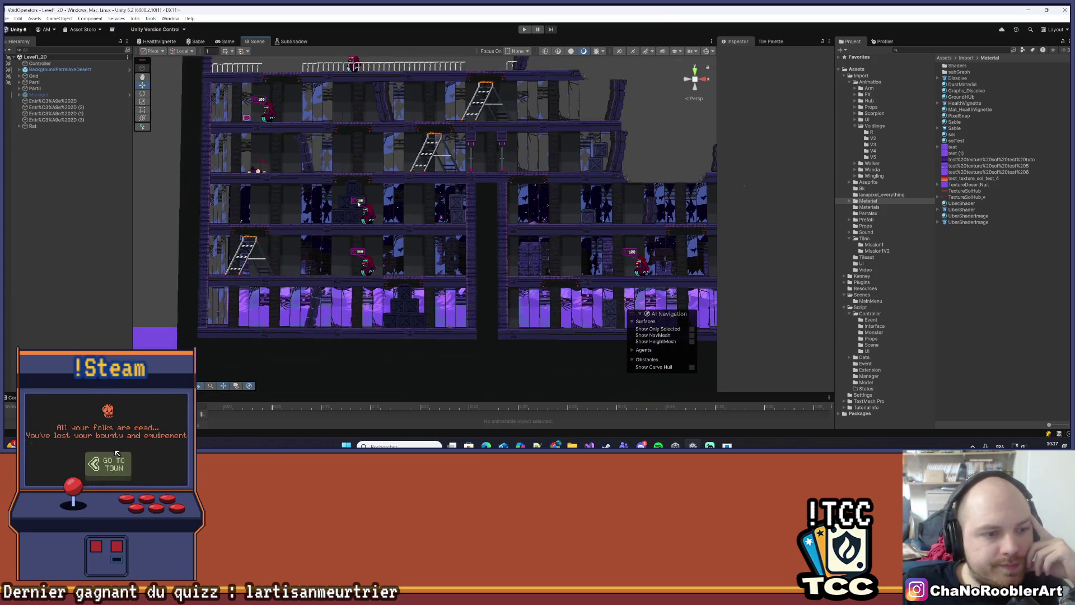
pyautogui.moveTo(358, 204)
pyautogui.mouseDown()
pyautogui.moveTo(384, 192)
pyautogui.moveTo(452, 226)
pyautogui.moveTo(490, 248)
pyautogui.moveTo(479, 271)
pyautogui.moveTo(495, 233)
pyautogui.moveTo(455, 257)
pyautogui.mouseUp()
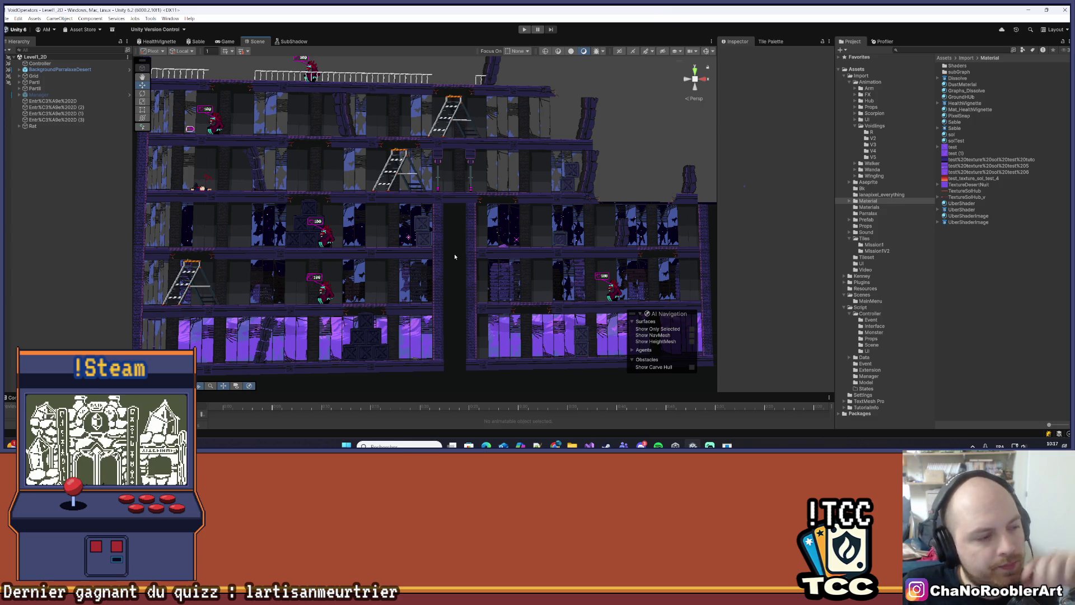
# Orbit around the building to see the tower from the side, then heighten the Animation timeline area
pyautogui.scroll(-2, 305, 208)
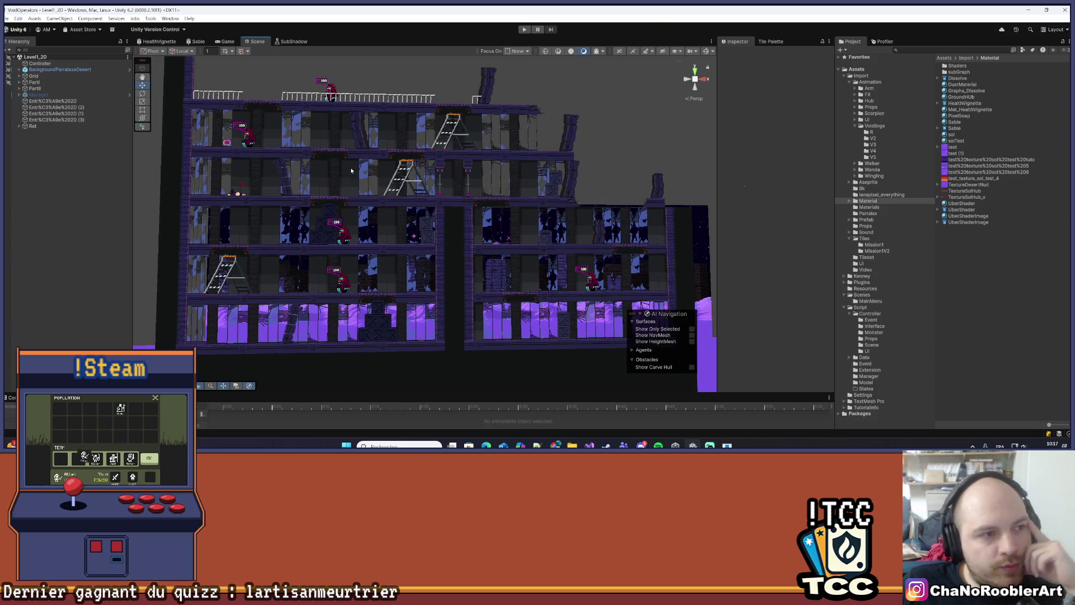
pyautogui.scroll(-2, 340, 240)
pyautogui.scroll(3, 340, 239)
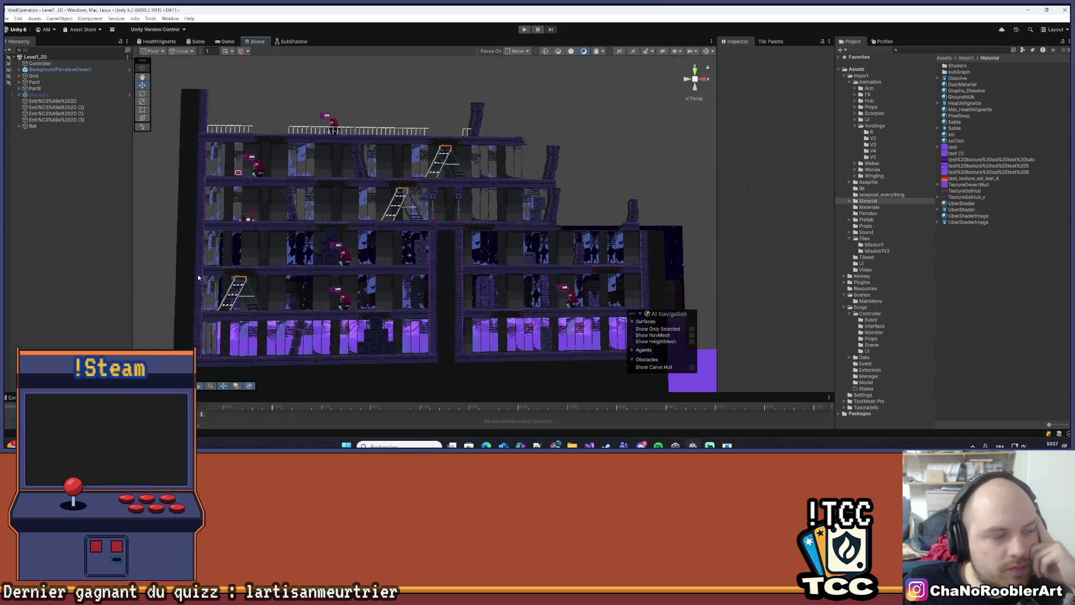
pyautogui.moveTo(340, 240)
pyautogui.mouseDown()
pyautogui.moveTo(356, 264)
pyautogui.moveTo(367, 249)
pyautogui.moveTo(317, 230)
pyautogui.mouseUp()
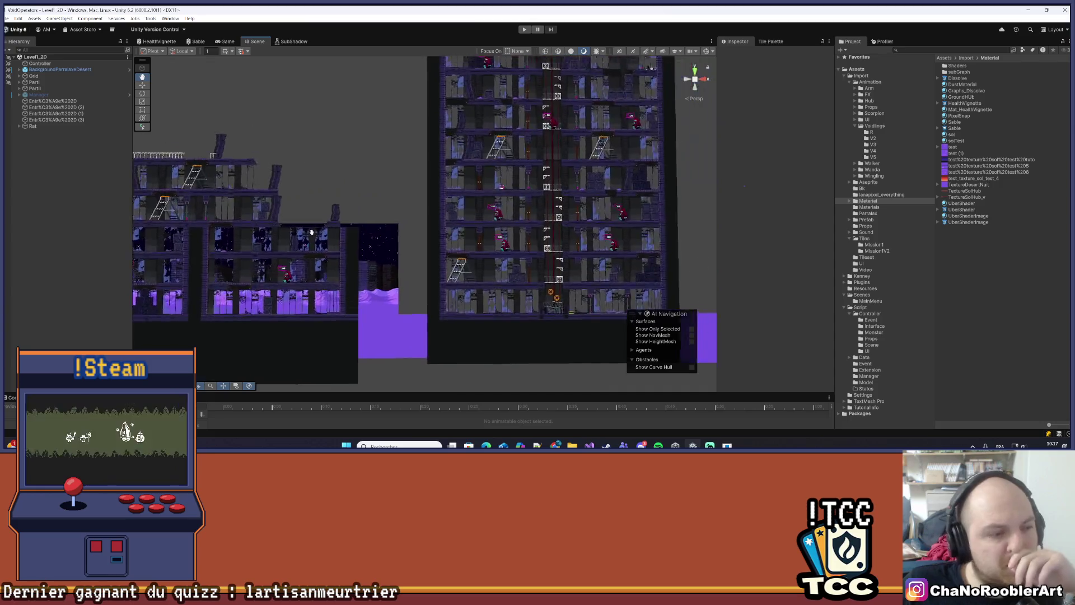
pyautogui.scroll(5, 434, 272)
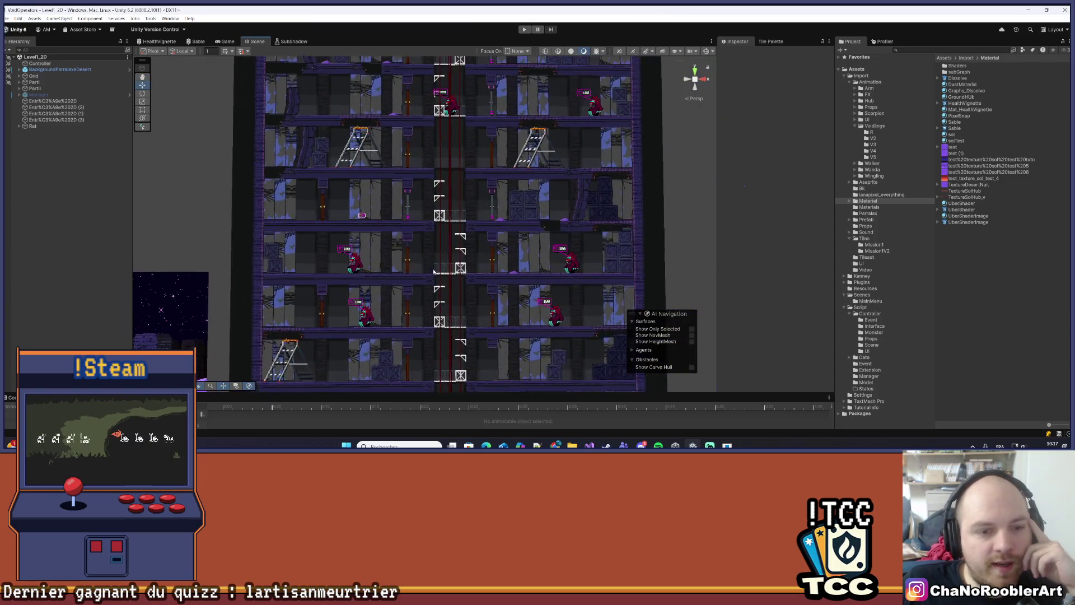
pyautogui.scroll(-3, 434, 272)
pyautogui.moveTo(412, 262); pyautogui.dragTo(462, 229)
pyautogui.moveTo(341, 224)
pyautogui.mouseDown()
pyautogui.moveTo(280, 283)
pyautogui.moveTo(377, 196)
pyautogui.mouseUp()
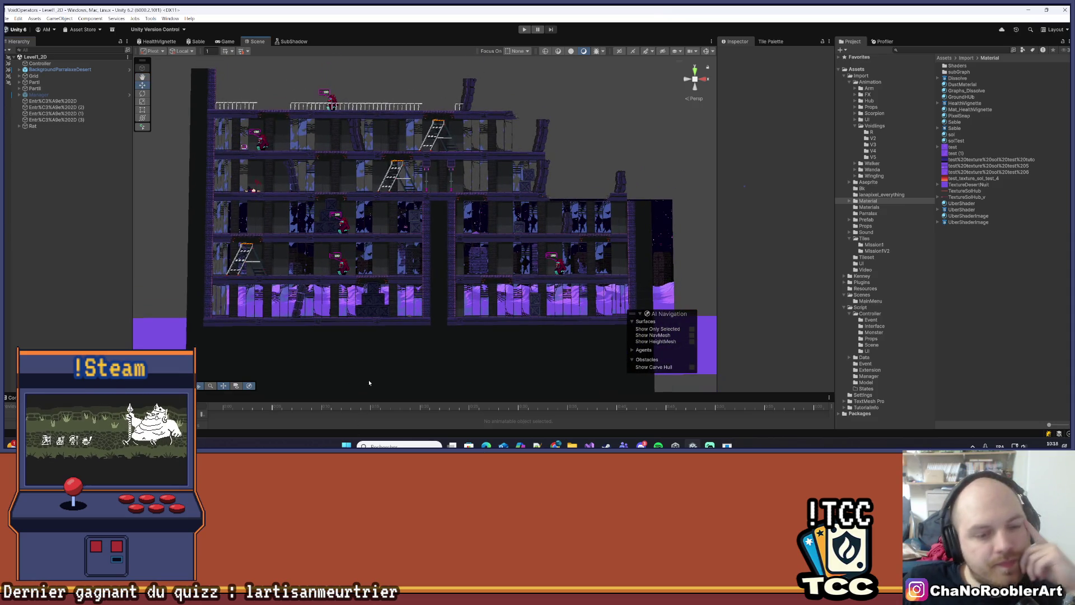
pyautogui.moveTo(362, 388); pyautogui.dragTo(336, 320)
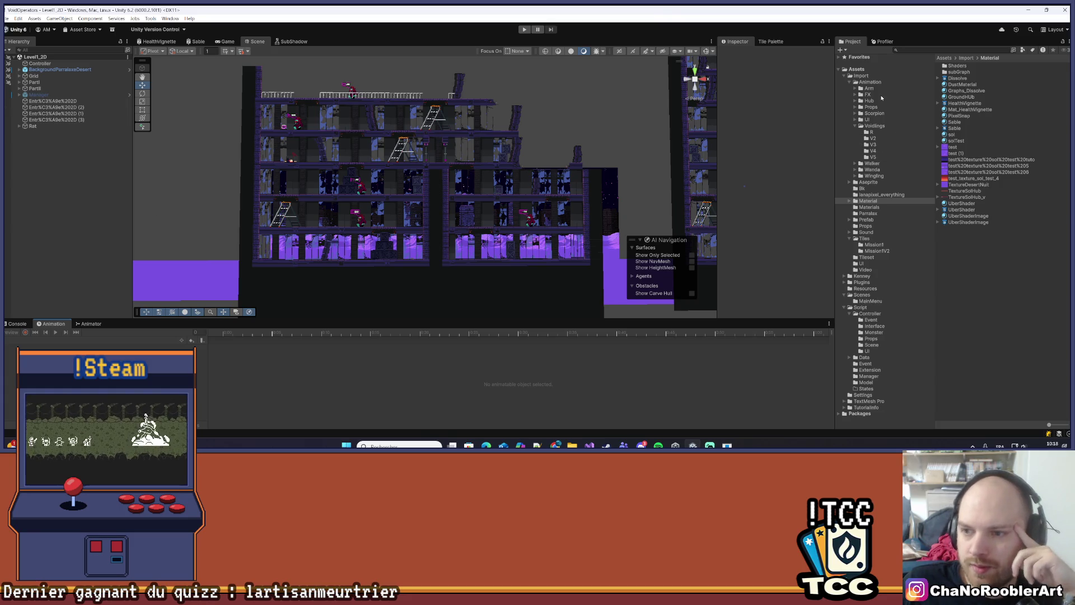
# Open the Sprite prefab from the Prefab folder and play the player animation clip
pyautogui.click(865, 220)
pyautogui.doubleClick(954, 216)
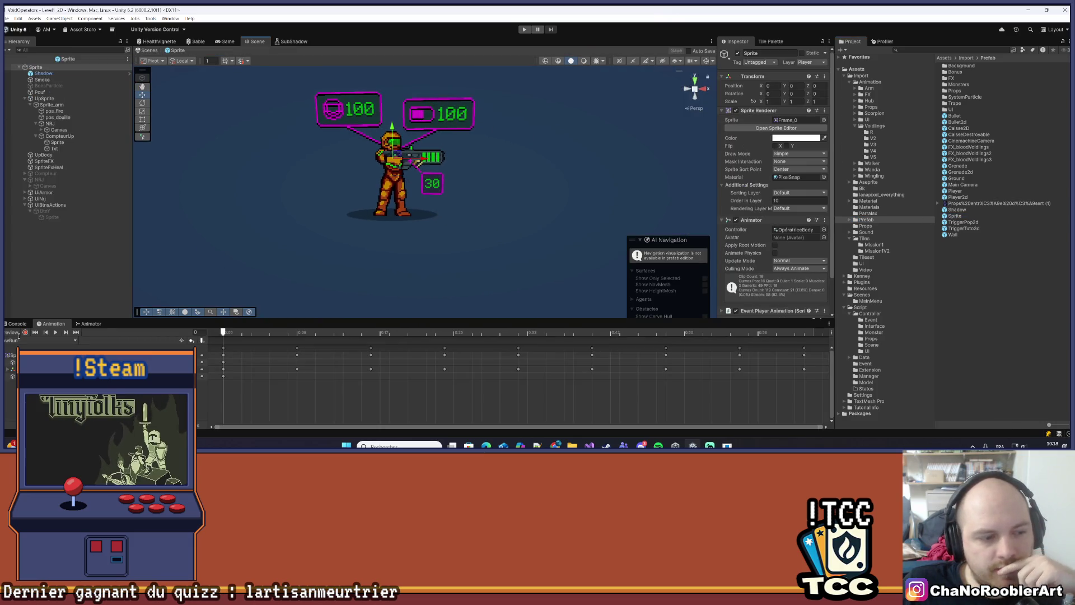
pyautogui.click(56, 333)
pyautogui.scroll(2, 407, 205)
pyautogui.scroll(3, 407, 205)
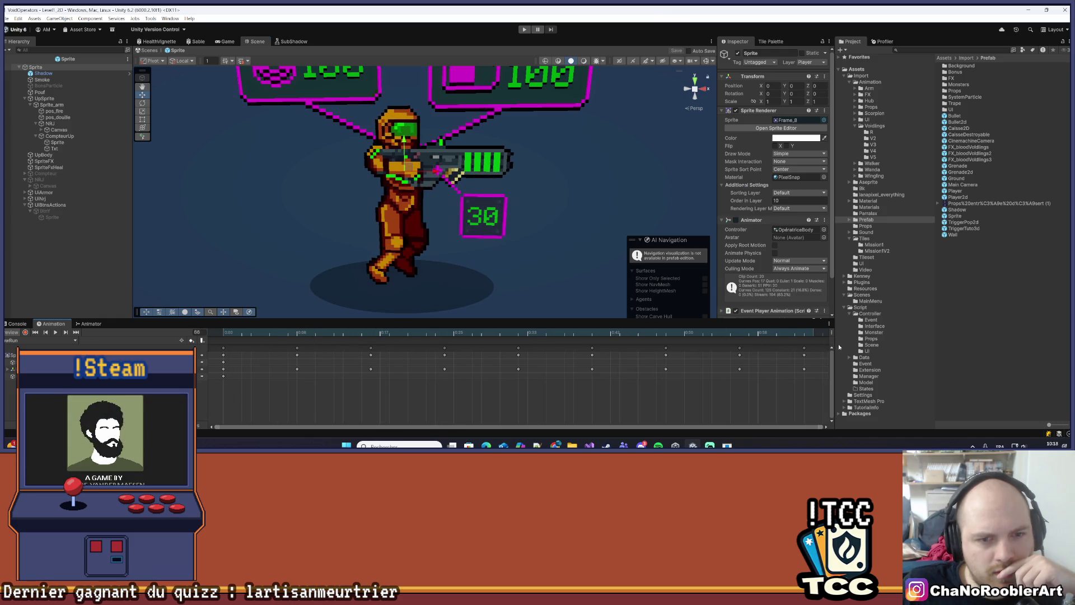
pyautogui.click(56, 334)
pyautogui.click(55, 334)
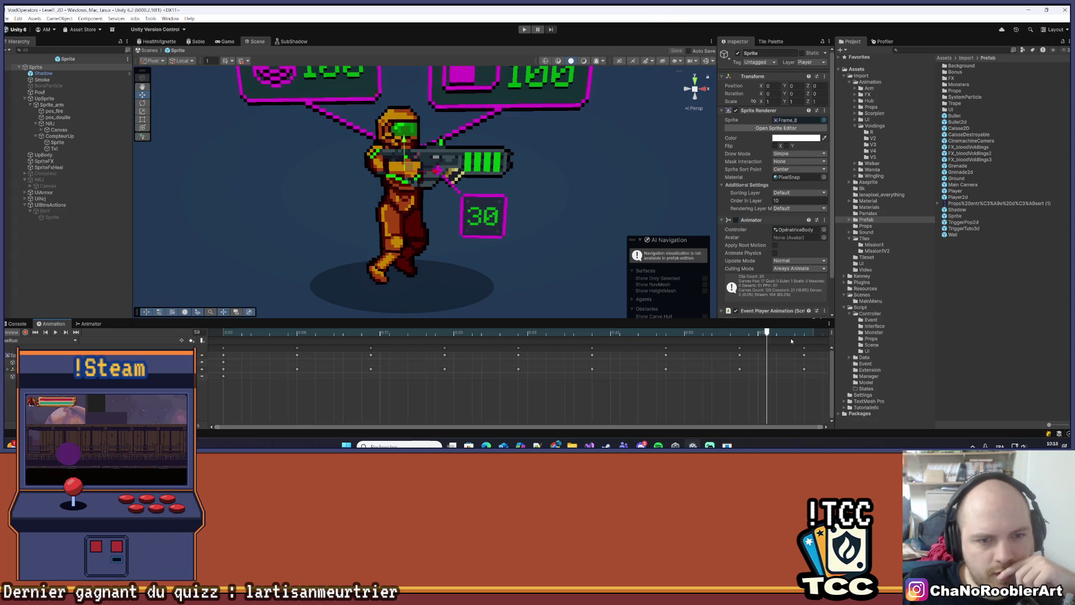
# Replay the clip from the start, stop at frame 30, step through poses, and select all keyframes
pyautogui.scroll(-4, 448, 215)
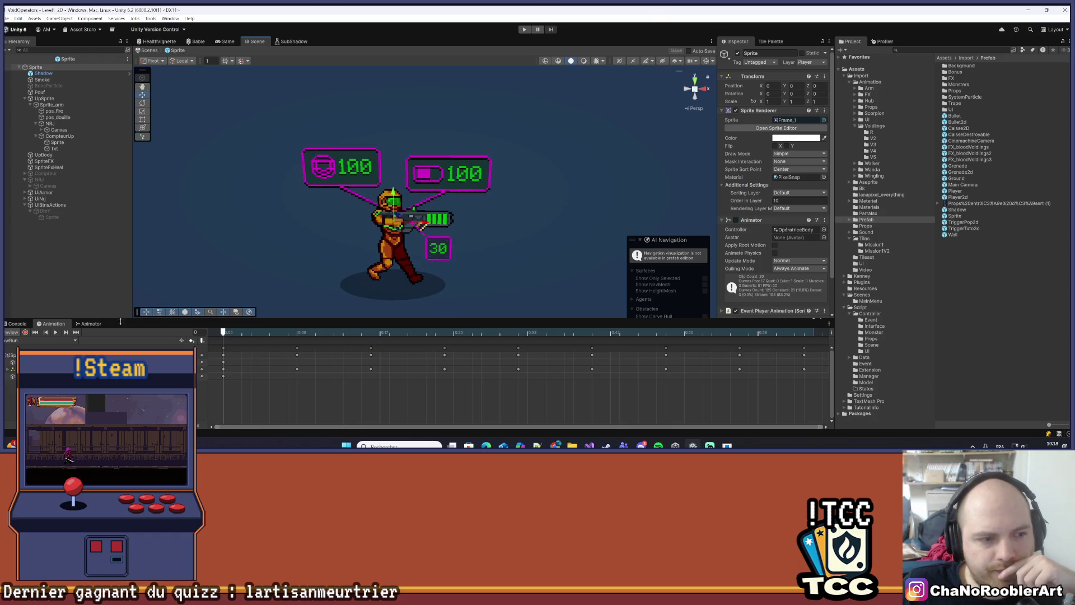
pyautogui.click(54, 332)
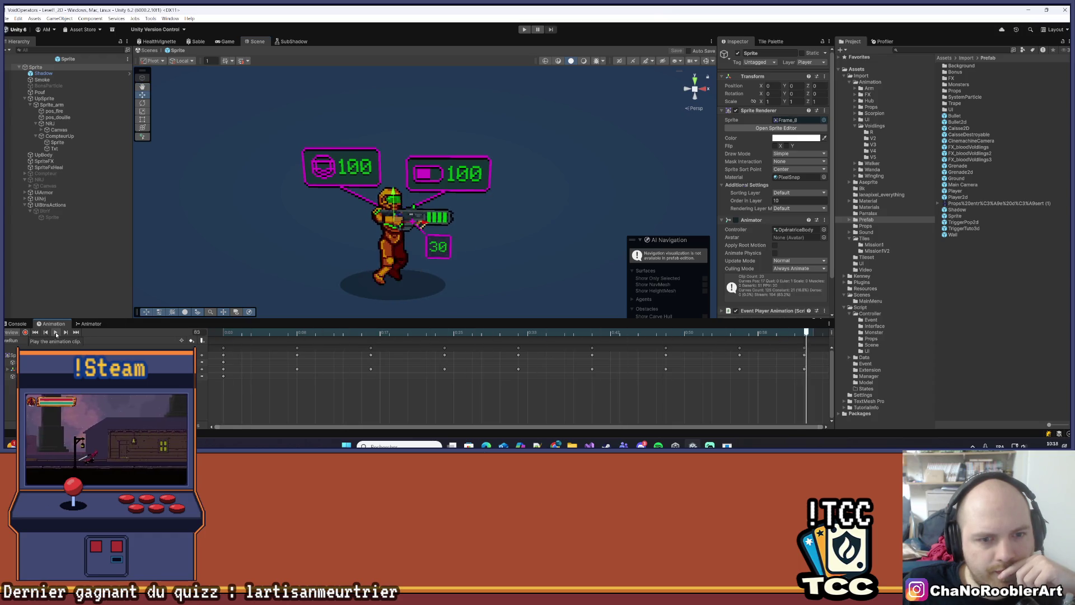
pyautogui.scroll(3, 324, 293)
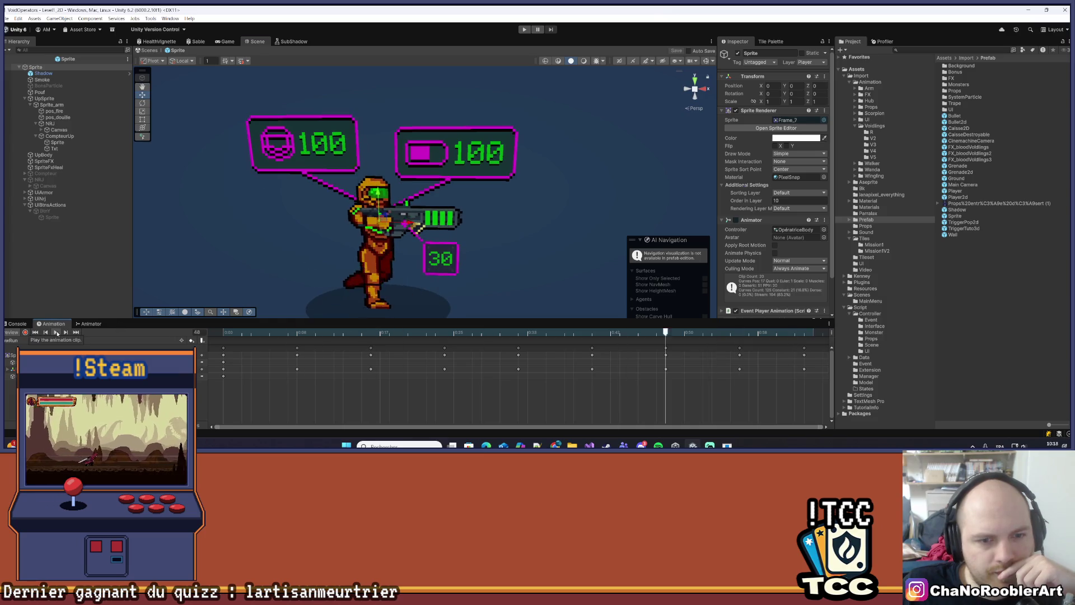
pyautogui.click(501, 331)
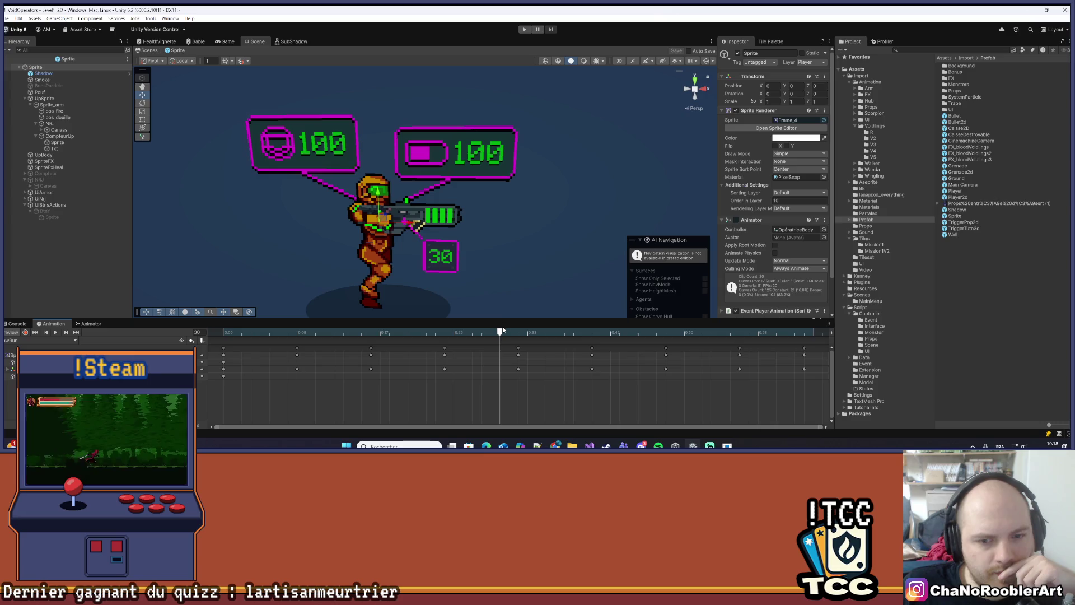
pyautogui.moveTo(447, 332)
pyautogui.mouseDown()
pyautogui.moveTo(518, 330)
pyautogui.moveTo(444, 335)
pyautogui.mouseUp()
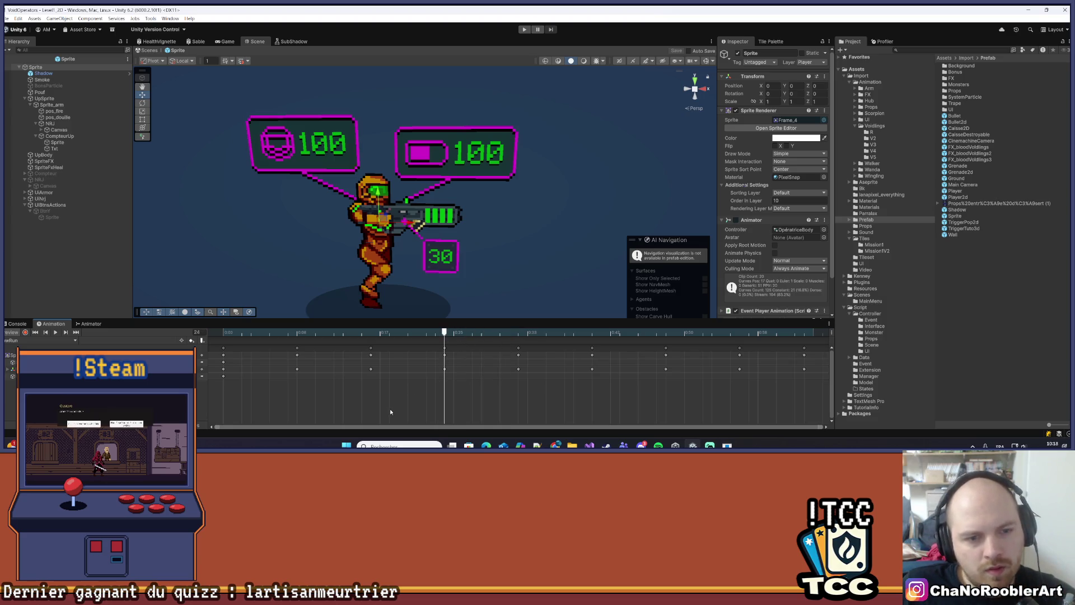
pyautogui.hotkey('ctrl', 'a')
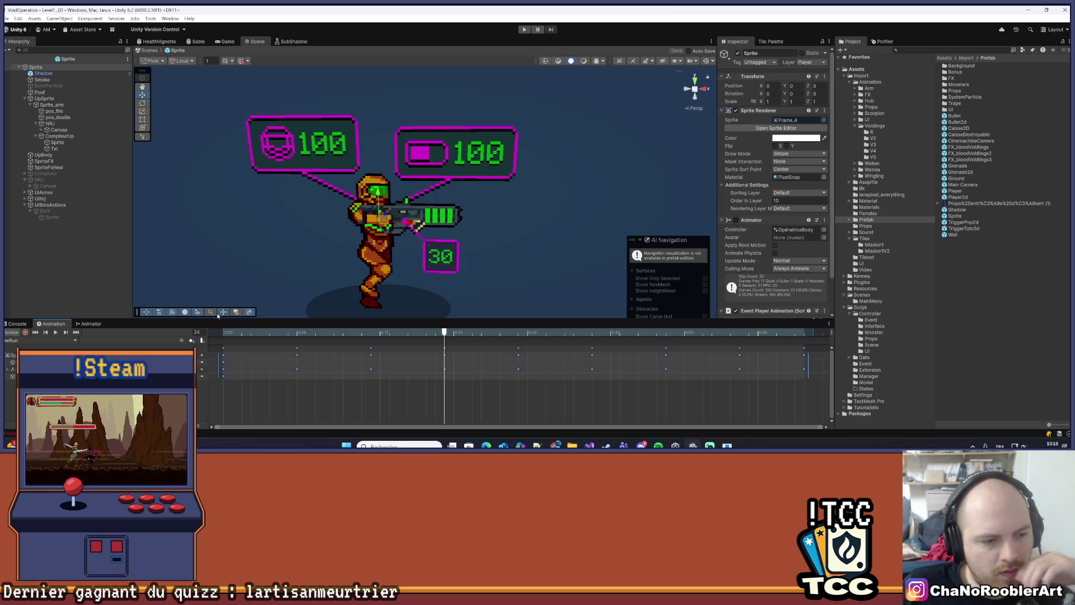
# Show the clip's keyframes as curves and check a key's tangent options without changing them
pyautogui.hotkey('ctrl', 'Tab')
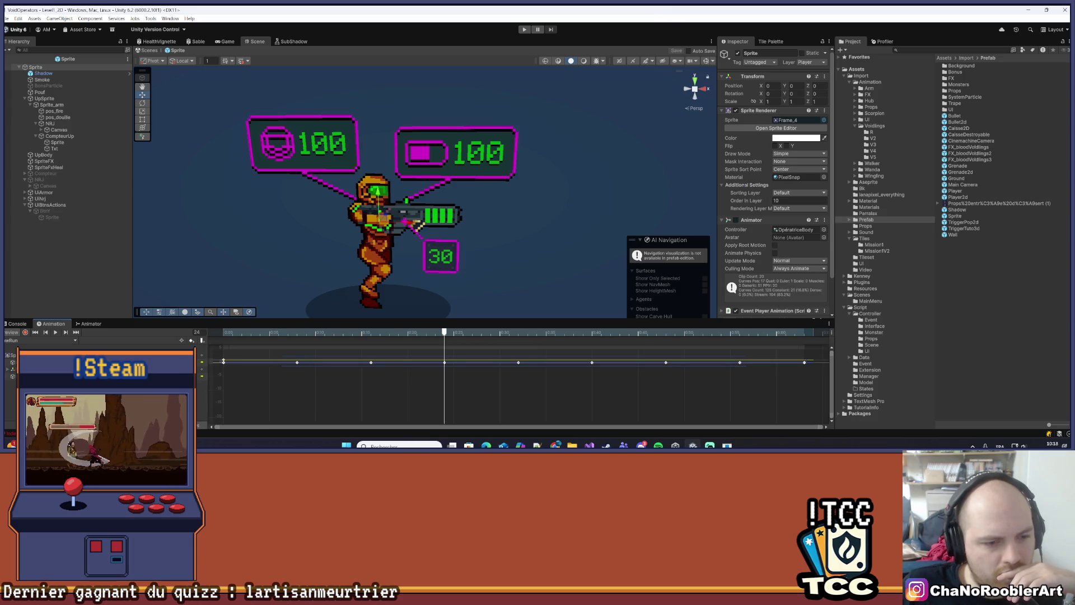
pyautogui.rightClick(298, 364)
pyautogui.moveTo(315, 359)
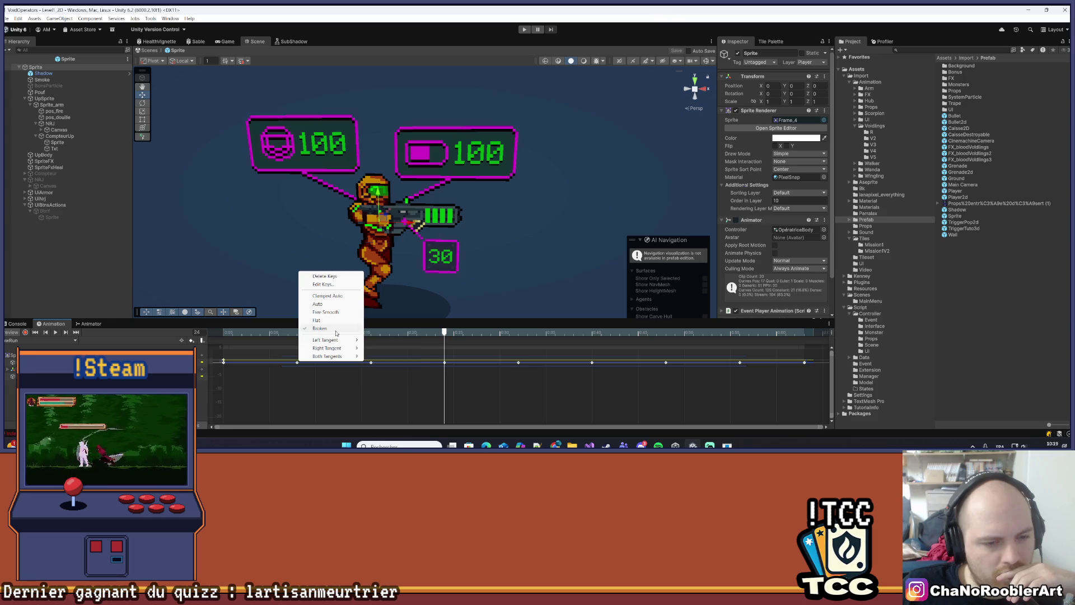
pyautogui.click(414, 320)
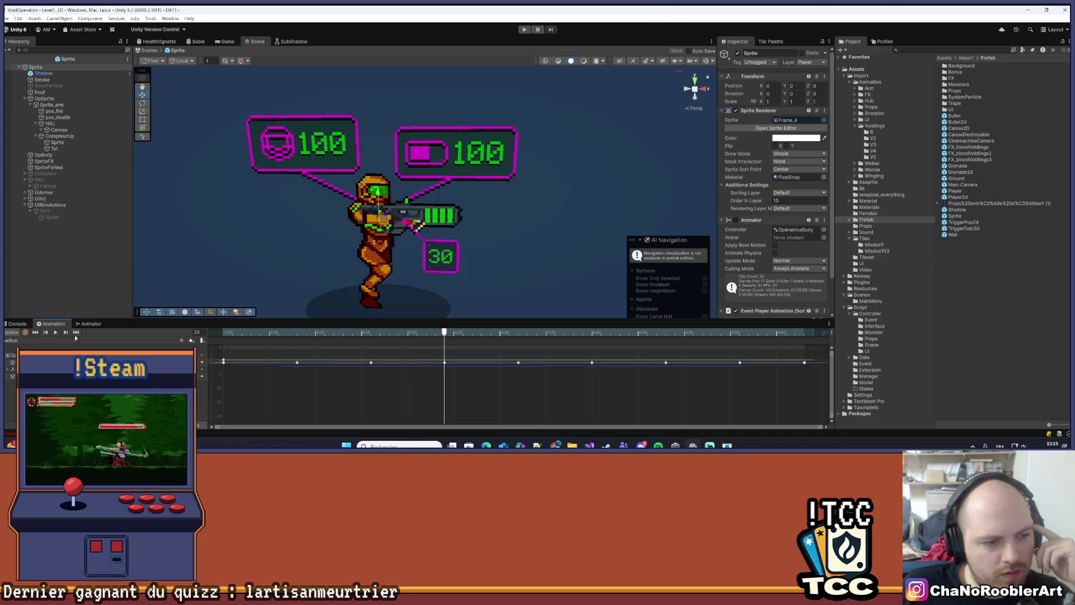
# Scrub the preview from the first frame through frames 4 to 10, then start a new animation clip
pyautogui.moveTo(411, 333); pyautogui.dragTo(213, 349)
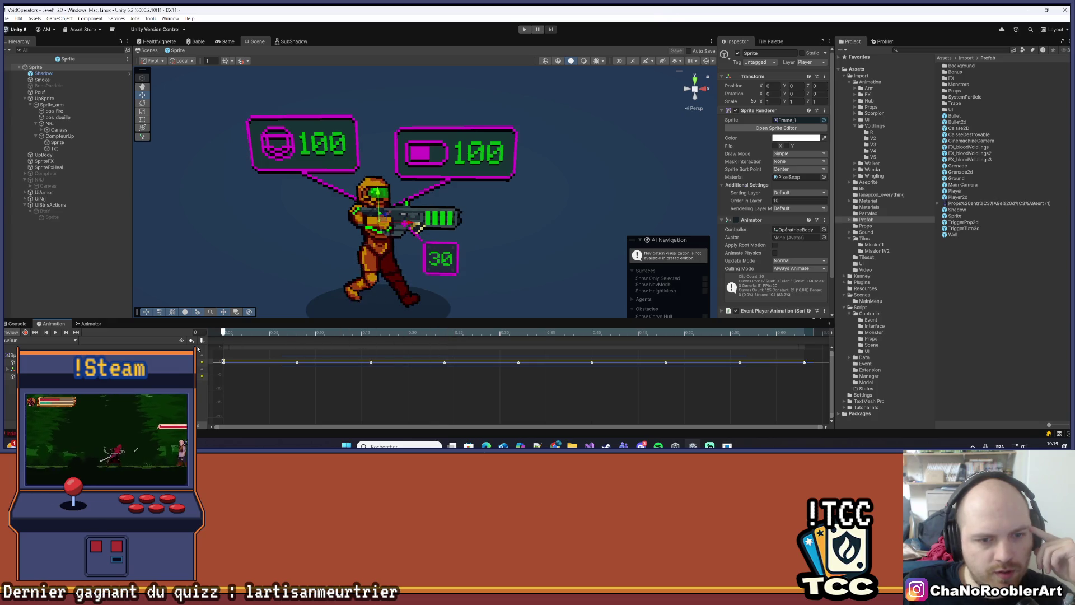
pyautogui.moveTo(278, 351); pyautogui.dragTo(451, 364)
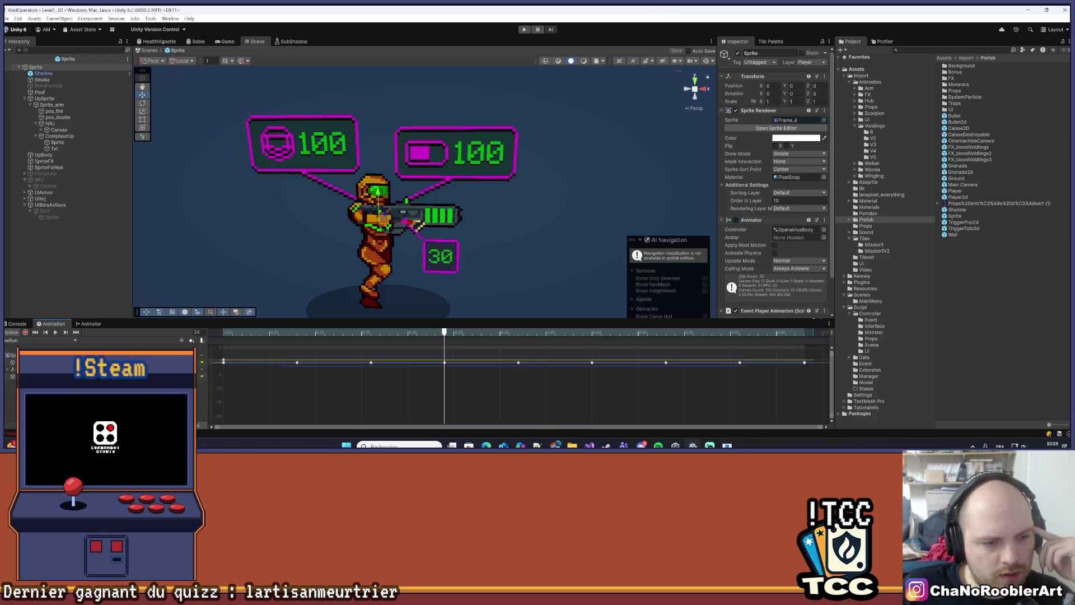
pyautogui.click(19, 341)
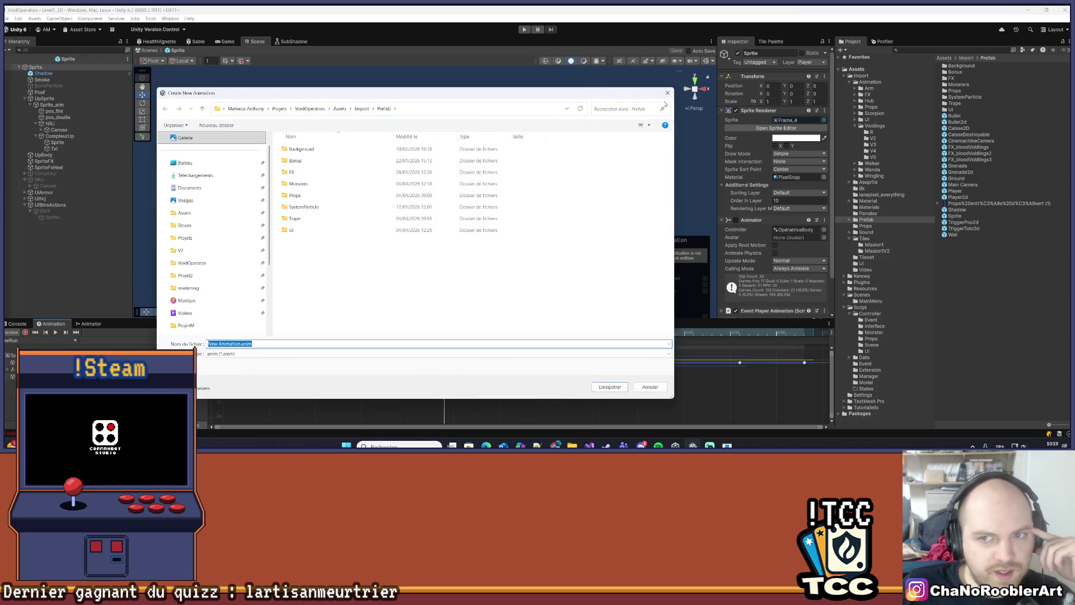
# Dismiss the new-animation dialog, return to the dopesheet at frame 9, and enable recording
pyautogui.press('Return')
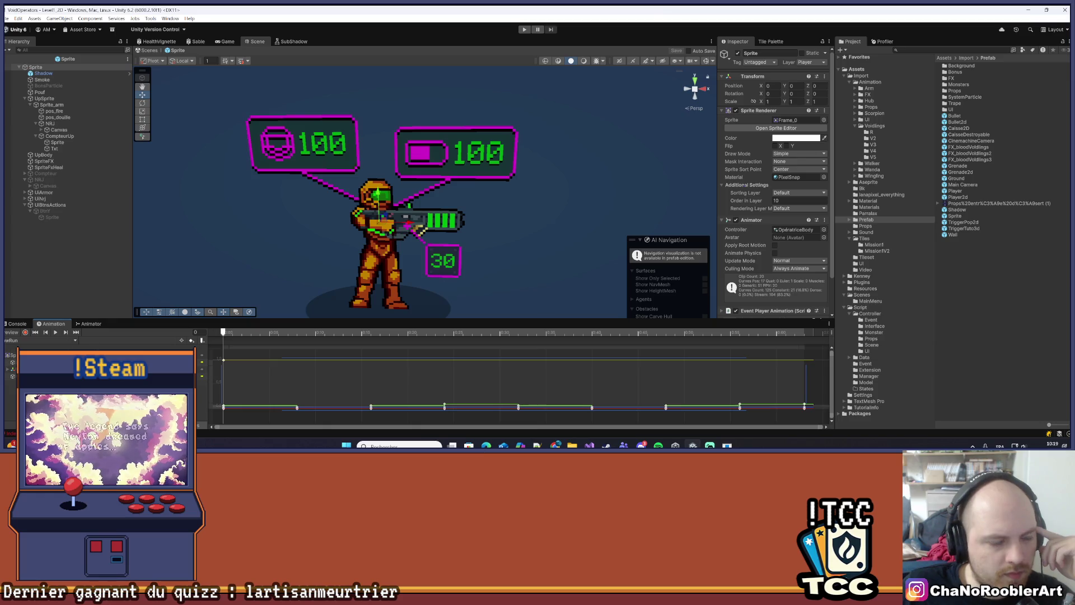
pyautogui.press('c')
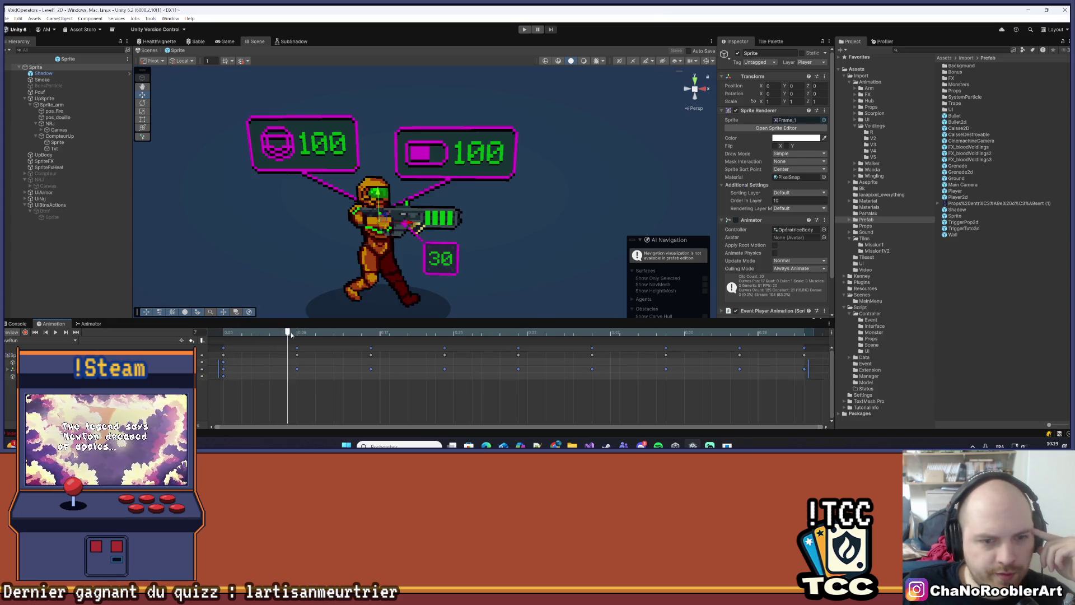
pyautogui.moveTo(293, 342)
pyautogui.mouseDown()
pyautogui.moveTo(305, 341)
pyautogui.moveTo(222, 344)
pyautogui.mouseUp()
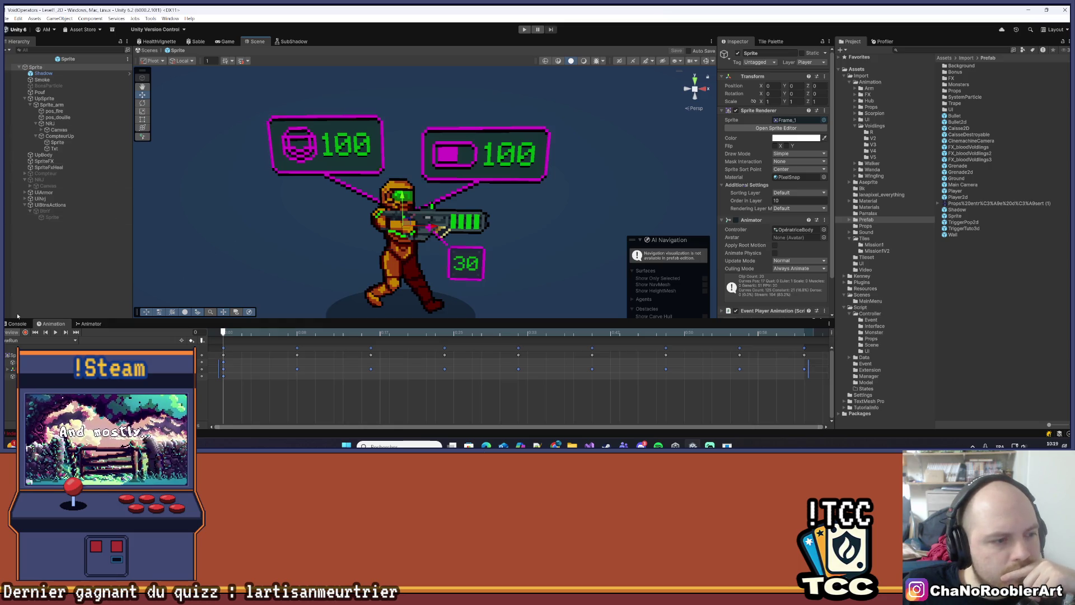
pyautogui.click(25, 334)
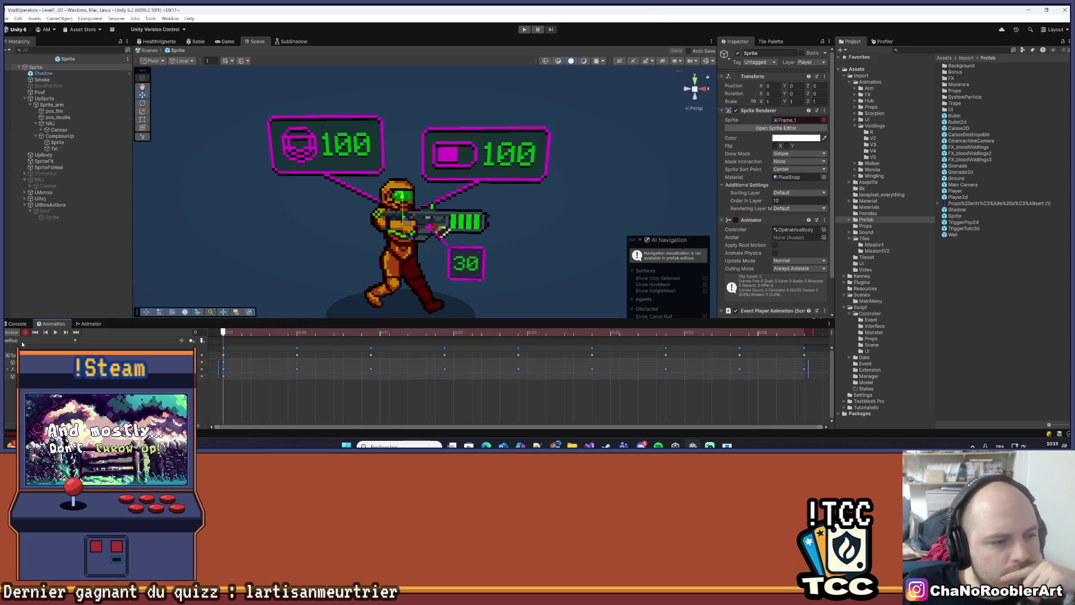
# Key UpSprite's Position Y at 0.030 on the first frame, undoing a stray X nudge
pyautogui.click(34, 99)
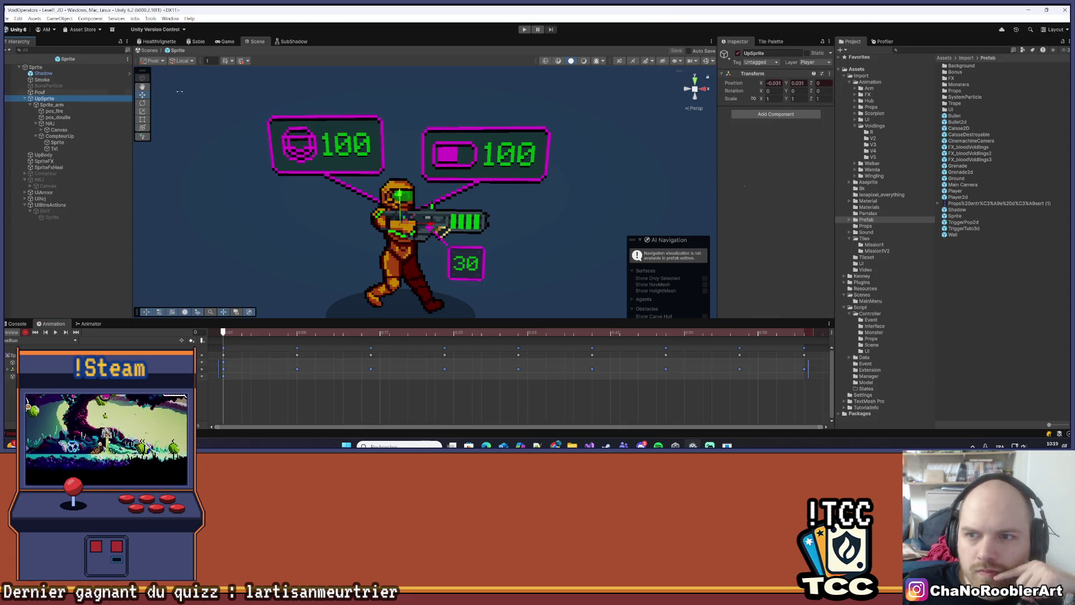
pyautogui.click(798, 83)
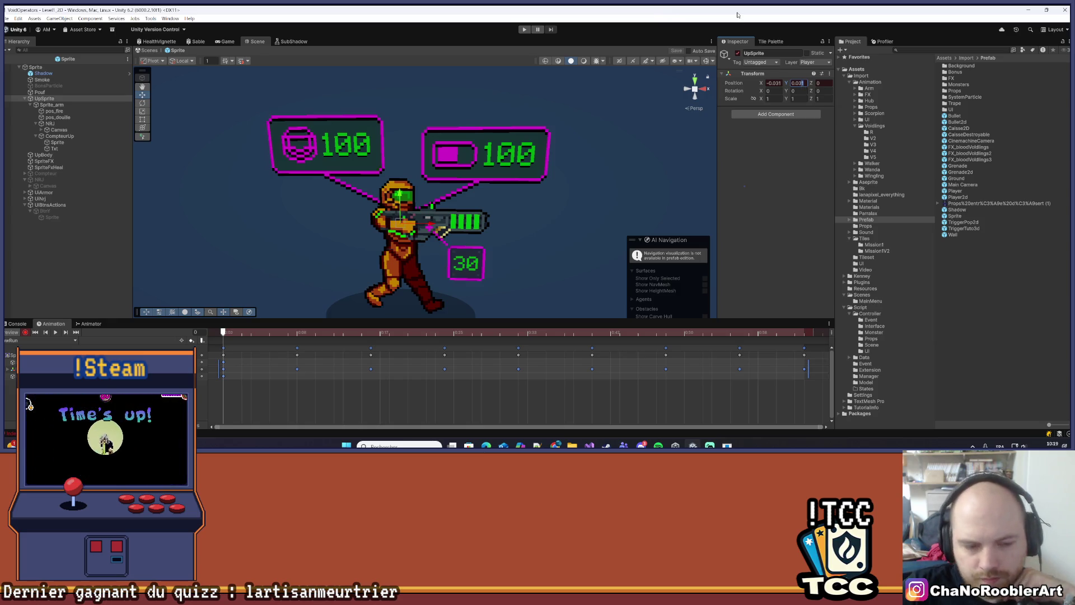
pyautogui.write('0.030')
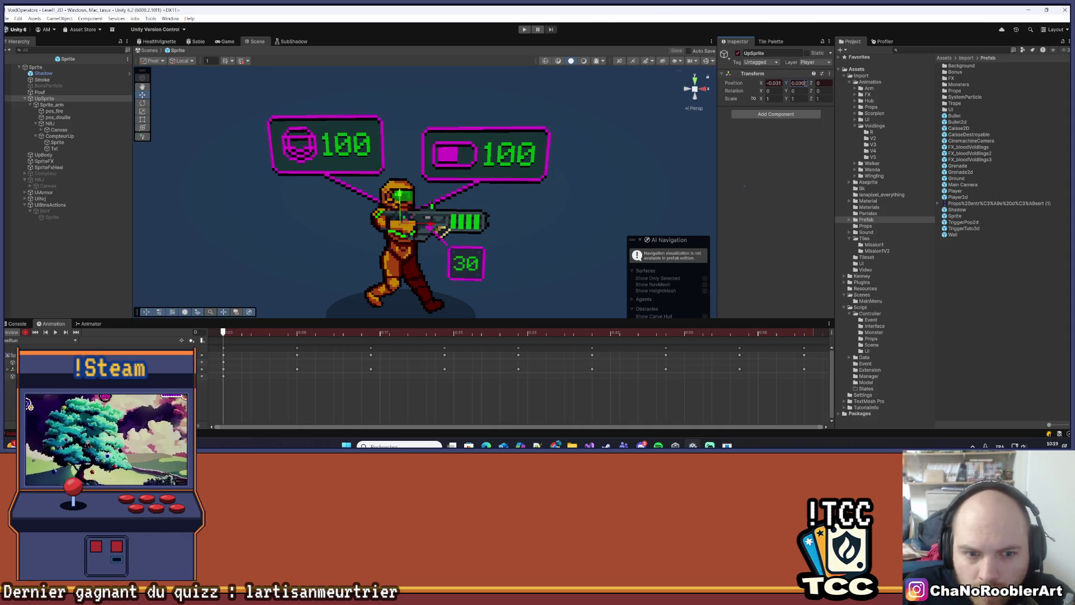
pyautogui.moveTo(761, 84); pyautogui.dragTo(786, 84)
pyautogui.hotkey('ctrl', 'z')
pyautogui.hotkey('ctrl', 'z')
pyautogui.scroll(5, 437, 223)
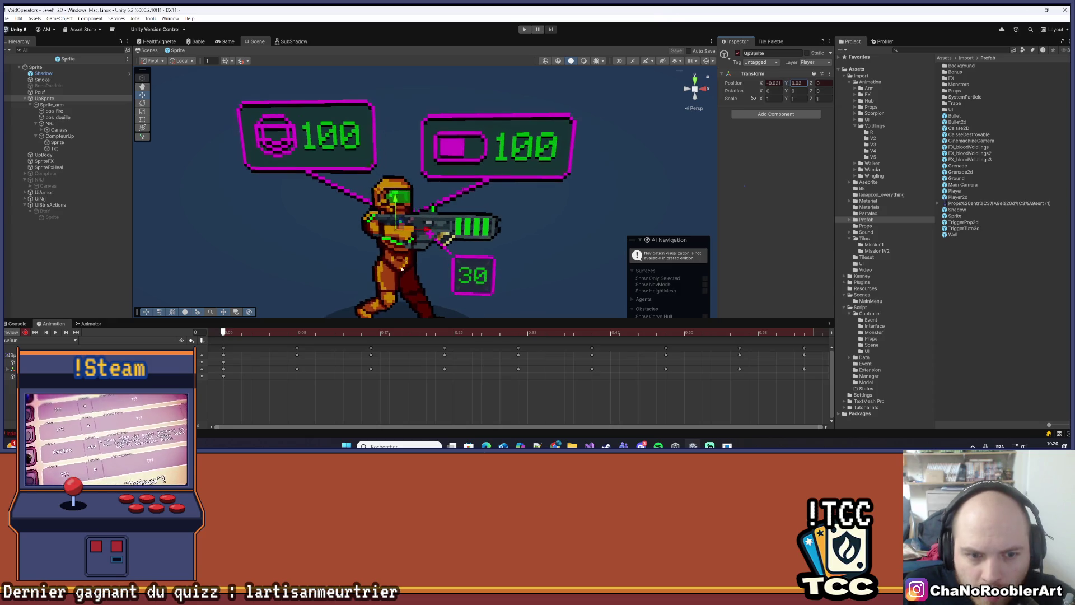
pyautogui.scroll(-3, 437, 224)
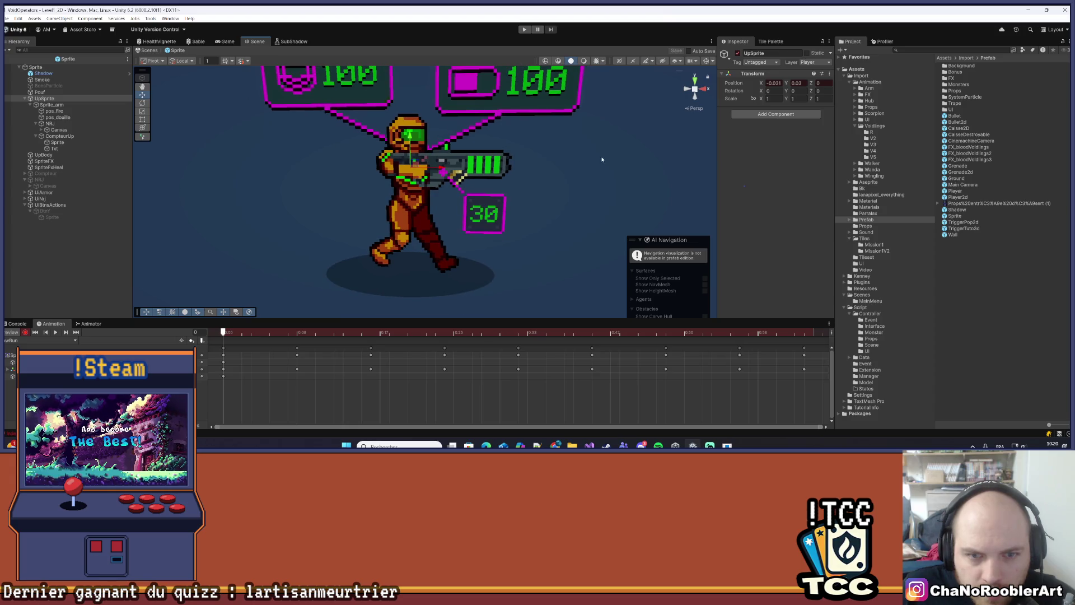
pyautogui.moveTo(515, 196); pyautogui.dragTo(517, 240)
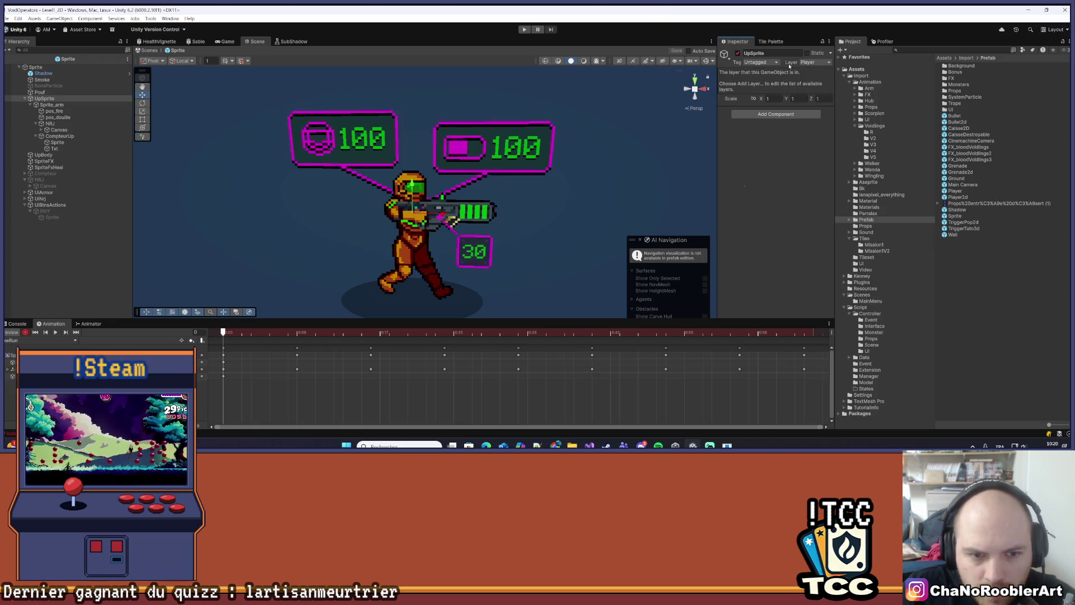
# At frame 8, enter a -0.01 Position Y offset for UpSprite, fixing a mistyped value
pyautogui.scroll(5, 427, 196)
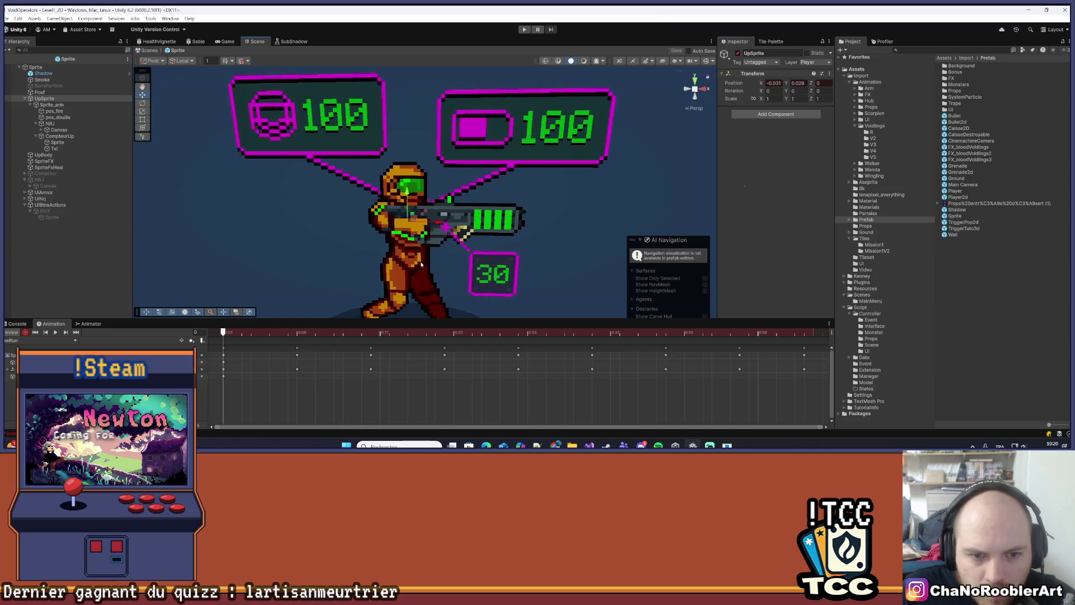
pyautogui.scroll(10, 426, 196)
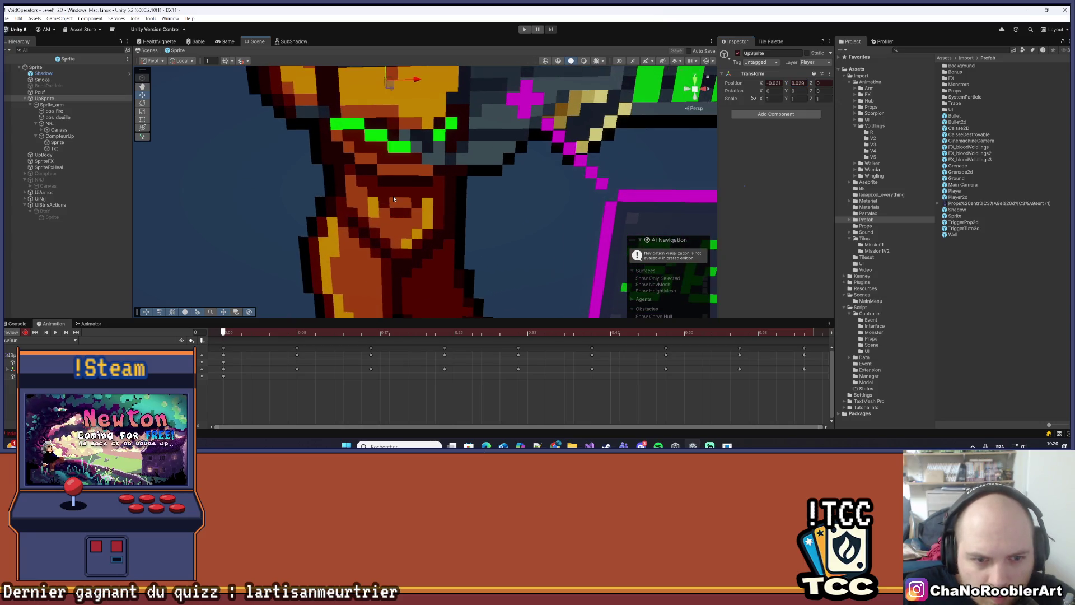
pyautogui.scroll(-5, 393, 196)
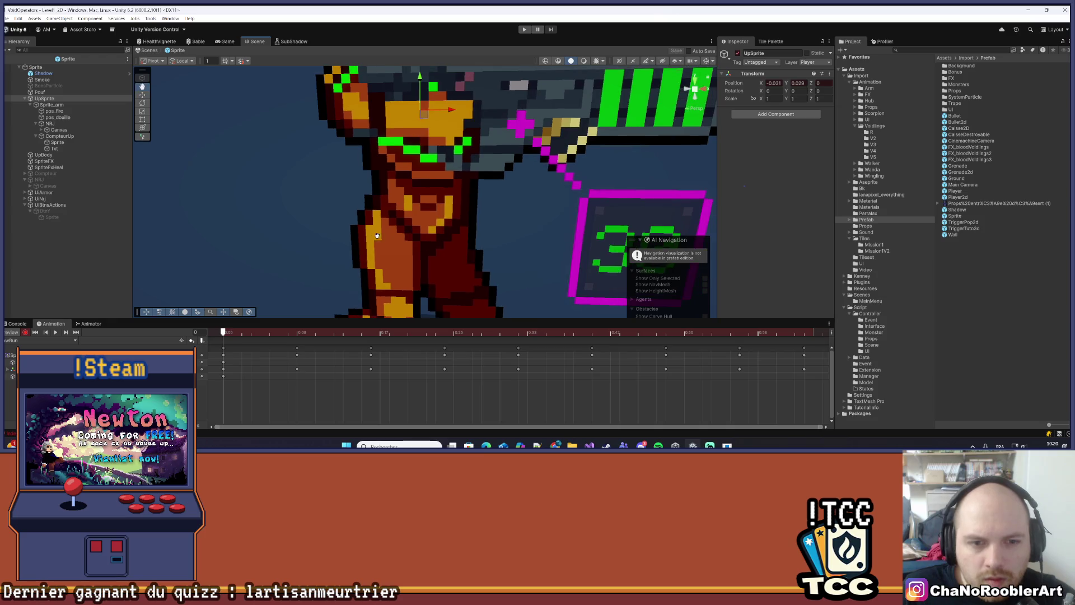
pyautogui.moveTo(261, 335)
pyautogui.mouseDown()
pyautogui.moveTo(303, 339)
pyautogui.moveTo(228, 346)
pyautogui.mouseUp()
pyautogui.moveTo(311, 346); pyautogui.dragTo(294, 344)
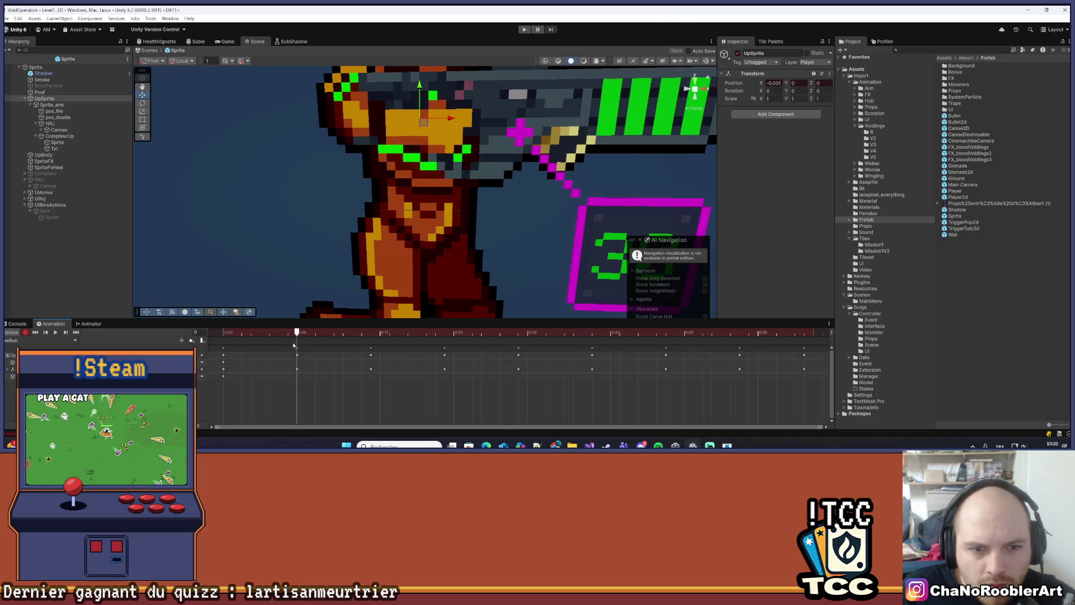
pyautogui.click(780, 84)
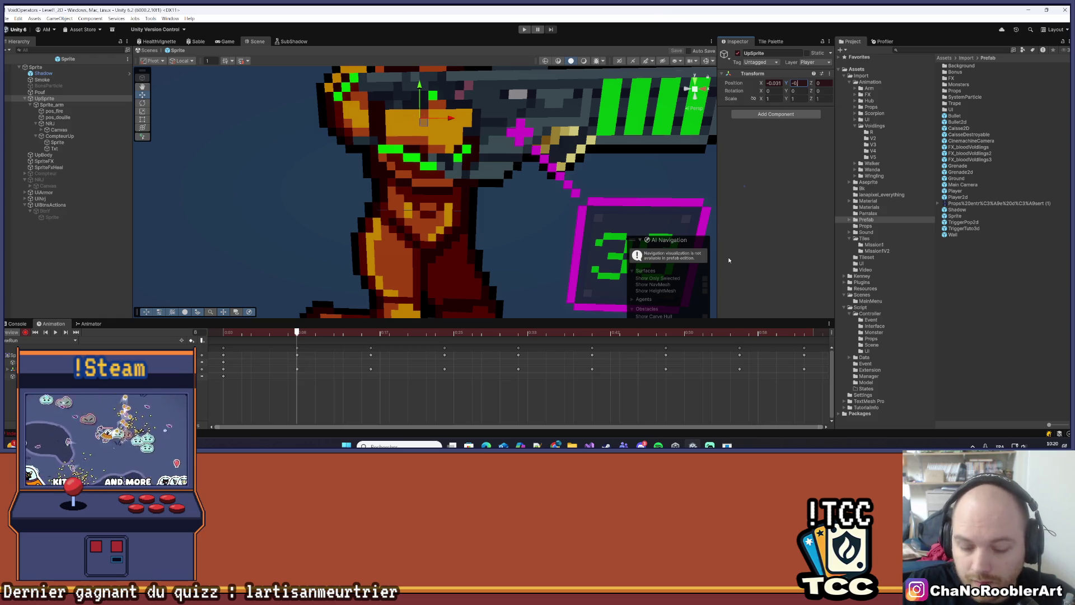
pyautogui.write(',95')
pyautogui.press('BackSpace')
pyautogui.press('BackSpace')
pyautogui.press('BackSpace')
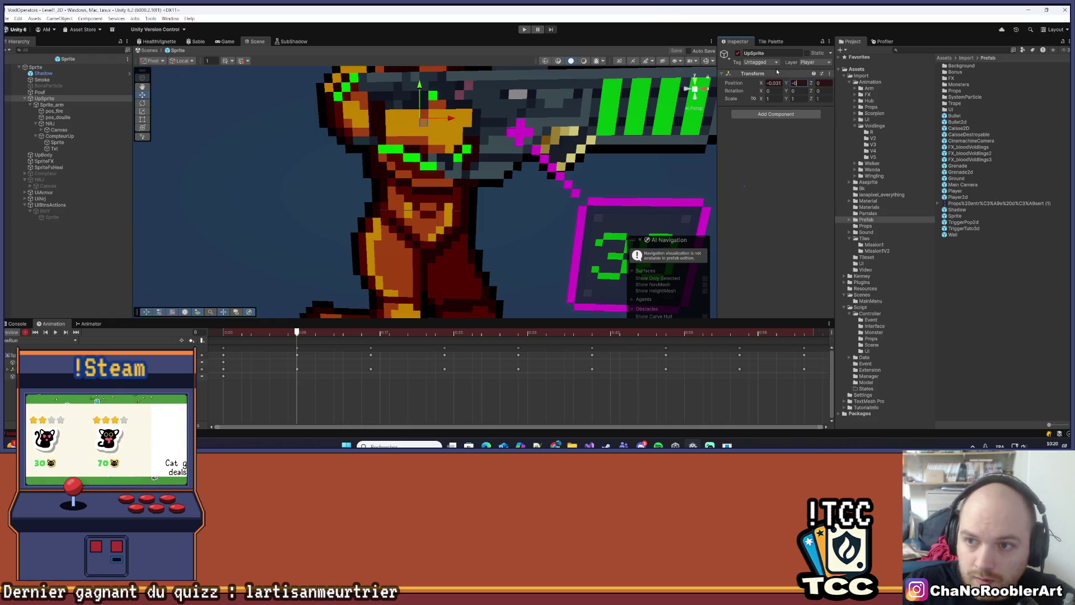
pyautogui.write('.01')
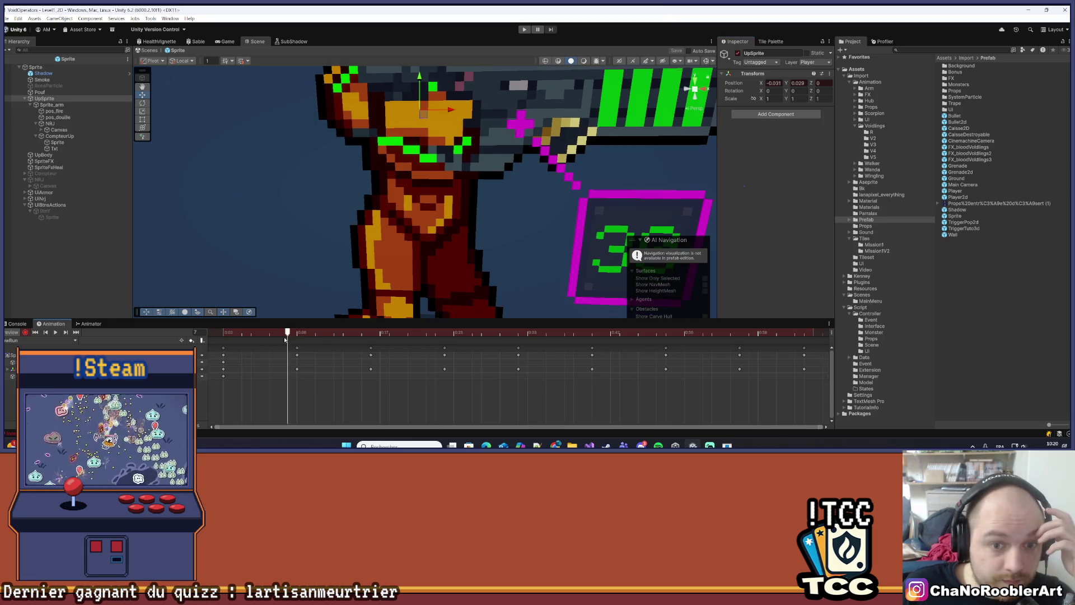
# Advance the playhead to the frame-56 keyframe and set UpSprite's Position Y to 0.061
pyautogui.click(370, 359)
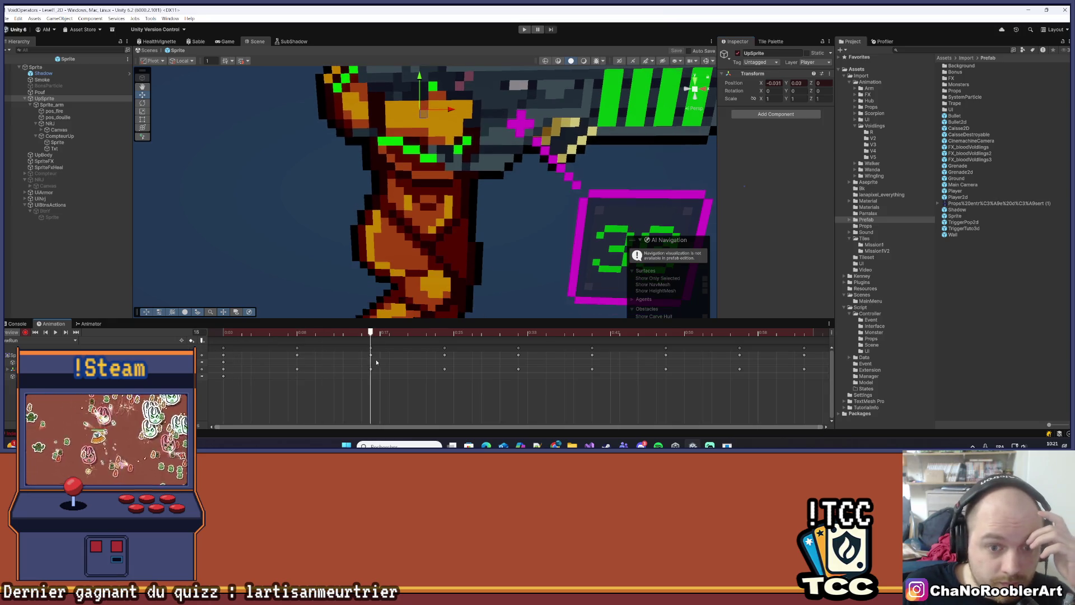
pyautogui.click(443, 362)
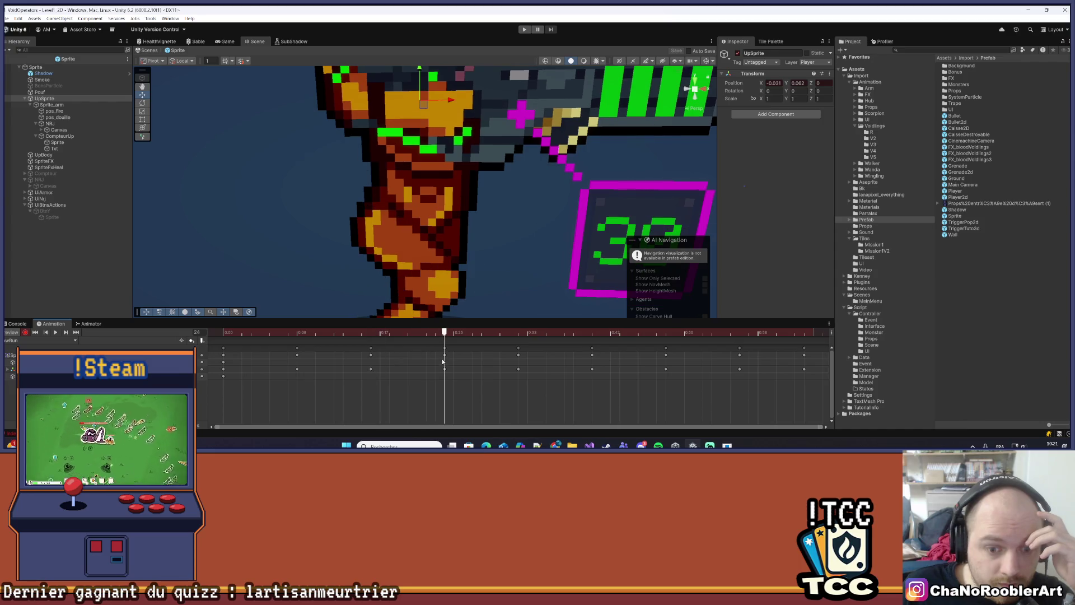
pyautogui.moveTo(444, 361)
pyautogui.mouseDown()
pyautogui.moveTo(673, 378)
pyautogui.moveTo(741, 369)
pyautogui.mouseUp()
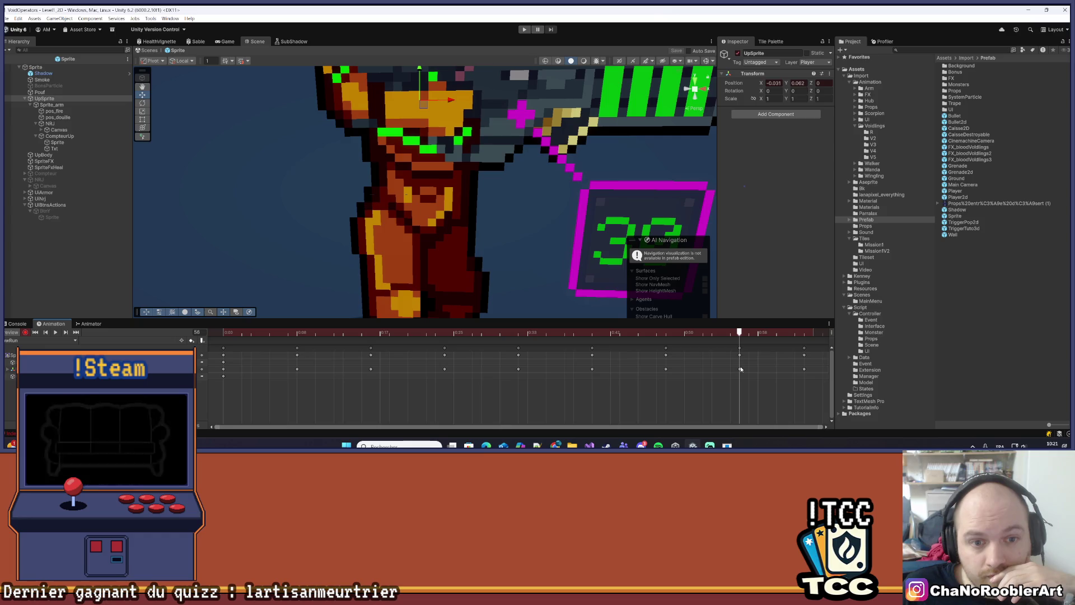
pyautogui.click(804, 83)
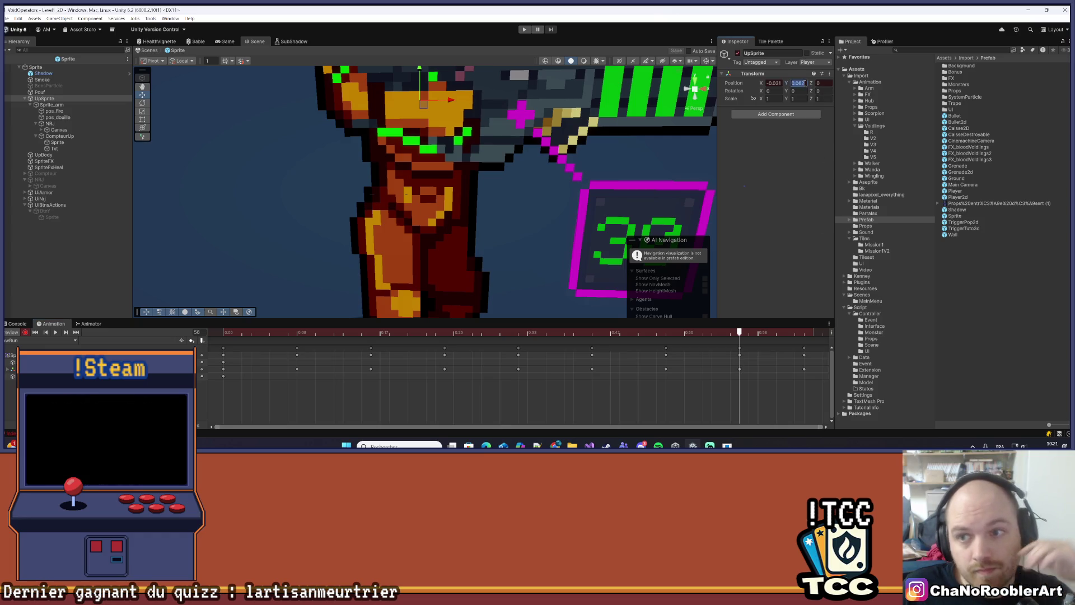
pyautogui.write('0.0619')
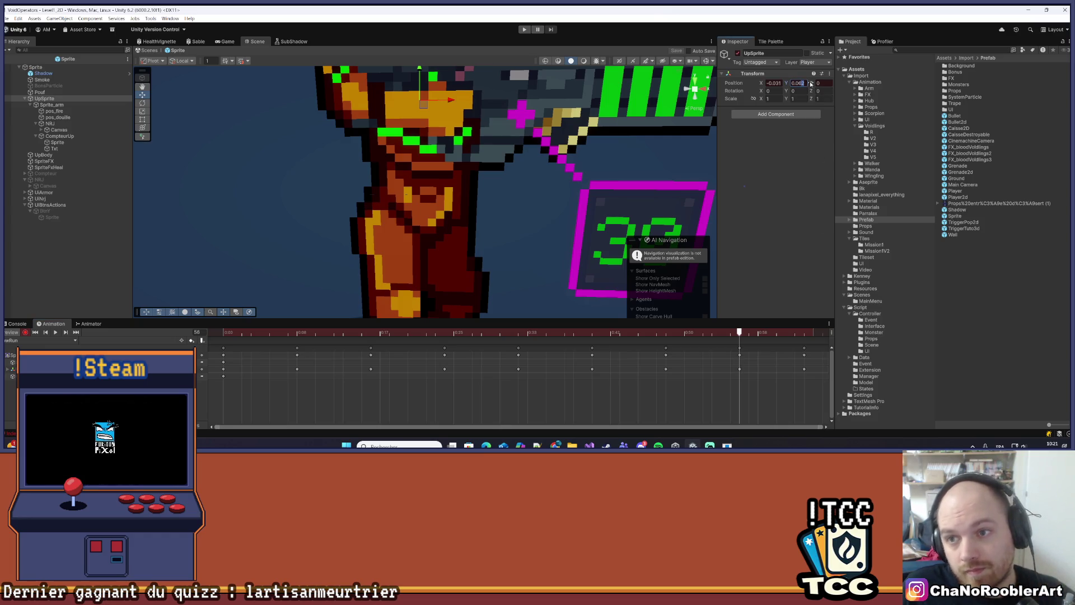
pyautogui.press('BackSpace')
pyautogui.press('BackSpace')
pyautogui.write('2')
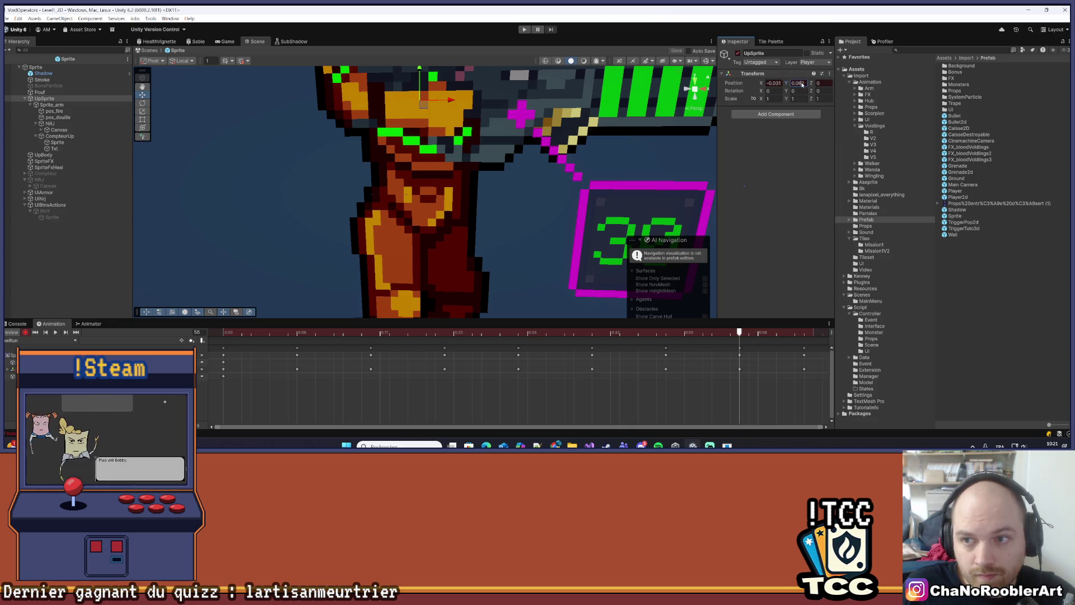
pyautogui.press('BackSpace')
pyautogui.write('1')
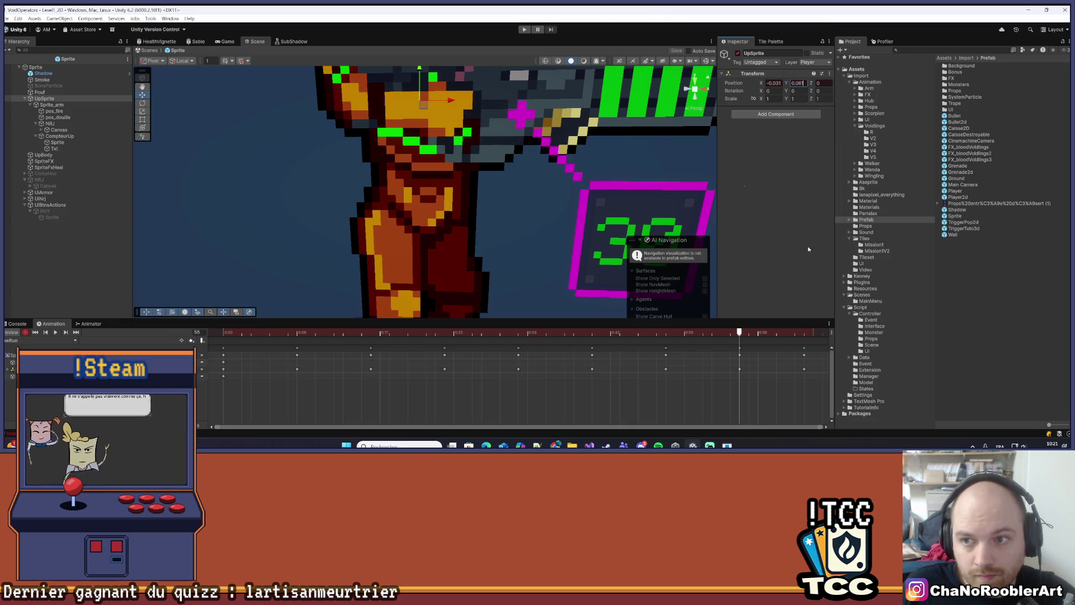
# At frame 63, set UpSprite's Position Y to 0.061 as well
pyautogui.moveTo(739, 332); pyautogui.dragTo(807, 344)
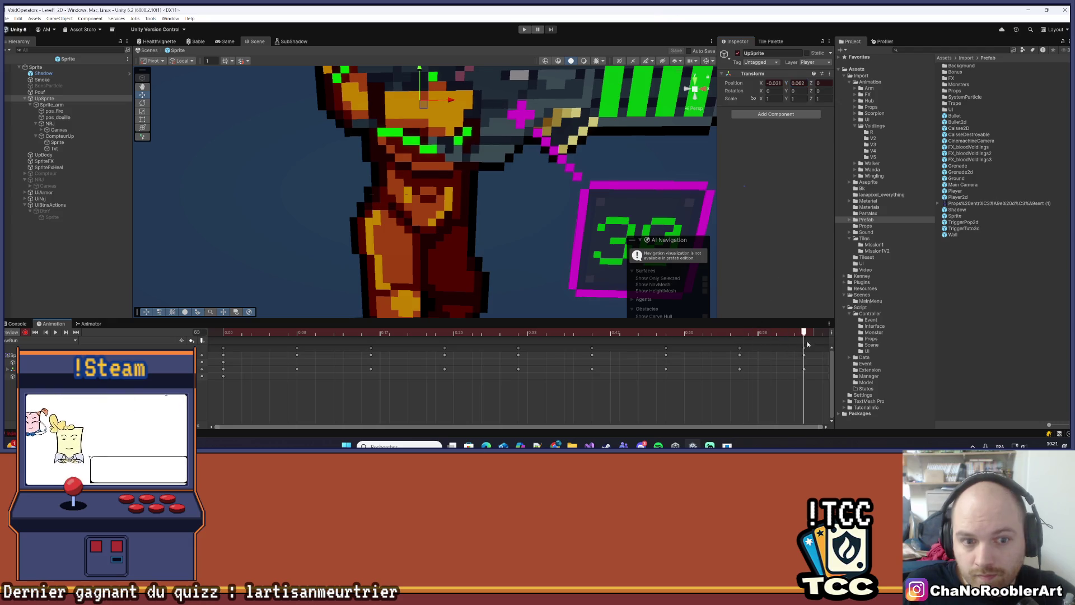
pyautogui.click(806, 84)
pyautogui.write('0.061')
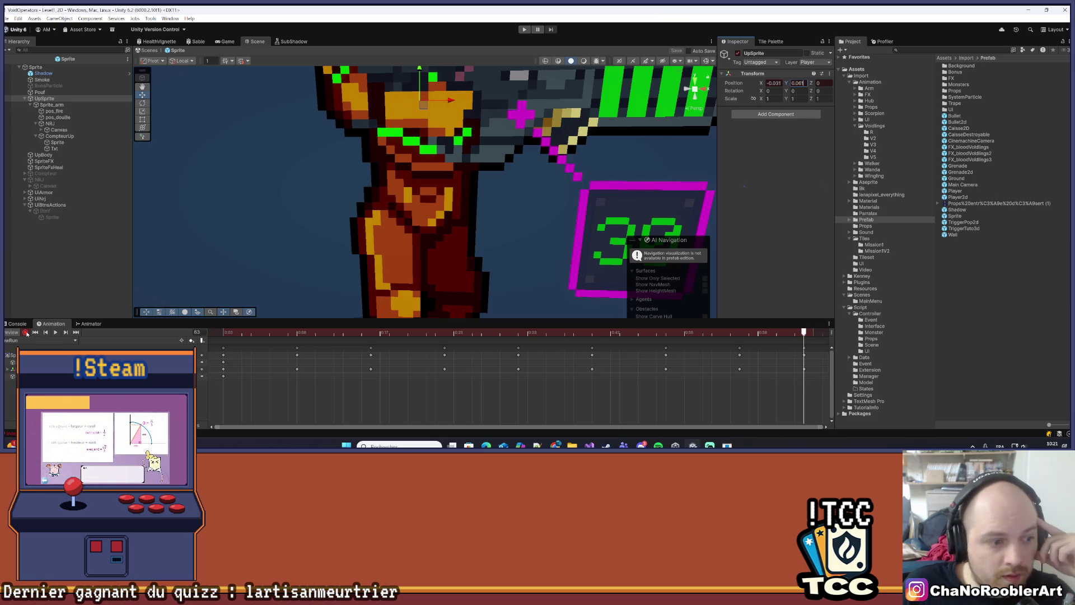
pyautogui.scroll(-5, 330, 271)
# Zoom out the Scene view, then play and stop the UpSprite clip preview
pyautogui.scroll(-2, 330, 271)
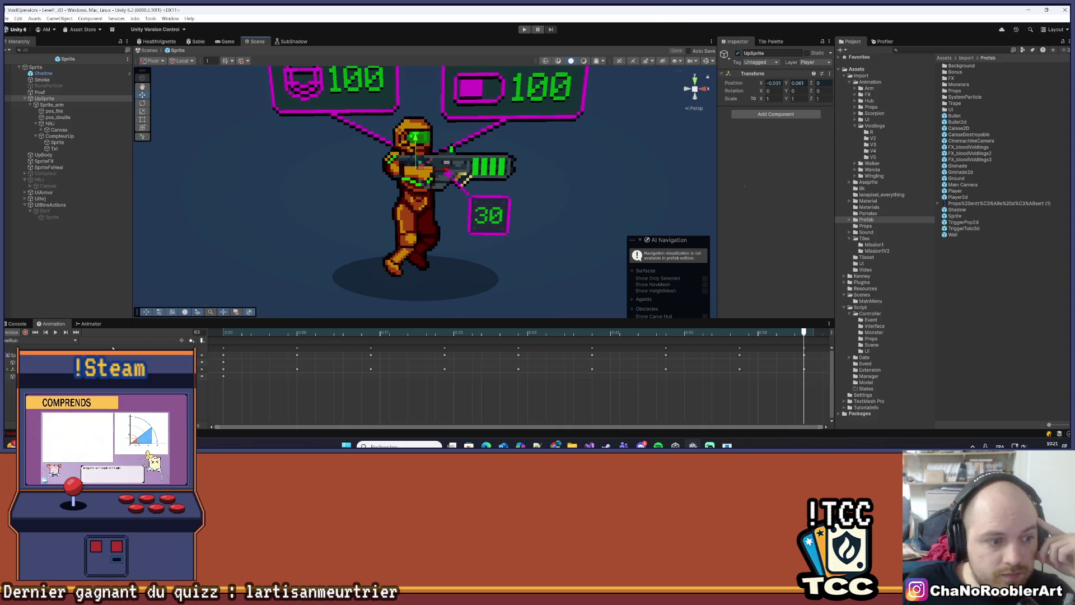
pyautogui.click(55, 332)
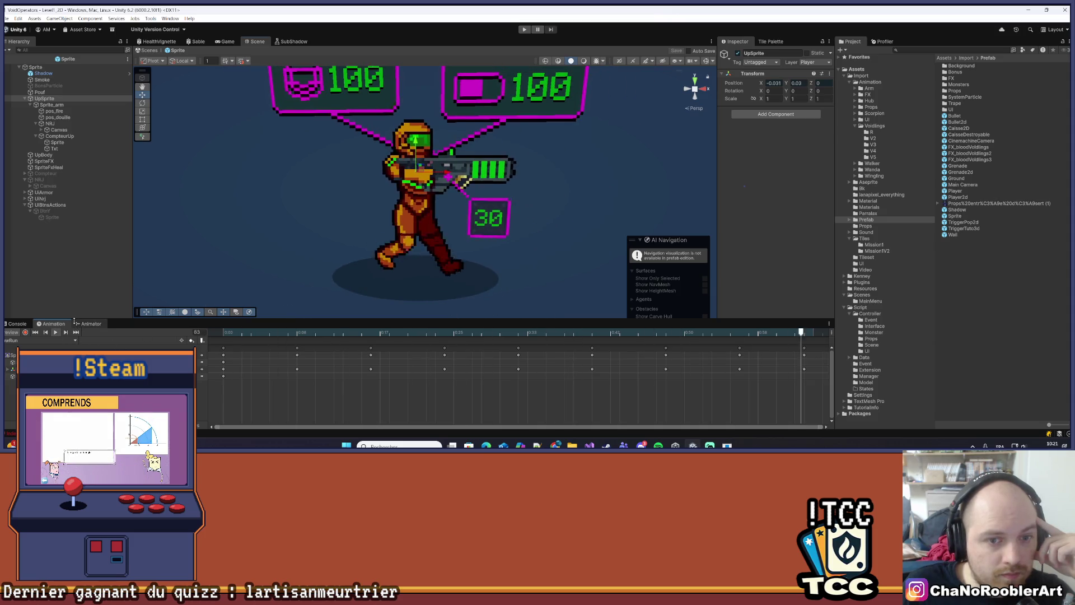
pyautogui.scroll(-2, 331, 216)
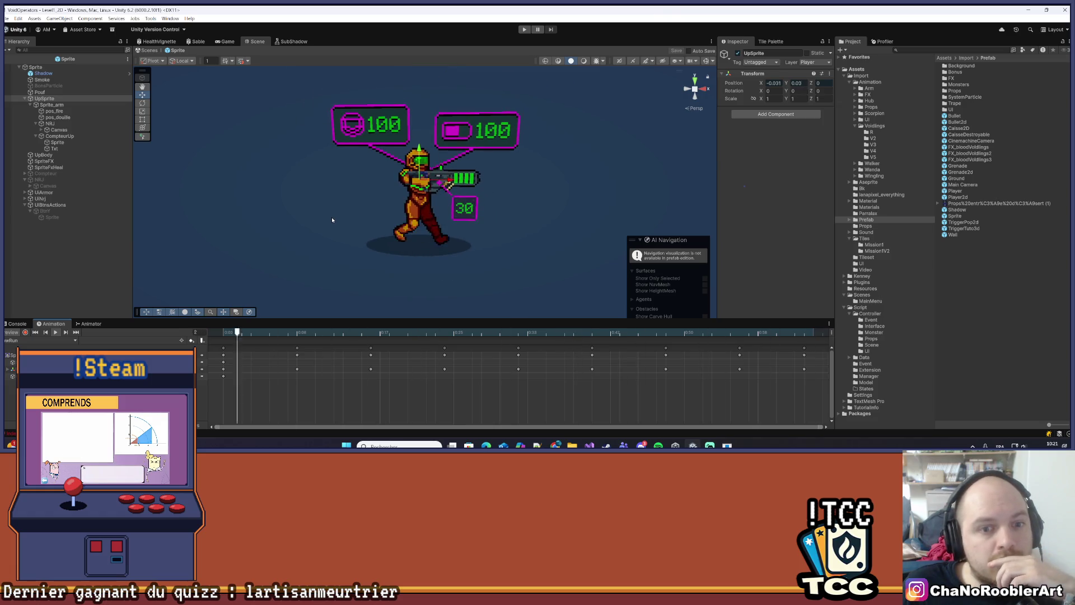
pyautogui.click(55, 332)
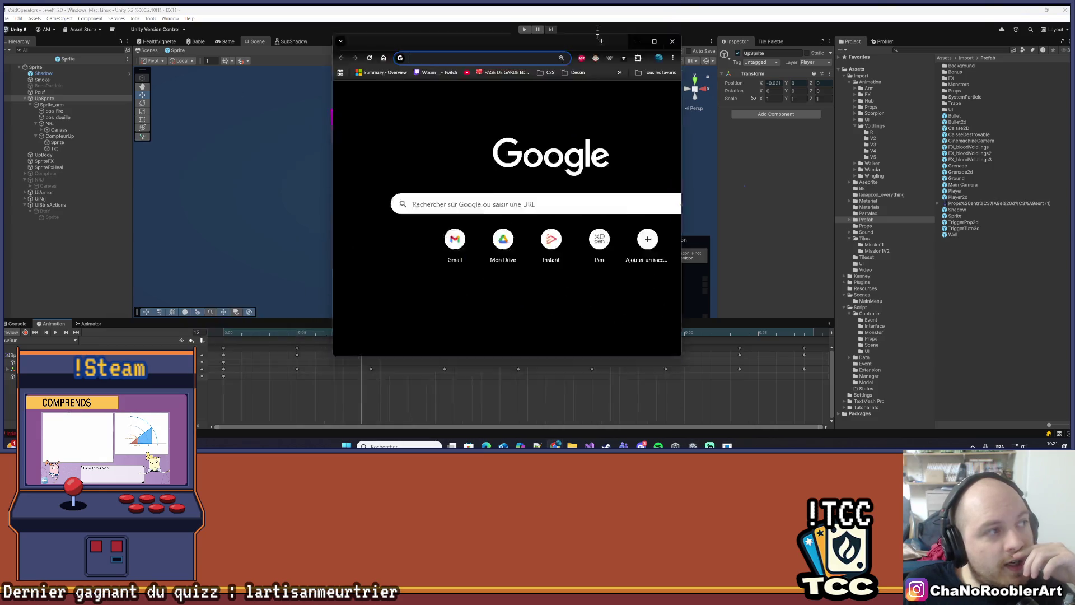
# Search Google for steam and open Brick Survivors: Roguelite from the Steam store search
pyautogui.write('steam')
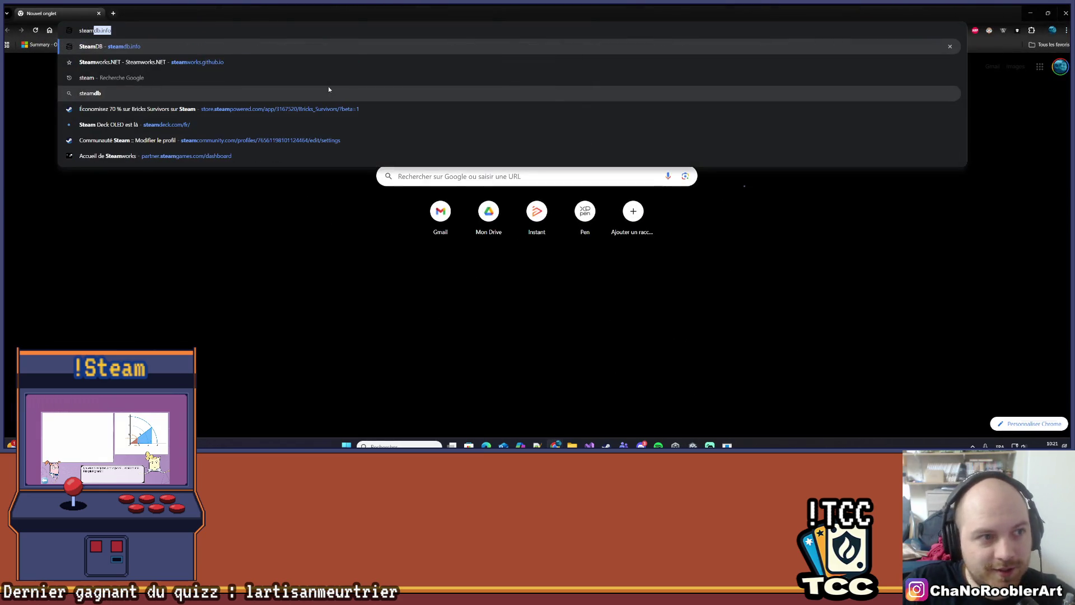
pyautogui.press('Return')
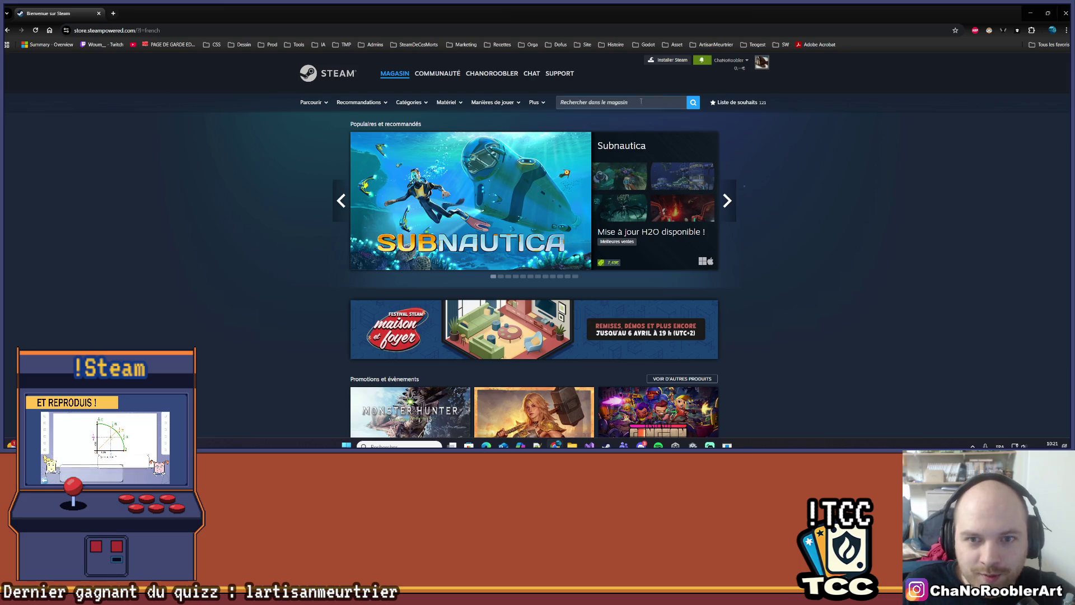
pyautogui.click(642, 104)
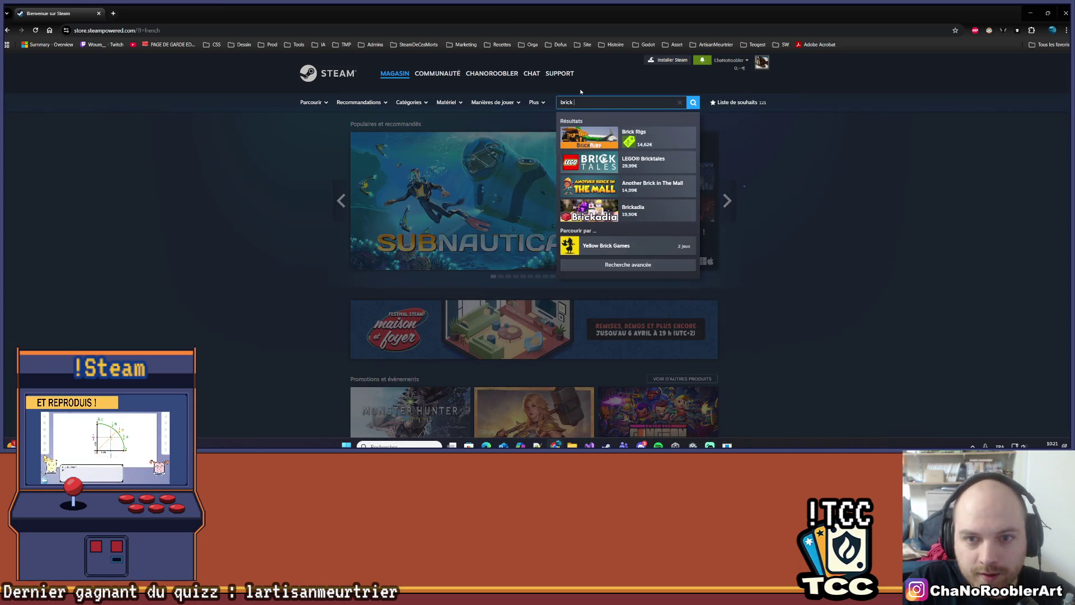
pyautogui.click(669, 147)
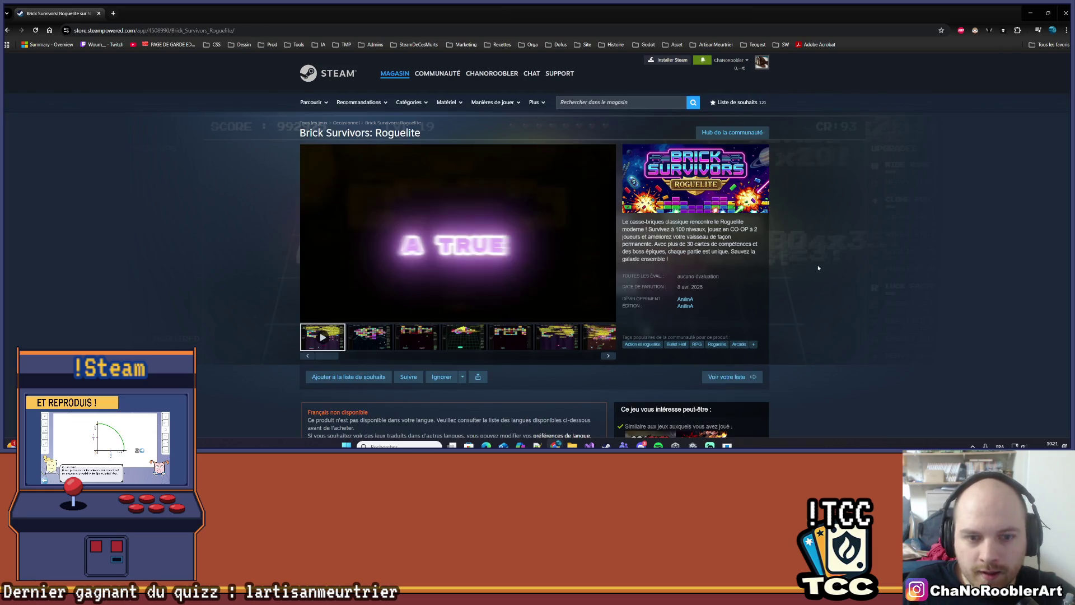
# Browse the Brick Survivors screenshots from the second through the sixth
pyautogui.scroll(-1, 534, 300)
pyautogui.click(415, 274)
pyautogui.scroll(1, 379, 317)
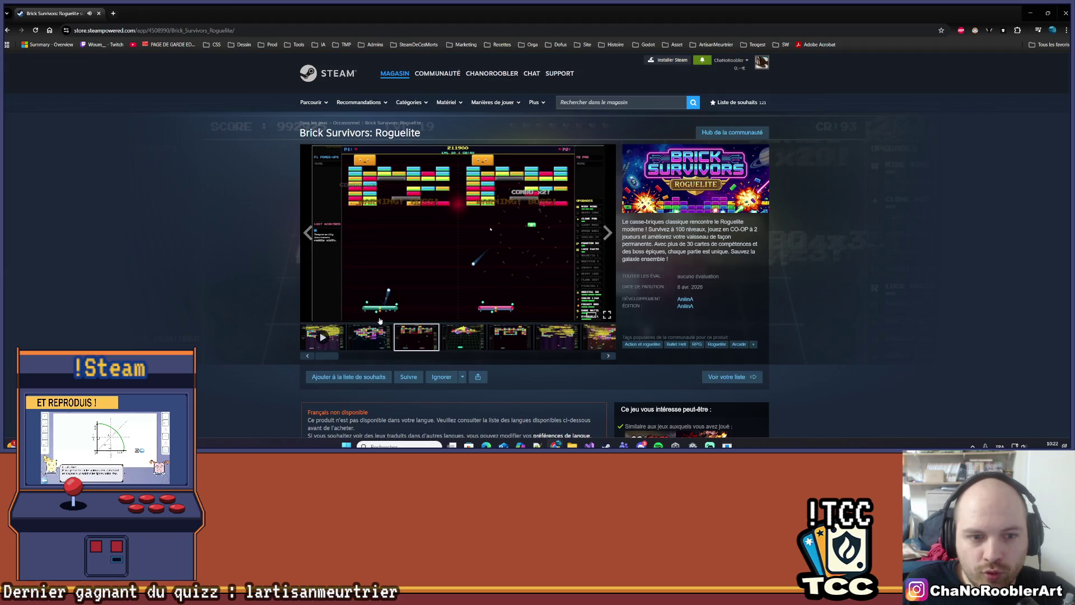
pyautogui.click(373, 348)
pyautogui.click(410, 343)
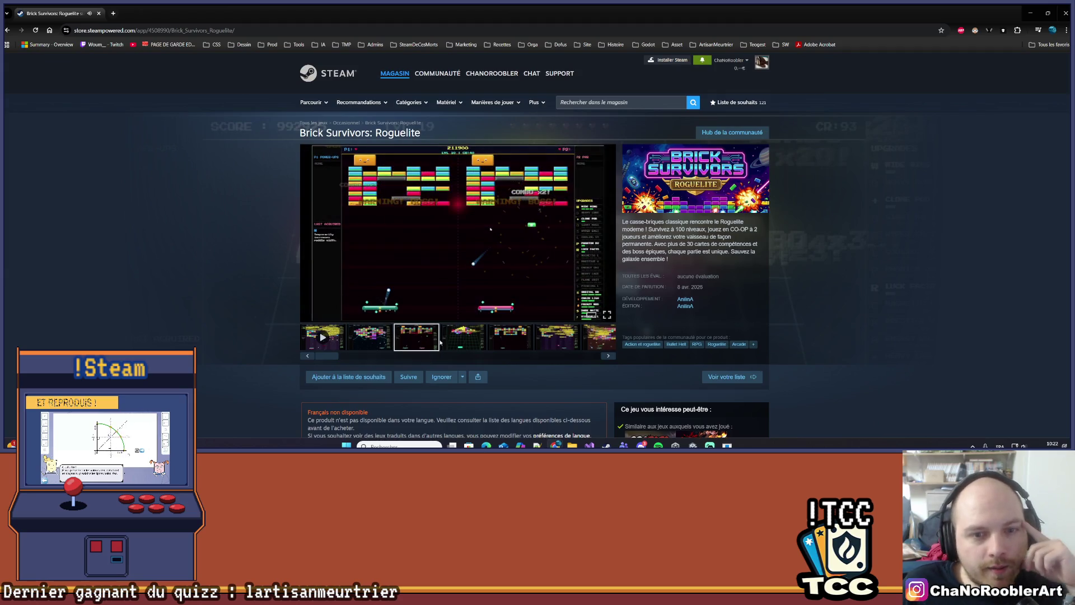
pyautogui.click(464, 344)
pyautogui.click(520, 347)
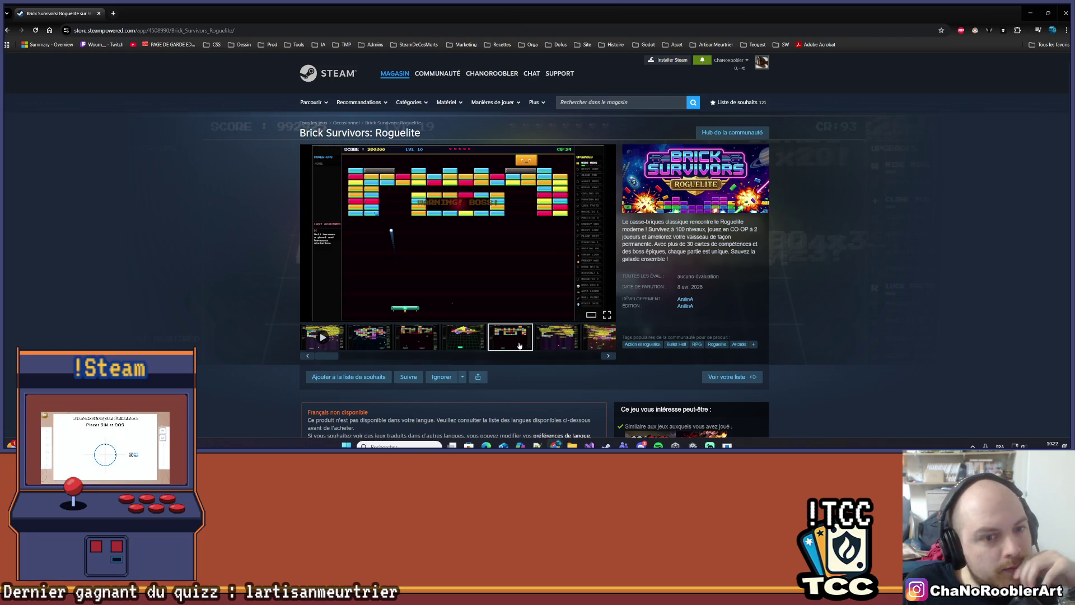
pyautogui.click(562, 336)
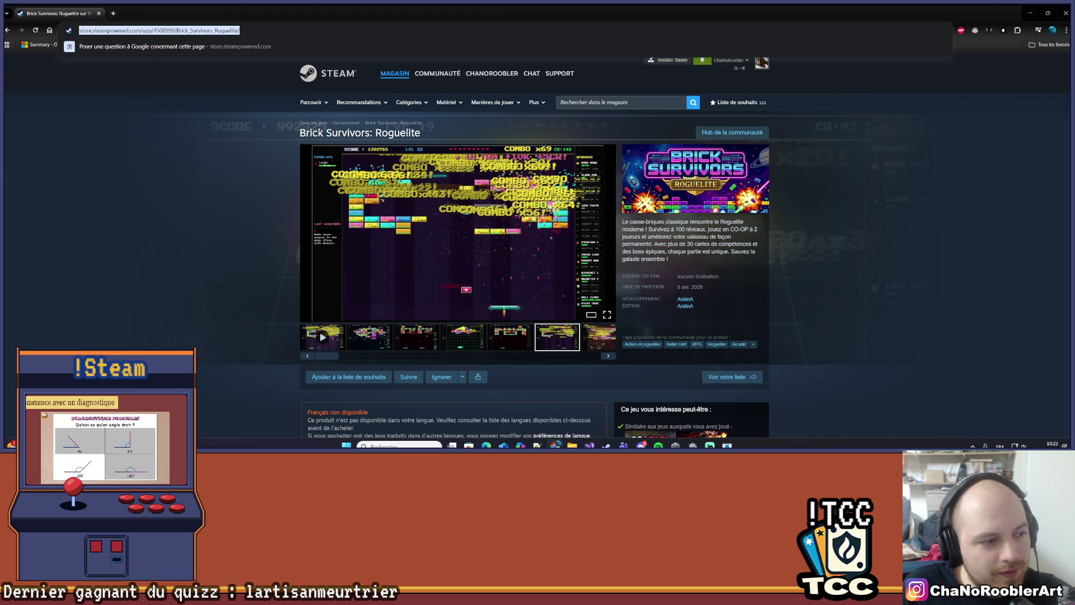
# Flip back and forth between the last, fifth, fourth, second and two-player screenshots
pyautogui.click(808, 253)
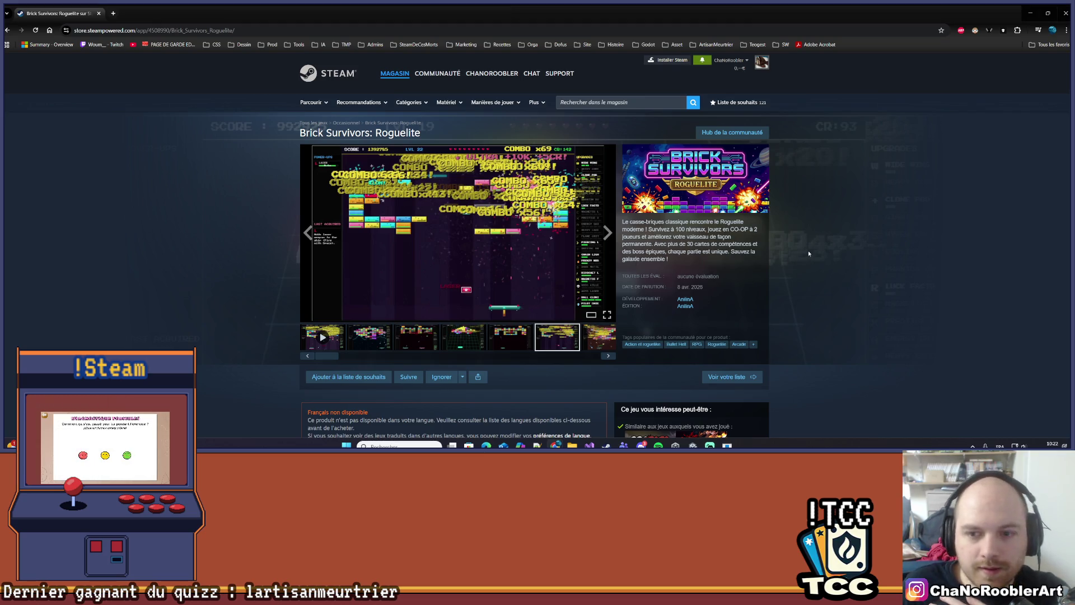
pyautogui.scroll(-3, 746, 262)
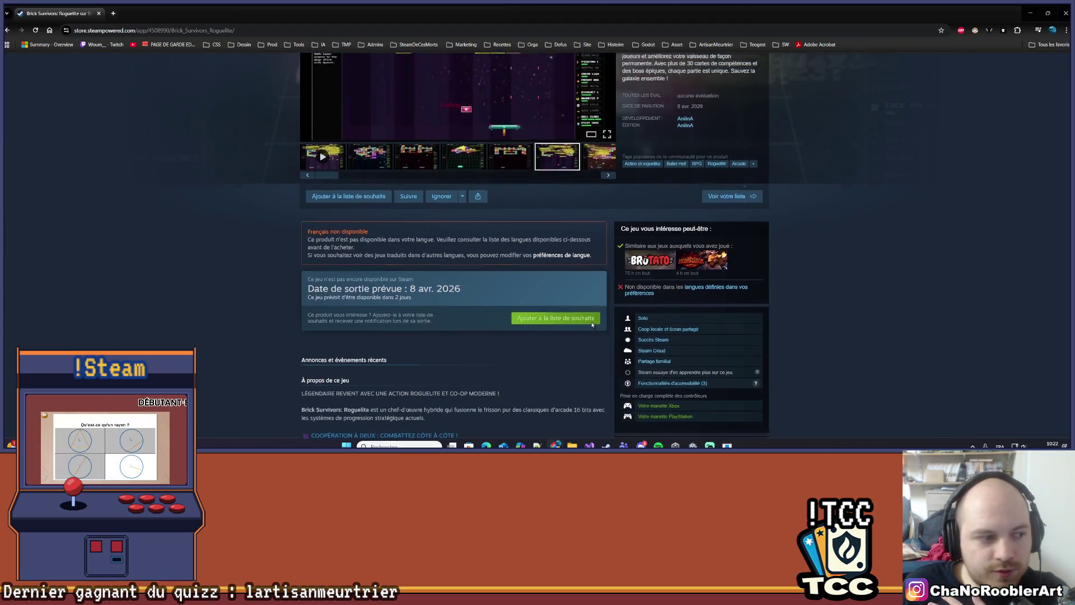
pyautogui.scroll(3, 596, 340)
pyautogui.click(595, 339)
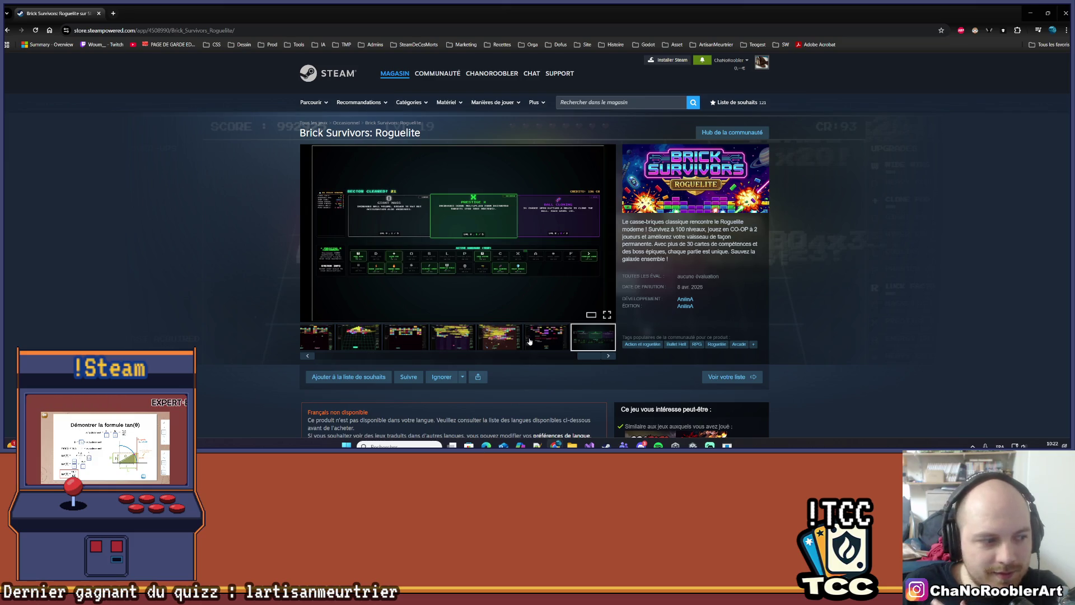
pyautogui.click(496, 340)
pyautogui.click(453, 339)
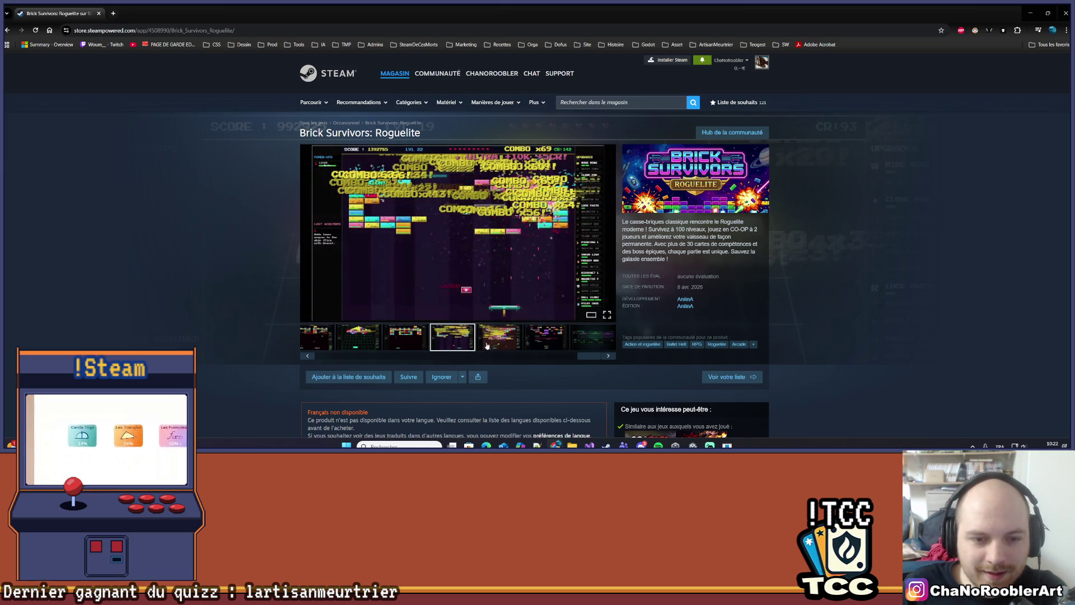
pyautogui.moveTo(588, 355); pyautogui.dragTo(330, 356)
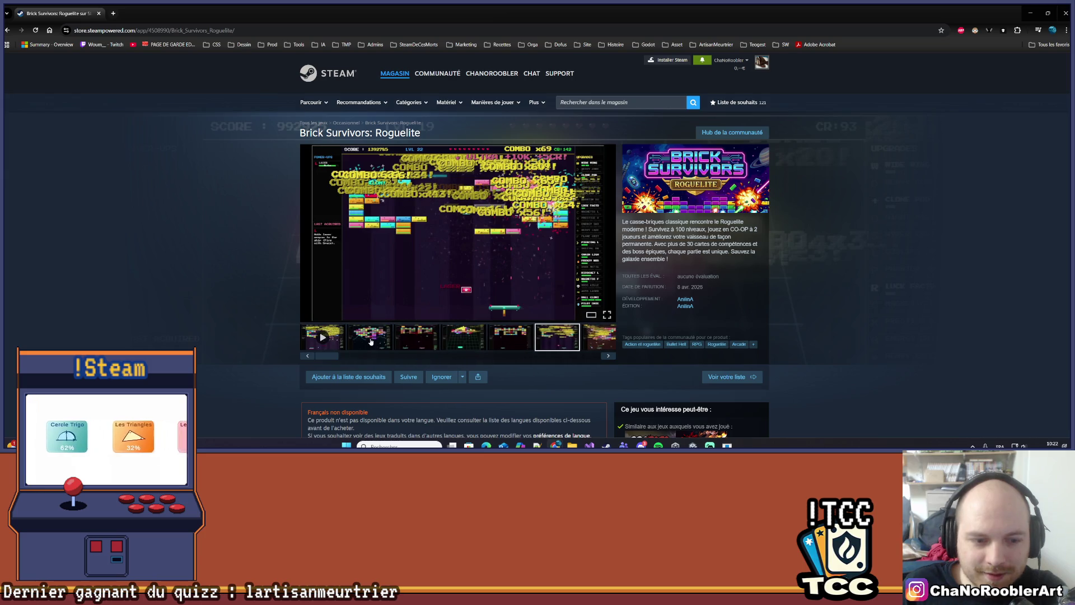
pyautogui.click(369, 337)
pyautogui.click(425, 341)
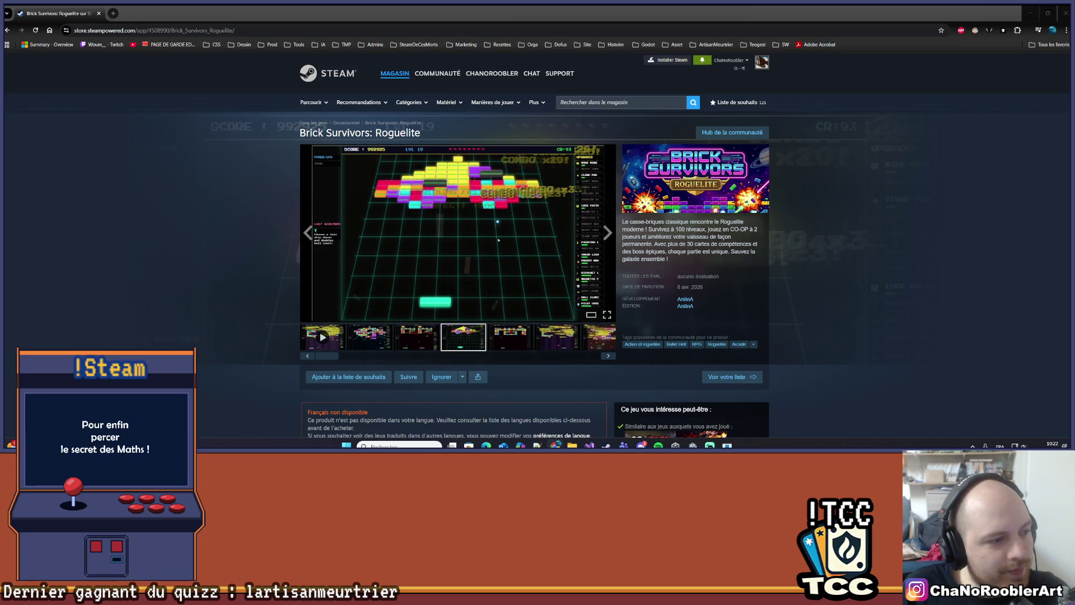
# Step through the screenshot gallery again from the second image to the last
pyautogui.click(97, 261)
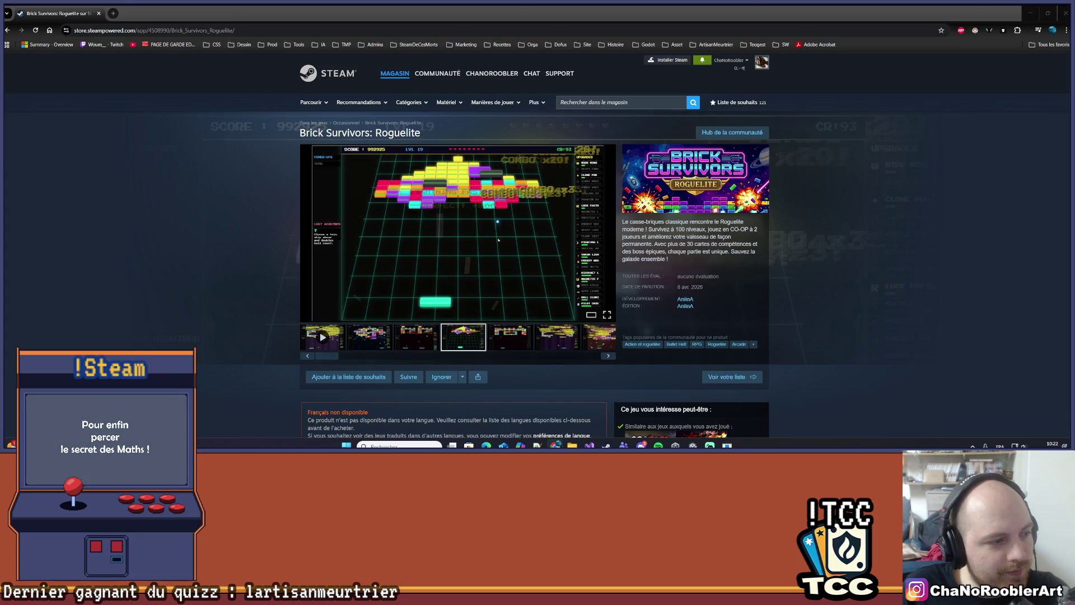
pyautogui.scroll(-2, 456, 279)
pyautogui.scroll(2, 456, 280)
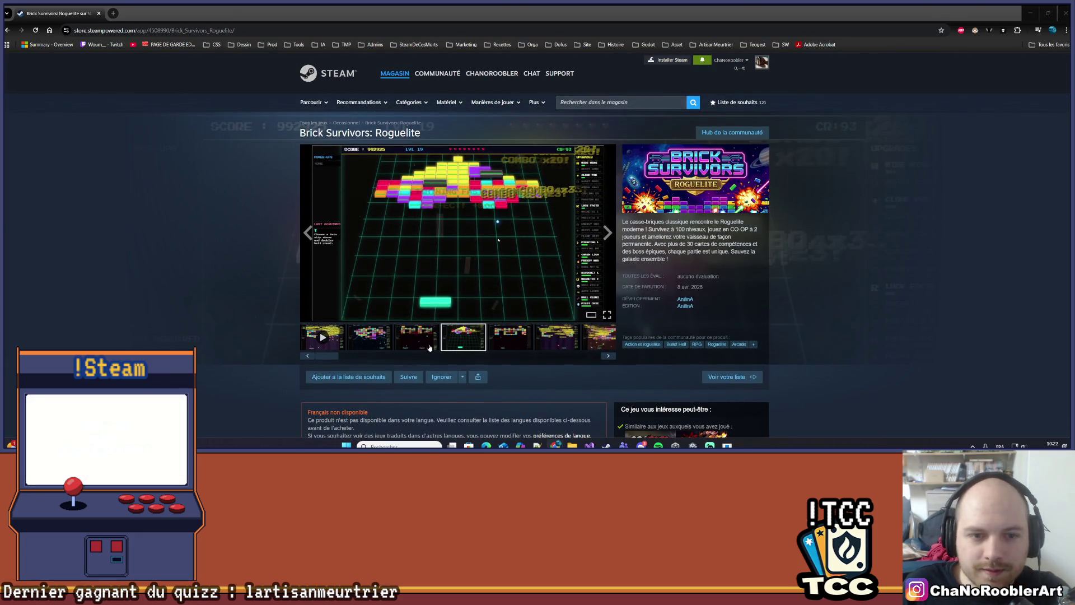
pyautogui.click(403, 343)
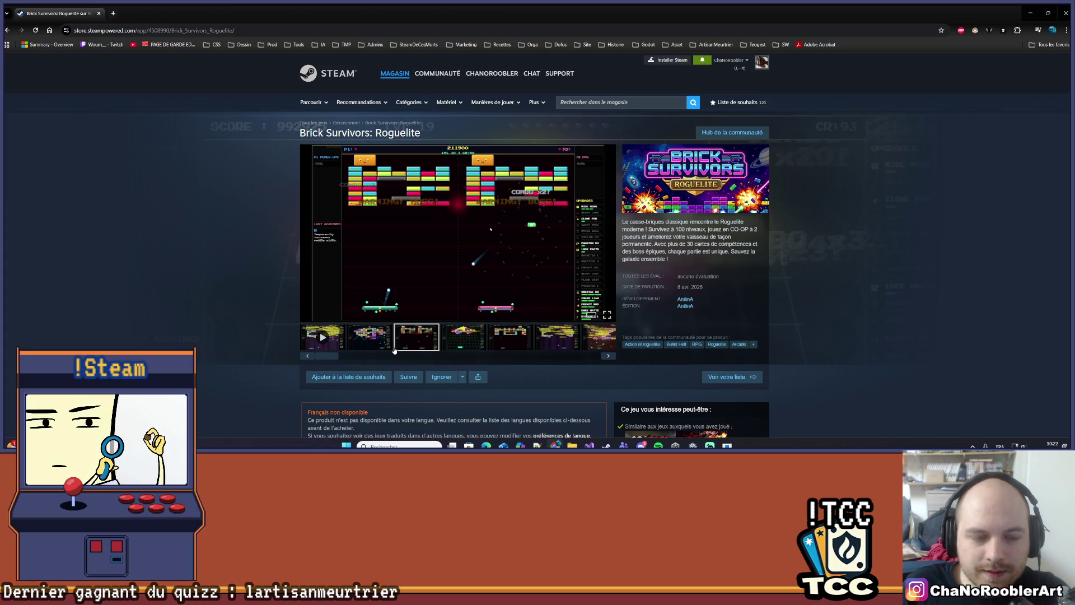
pyautogui.click(371, 340)
pyautogui.click(416, 339)
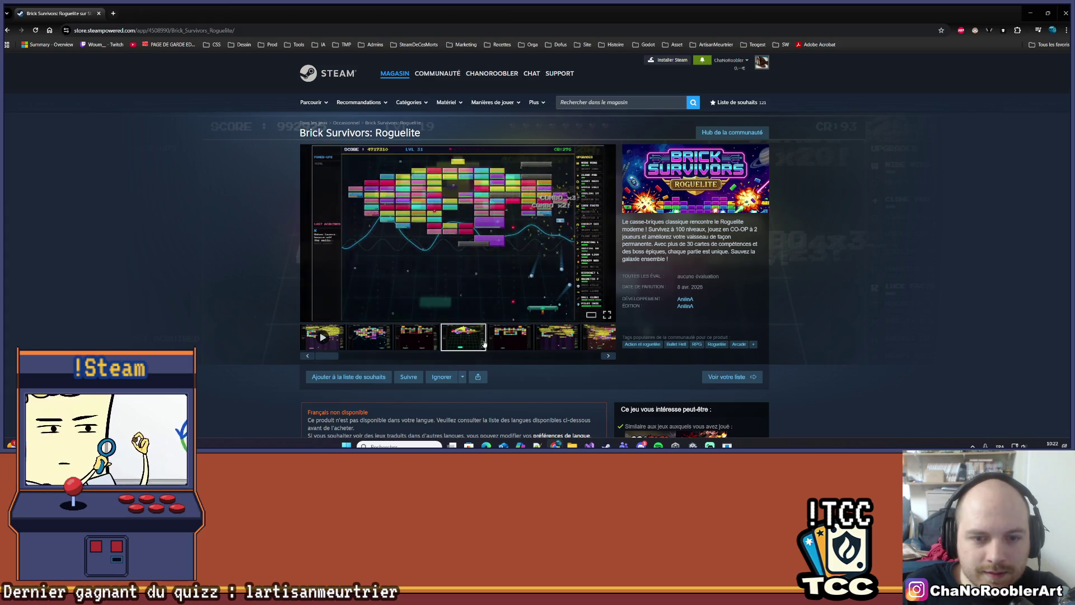
pyautogui.click(464, 339)
pyautogui.click(510, 339)
pyautogui.click(557, 339)
pyautogui.click(603, 345)
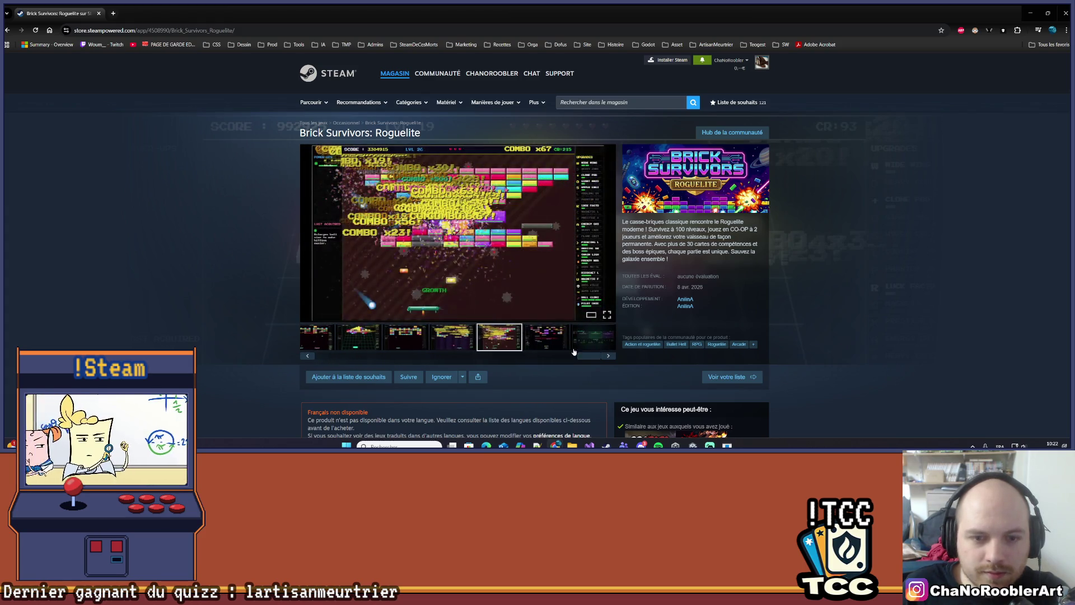
pyautogui.click(599, 345)
# Read down the description, selecting the AI-disclosure sentence and the system requirements
pyautogui.scroll(-3, 292, 392)
pyautogui.scroll(-3, 292, 392)
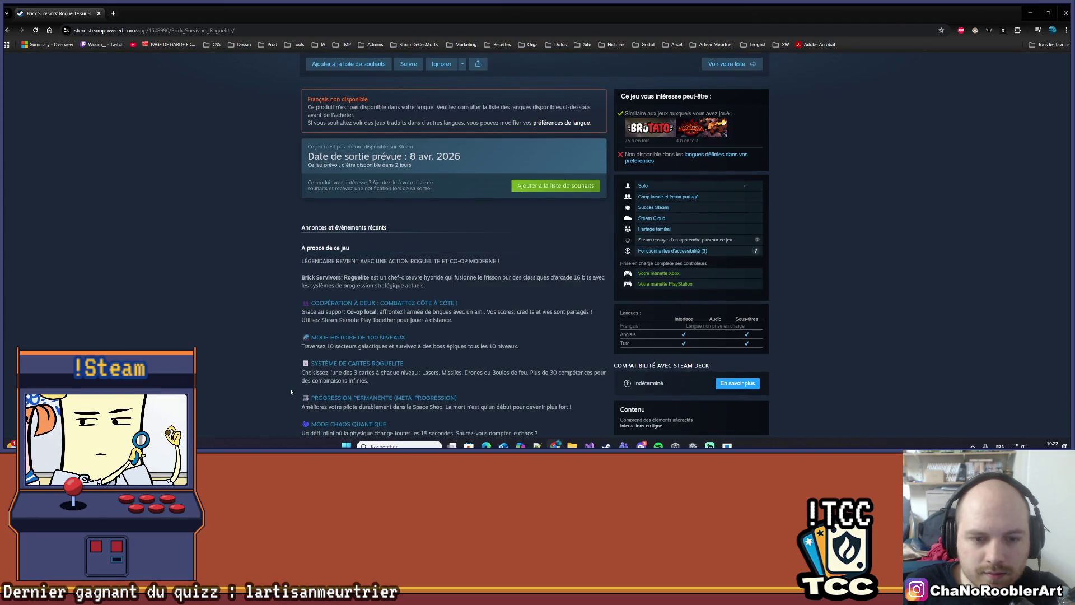
pyautogui.scroll(-2, 290, 391)
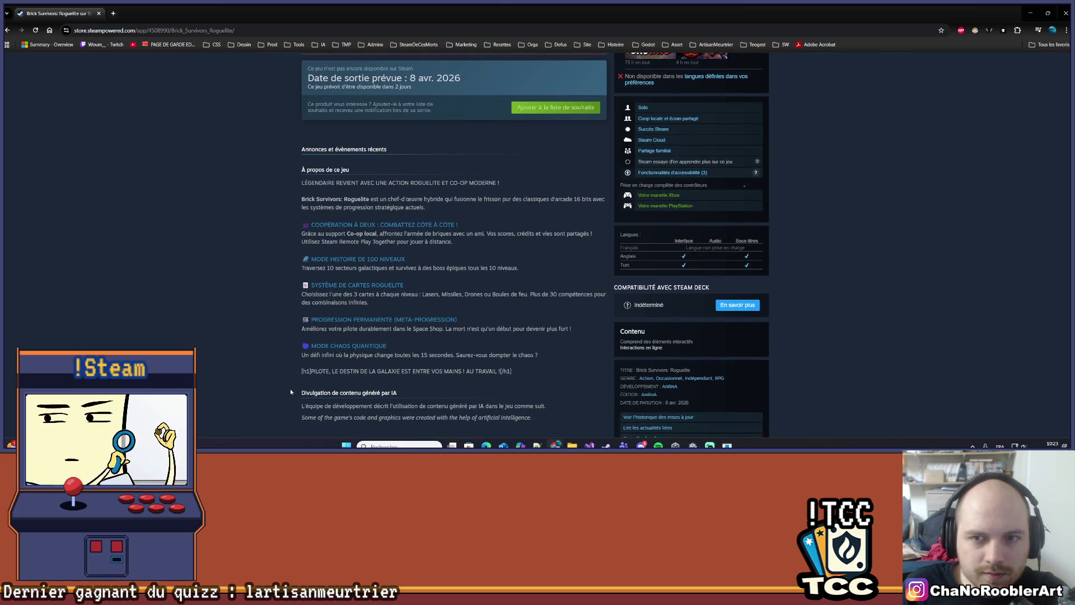
pyautogui.scroll(-3, 290, 391)
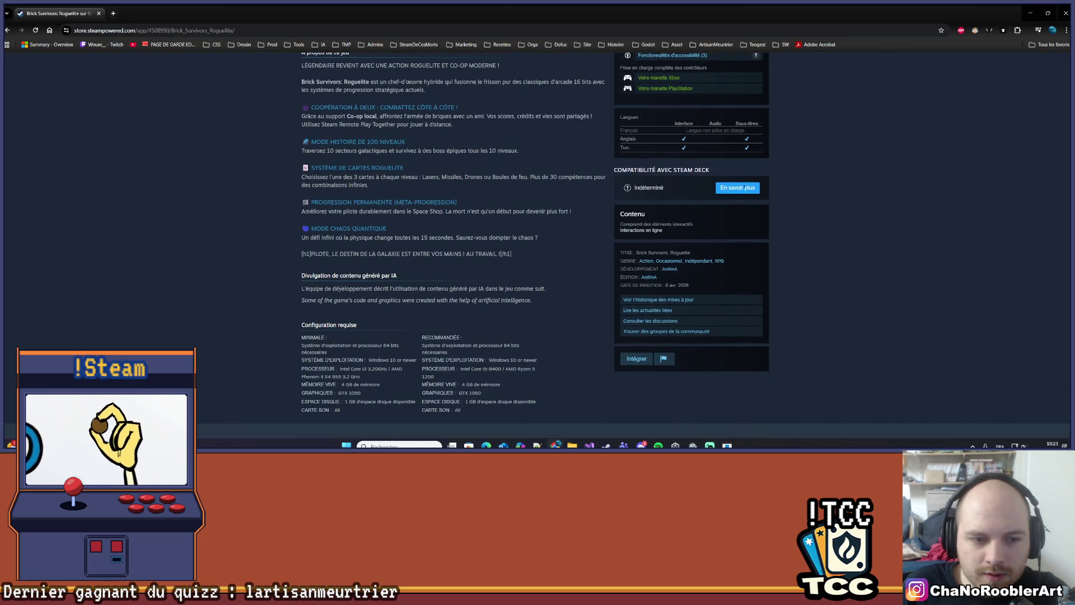
pyautogui.moveTo(334, 288); pyautogui.dragTo(378, 288)
pyautogui.moveTo(447, 288); pyautogui.dragTo(548, 289)
pyautogui.click(423, 313)
pyautogui.moveTo(541, 417)
pyautogui.mouseDown()
pyautogui.moveTo(407, 301)
pyautogui.moveTo(543, 294)
pyautogui.mouseUp()
# Revisit a few screenshots, then close the store page to return to Unity
pyautogui.scroll(10, 538, 318)
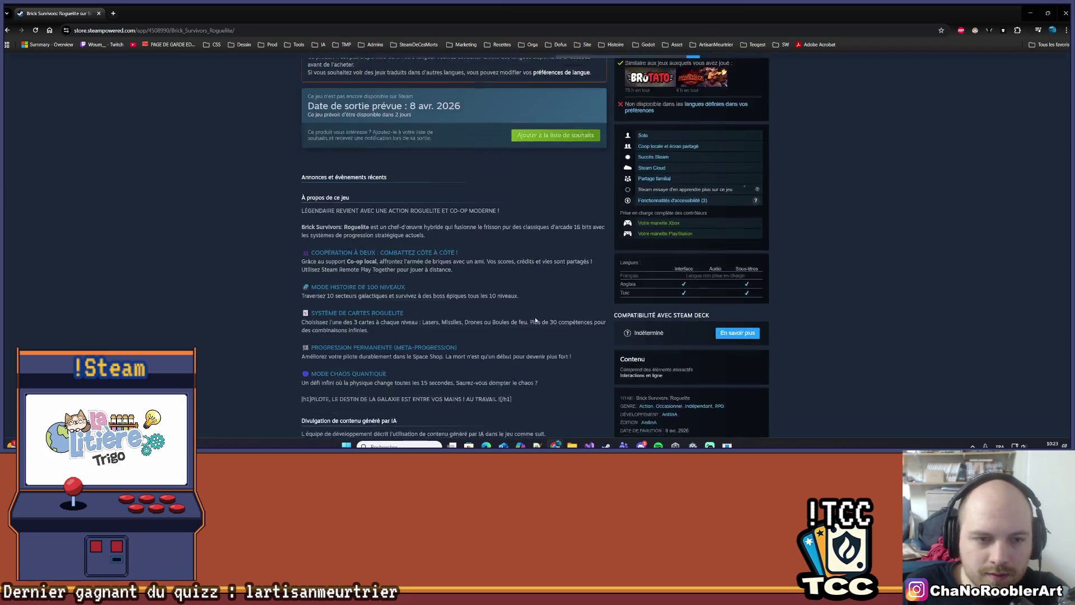
pyautogui.scroll(2, 517, 325)
pyautogui.click(546, 337)
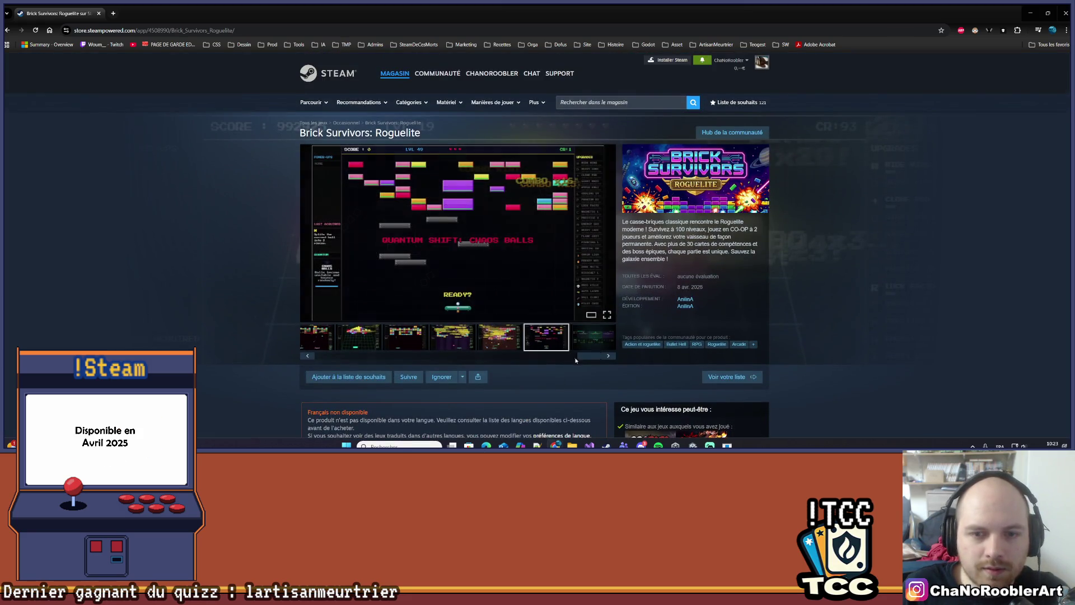
pyautogui.moveTo(597, 359); pyautogui.dragTo(320, 359)
pyautogui.press('Left')
pyautogui.press('Left')
pyautogui.press('Left')
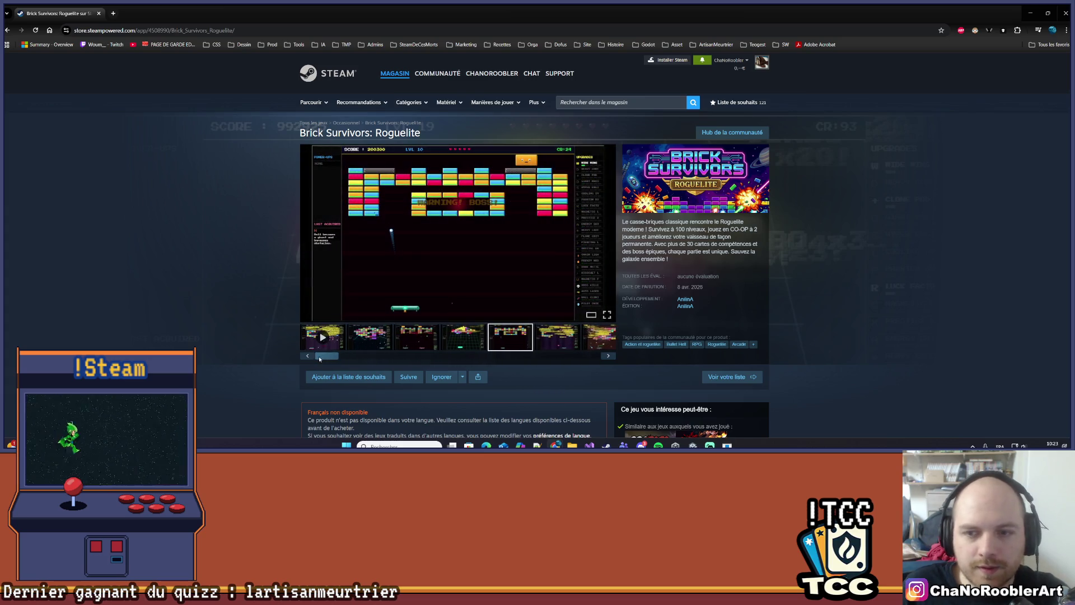
pyautogui.click(98, 14)
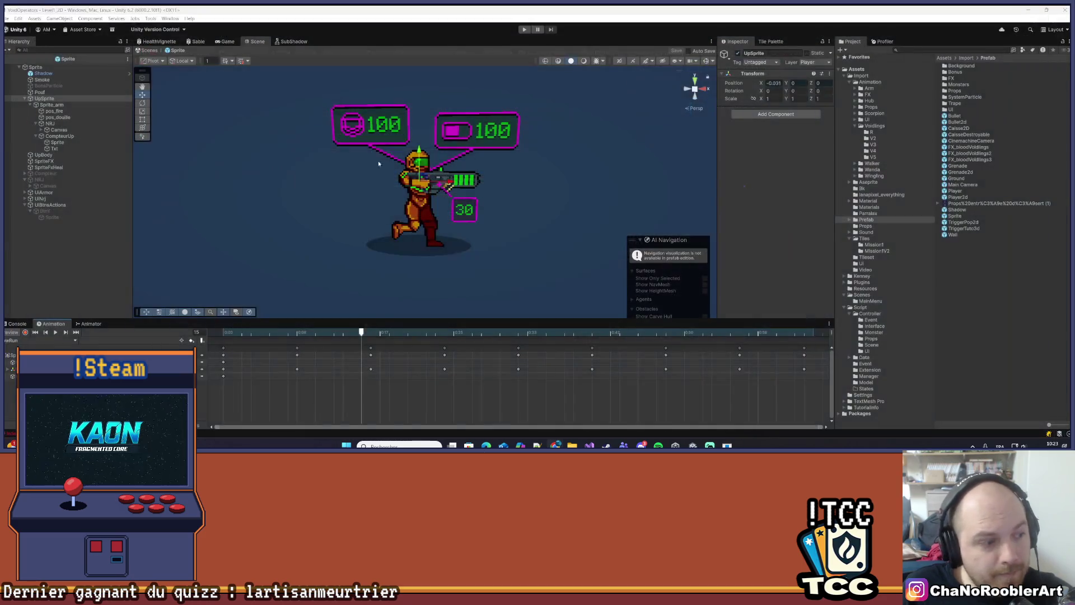
# Test-run the game, then select UpSprite at frame 2 with keyframe recording on
pyautogui.click(524, 29)
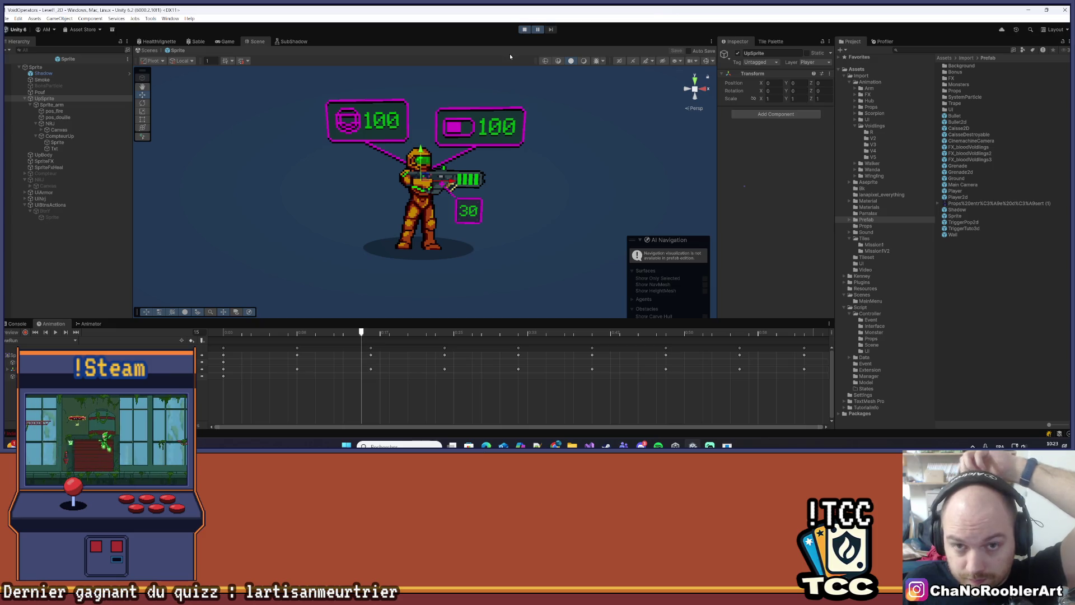
pyautogui.click(524, 30)
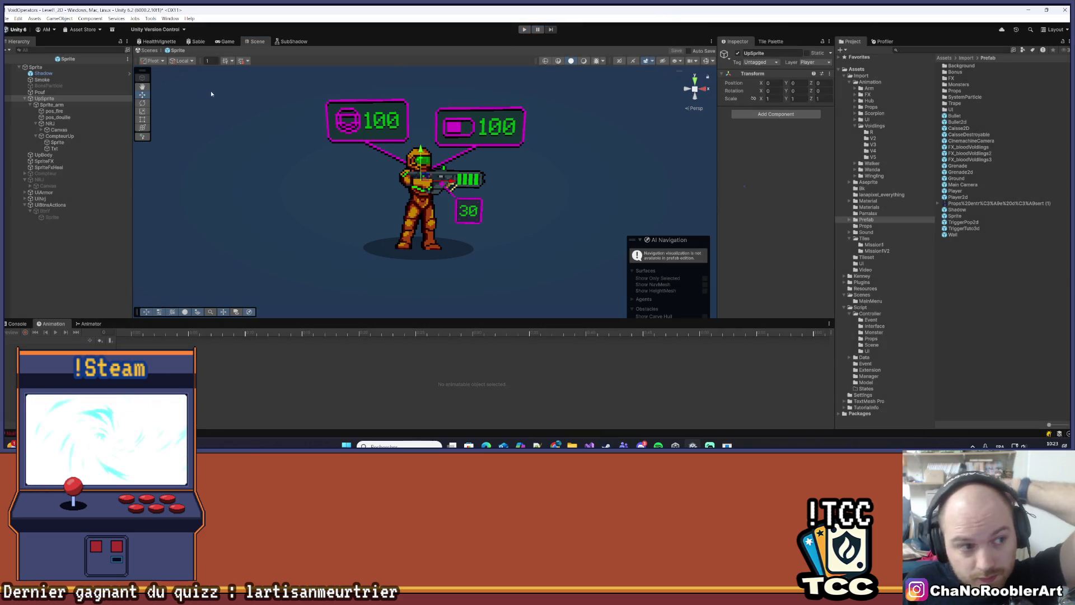
pyautogui.click(52, 105)
pyautogui.click(44, 99)
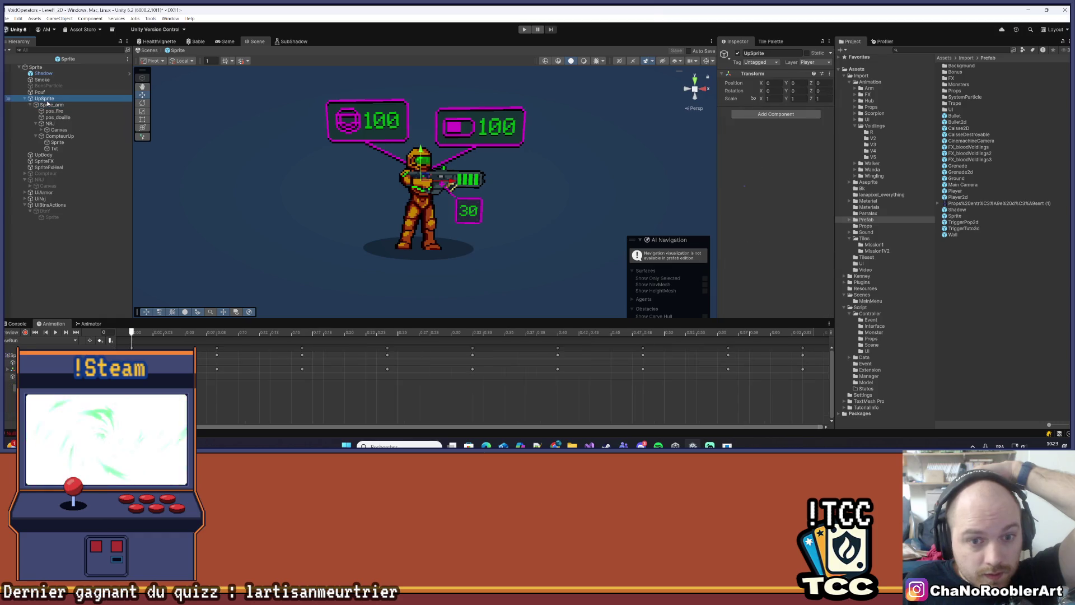
pyautogui.moveTo(129, 333); pyautogui.dragTo(152, 333)
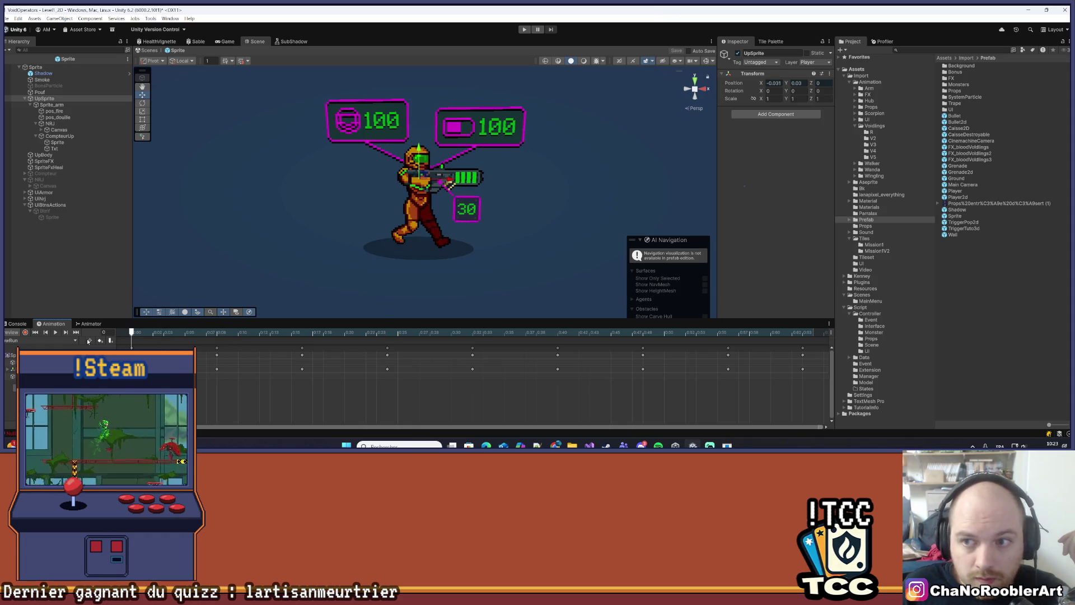
pyautogui.click(25, 333)
# Key UpSprite's Position Y to a -0.01 offset while scrubbing the clip
pyautogui.scroll(5, 238, 268)
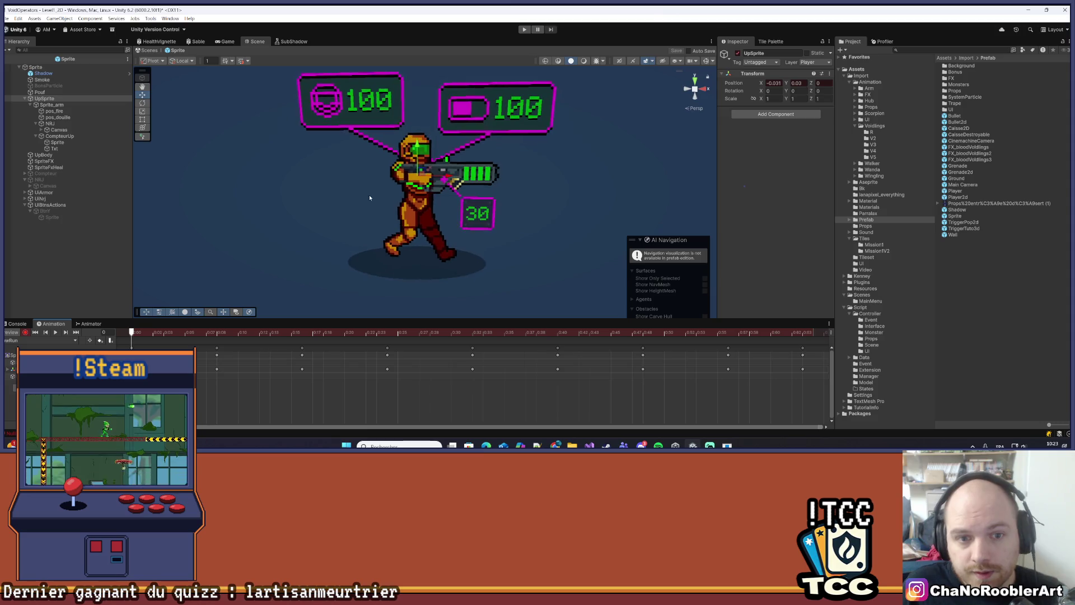
pyautogui.moveTo(141, 336)
pyautogui.mouseDown()
pyautogui.moveTo(246, 347)
pyautogui.moveTo(220, 342)
pyautogui.mouseUp()
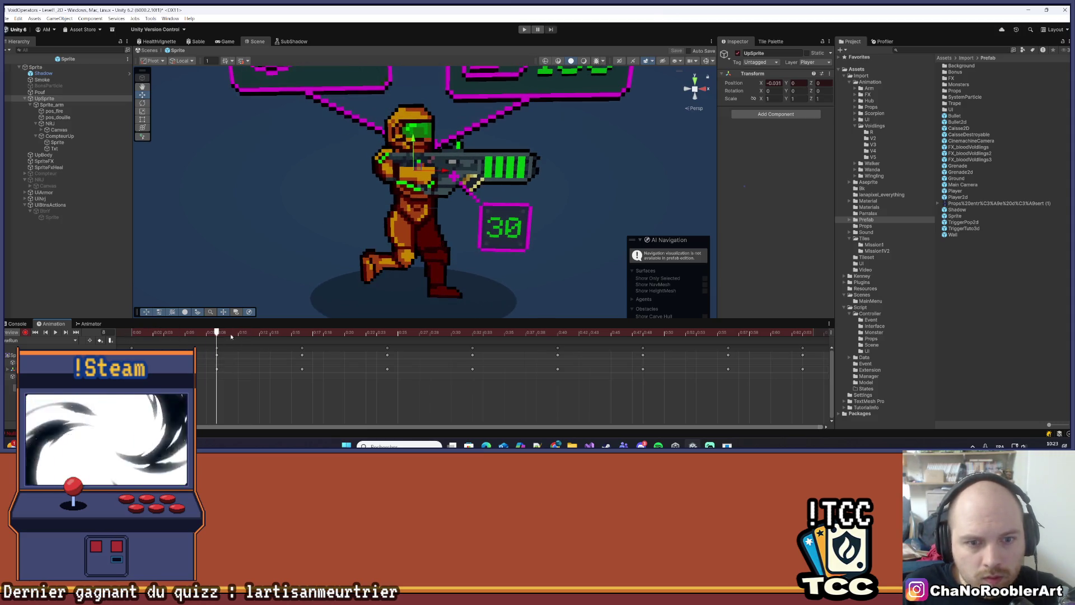
pyautogui.click(804, 83)
pyautogui.write('-0')
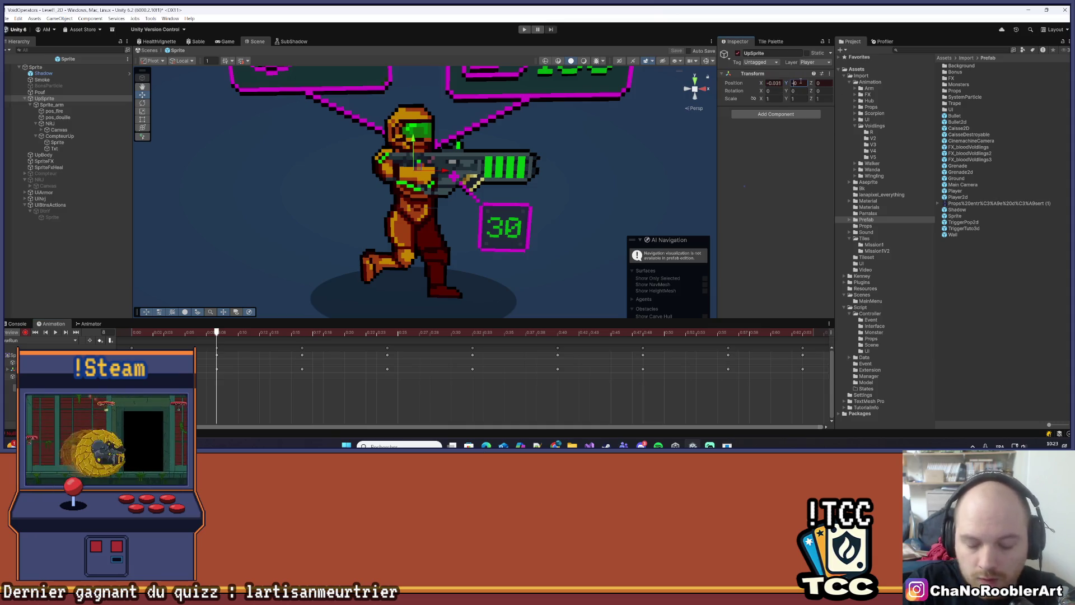
pyautogui.write('4')
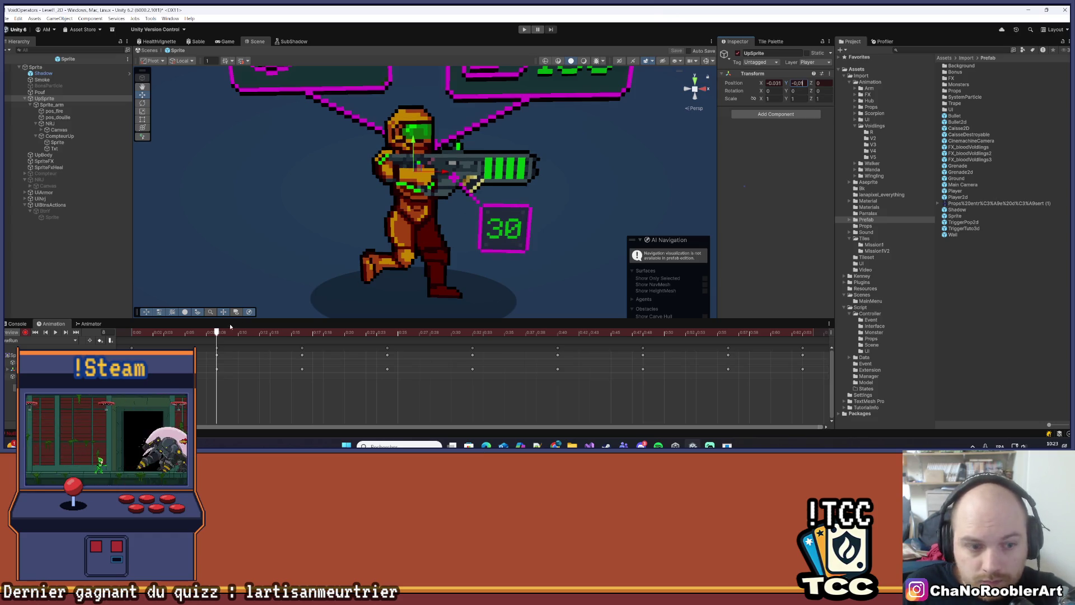
pyautogui.moveTo(216, 333); pyautogui.dragTo(561, 351)
pyautogui.write('-0')
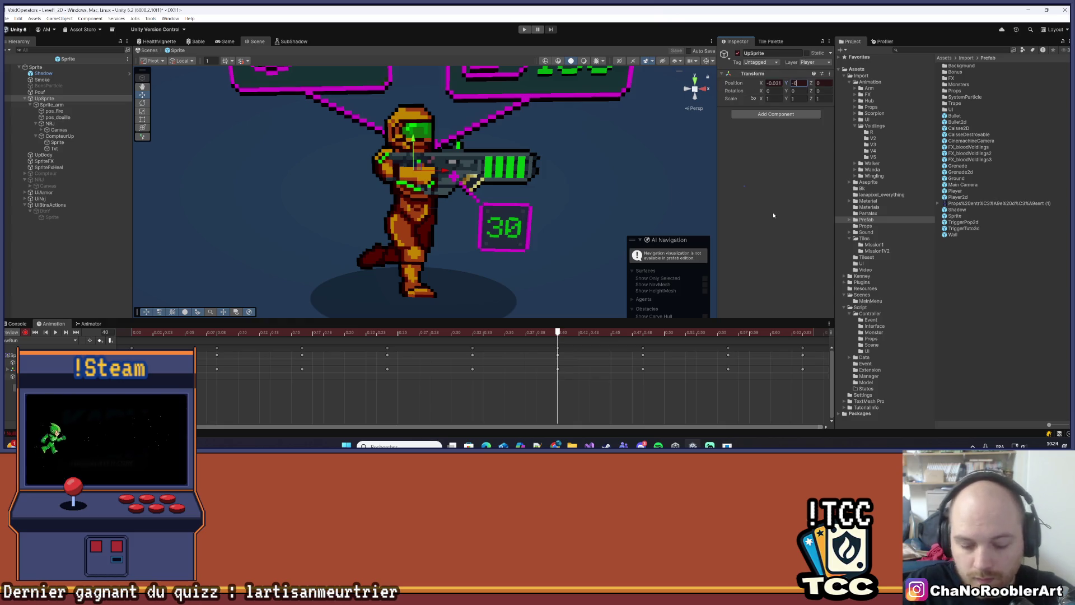
pyautogui.write('.01')
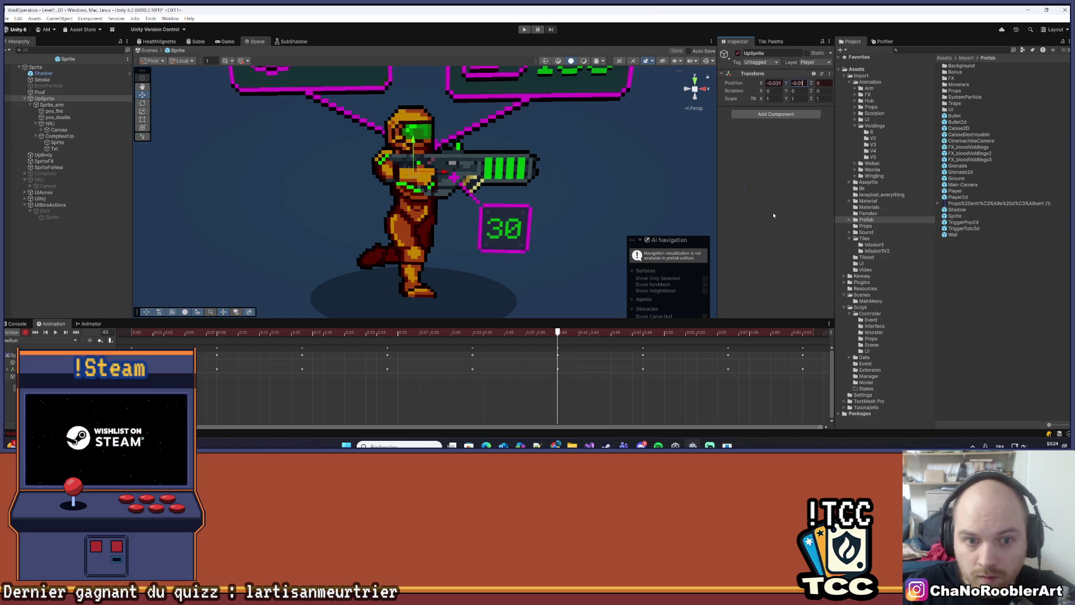
pyautogui.scroll(6, 417, 231)
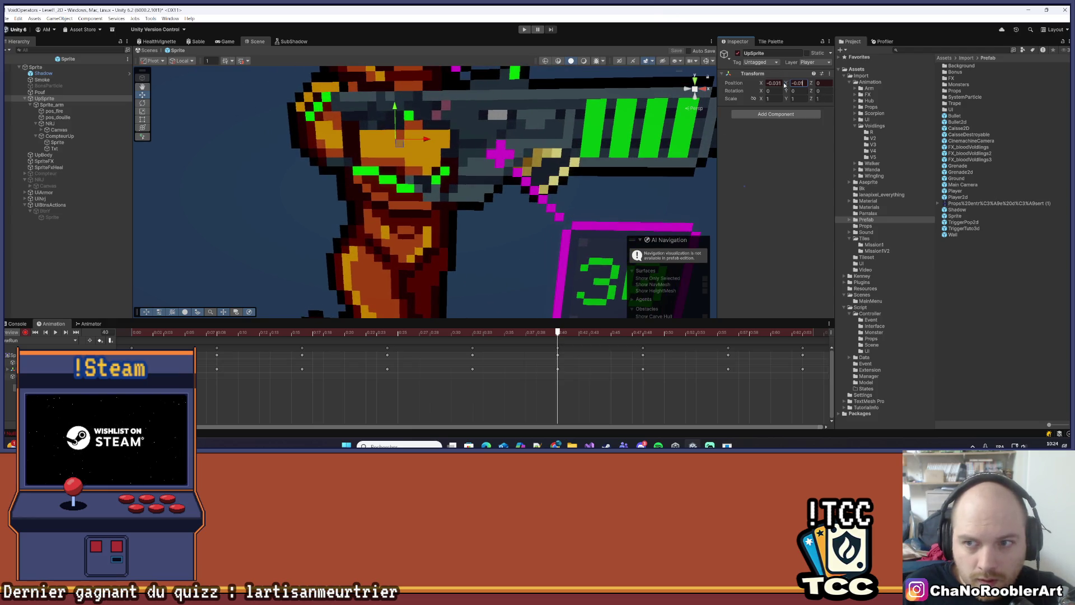
# Set UpSprite's Position Y to -0.001 and scrub through the clip up to frame 63
pyautogui.moveTo(785, 85)
pyautogui.mouseDown()
pyautogui.moveTo(805, 86)
pyautogui.moveTo(785, 87)
pyautogui.mouseUp()
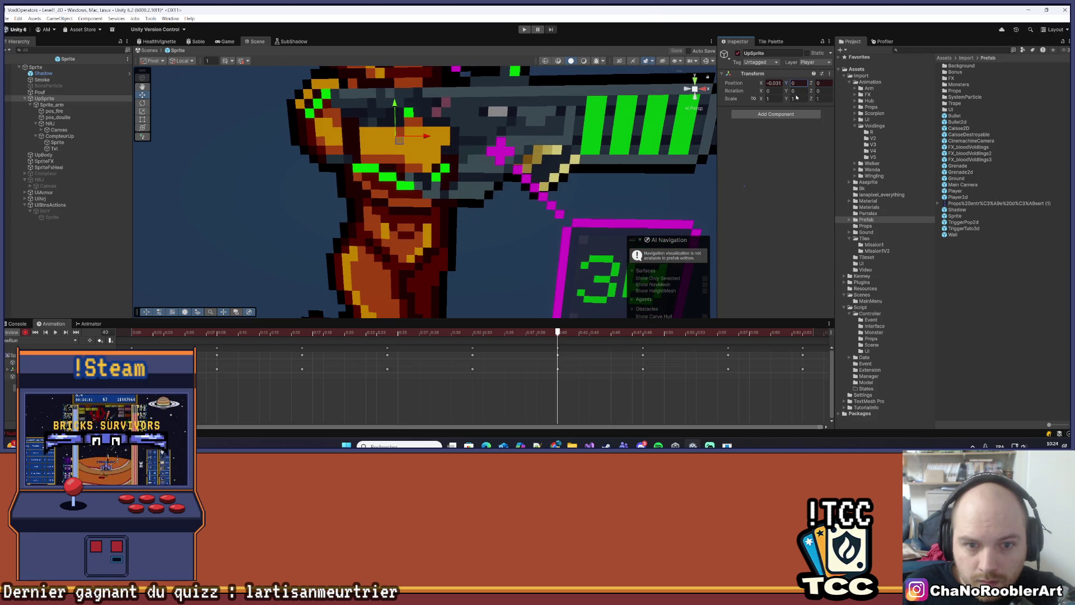
pyautogui.scroll(-4, 527, 211)
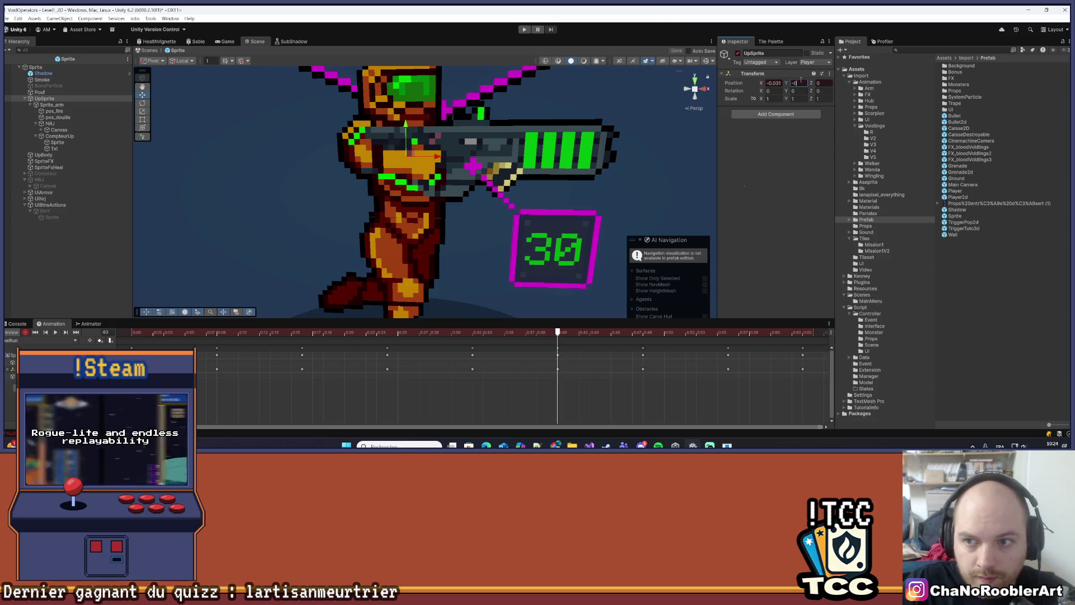
pyautogui.write('.001')
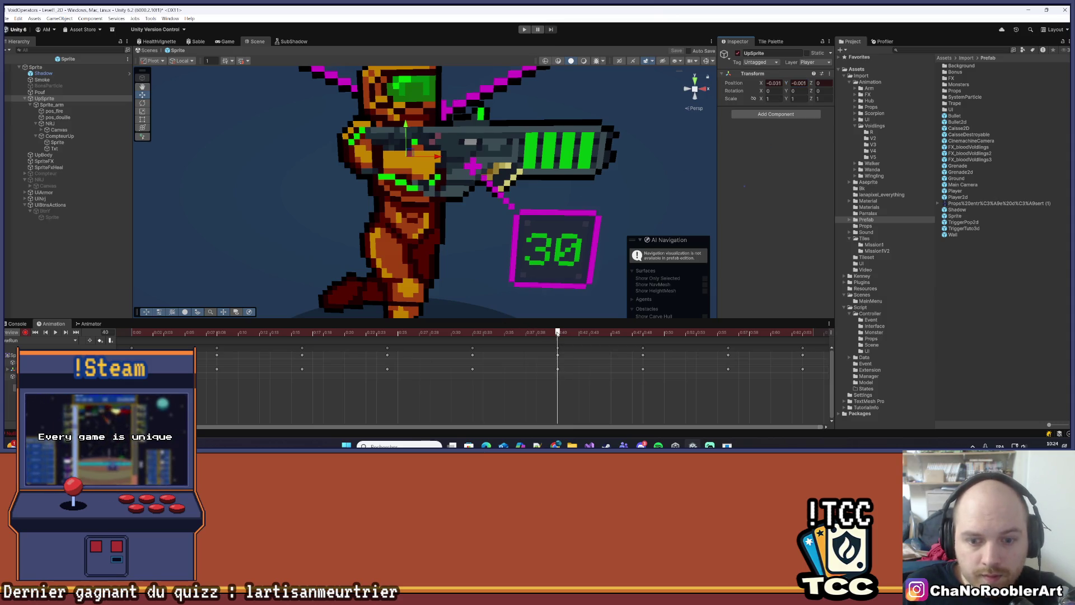
pyautogui.click(473, 336)
pyautogui.moveTo(462, 340)
pyautogui.mouseDown()
pyautogui.moveTo(312, 336)
pyautogui.moveTo(297, 347)
pyautogui.moveTo(214, 349)
pyautogui.mouseUp()
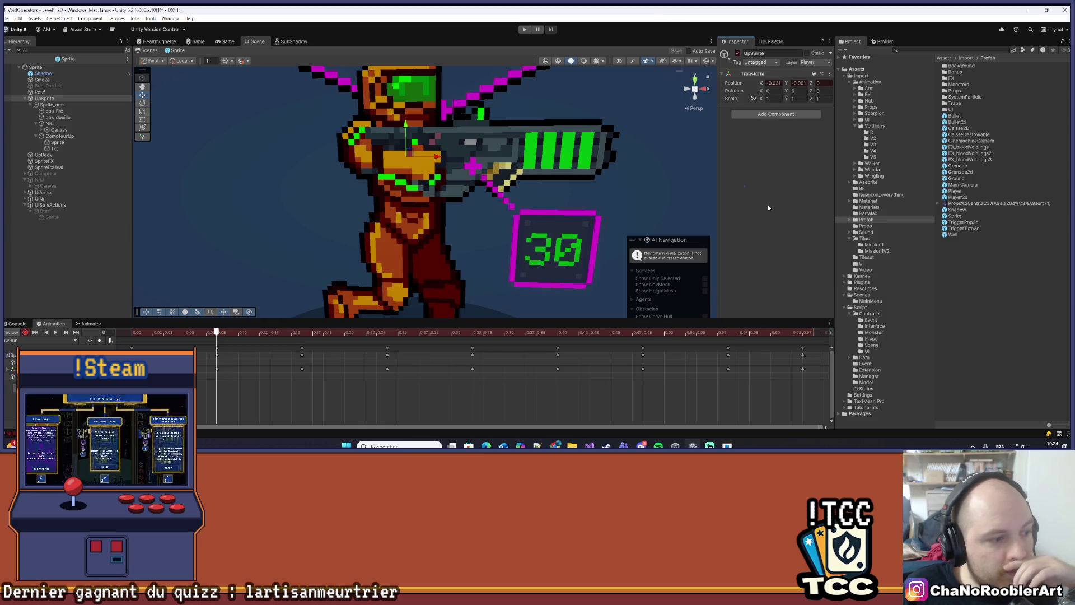
pyautogui.moveTo(216, 335)
pyautogui.mouseDown()
pyautogui.moveTo(113, 347)
pyautogui.moveTo(664, 364)
pyautogui.moveTo(638, 364)
pyautogui.mouseUp()
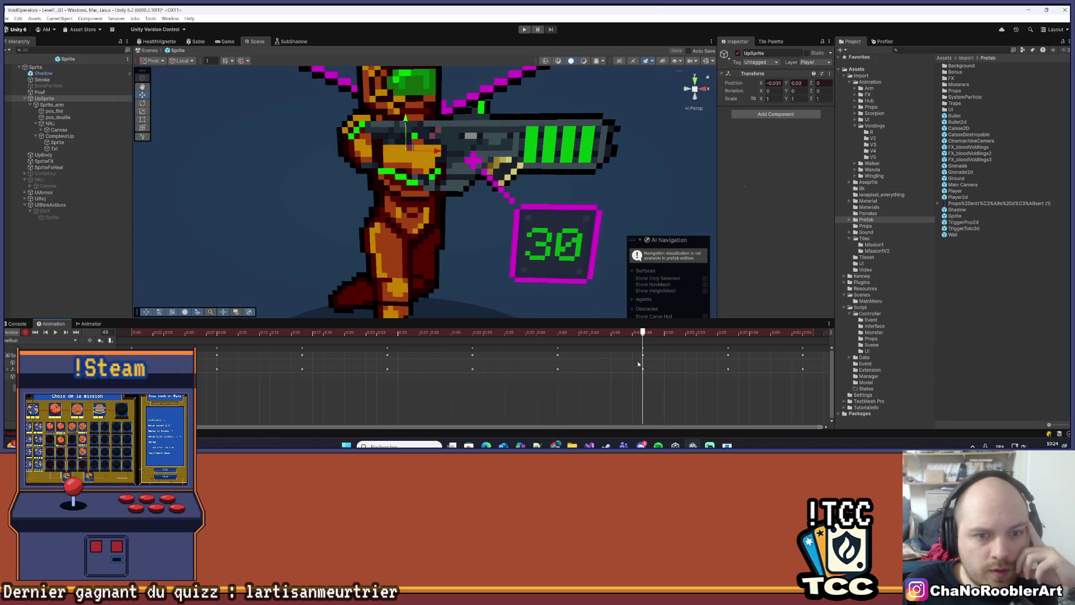
pyautogui.moveTo(711, 367)
pyautogui.mouseDown()
pyautogui.moveTo(799, 368)
pyautogui.moveTo(135, 350)
pyautogui.moveTo(803, 362)
pyautogui.mouseUp()
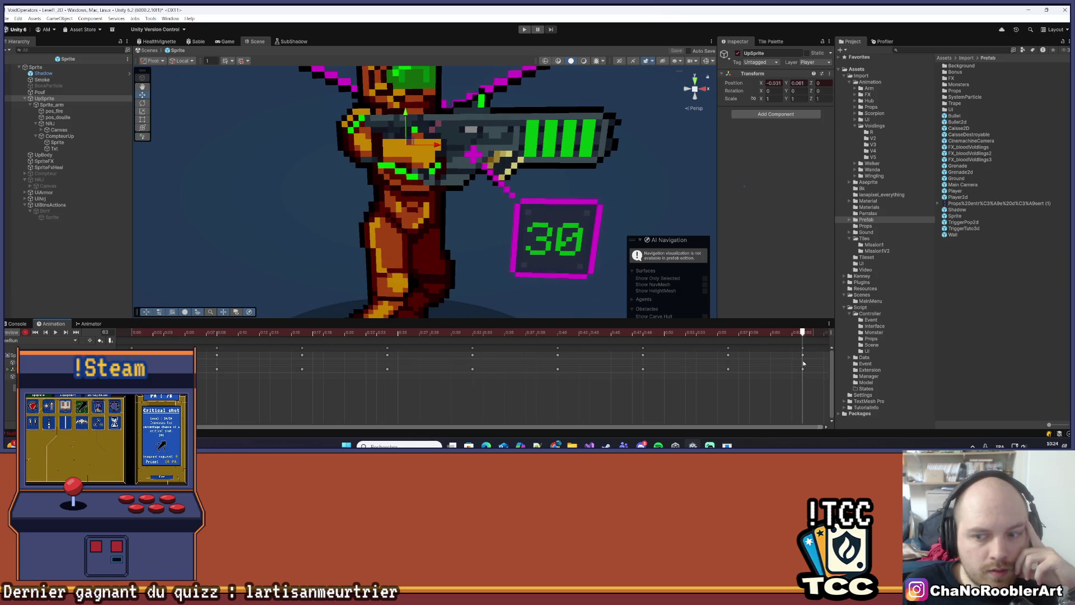
# Turn off recording and play the clip once to check the alignment
pyautogui.click(25, 332)
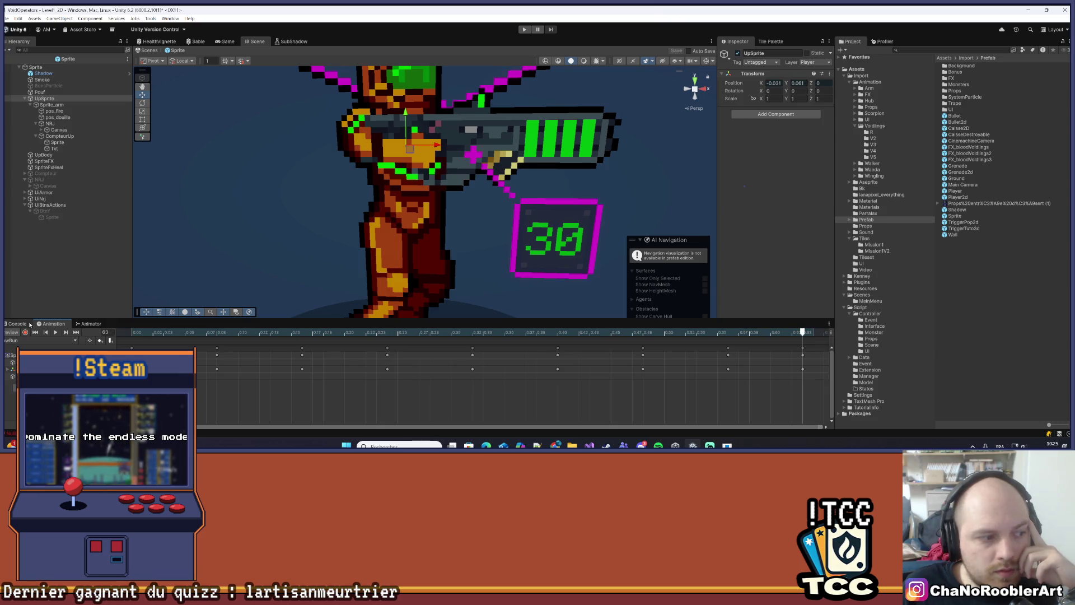
pyautogui.click(56, 333)
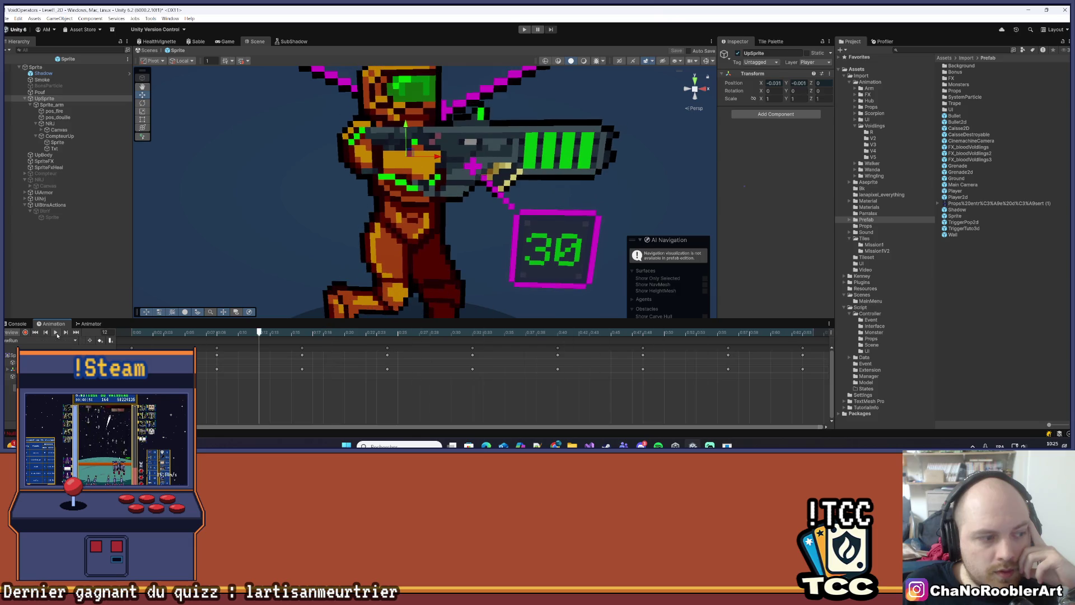
pyautogui.click(56, 332)
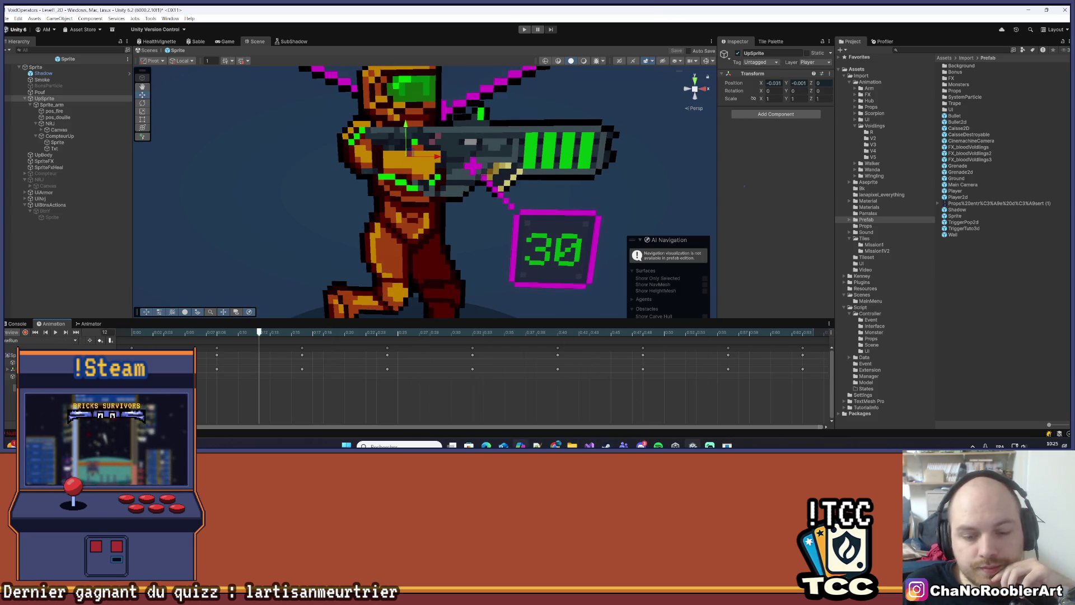
# Close the Pinterest browser window and deselect UpSprite
pyautogui.moveTo(555, 446)
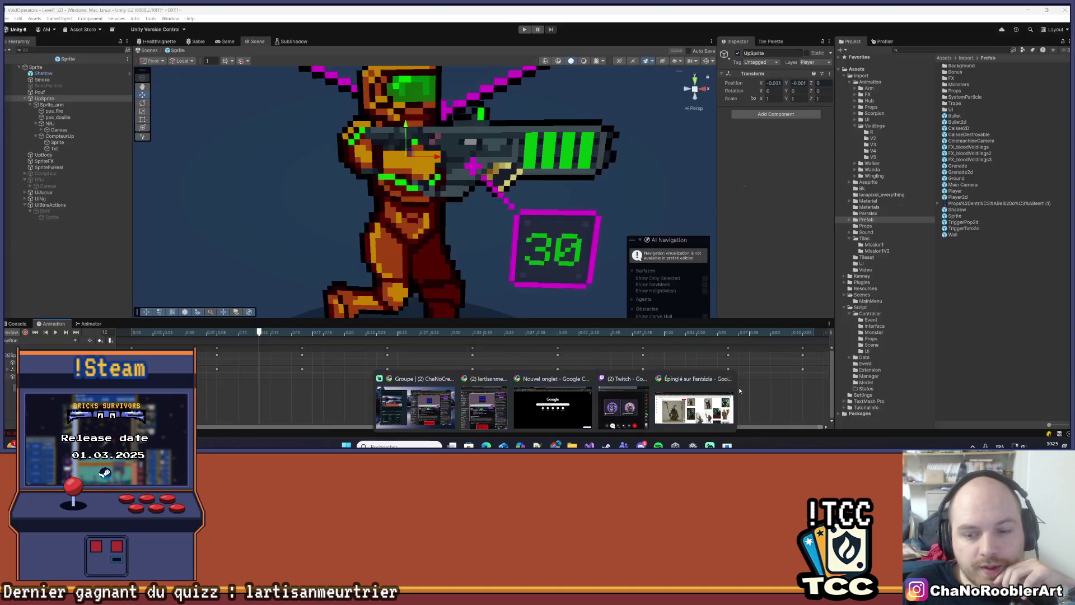
pyautogui.click(727, 379)
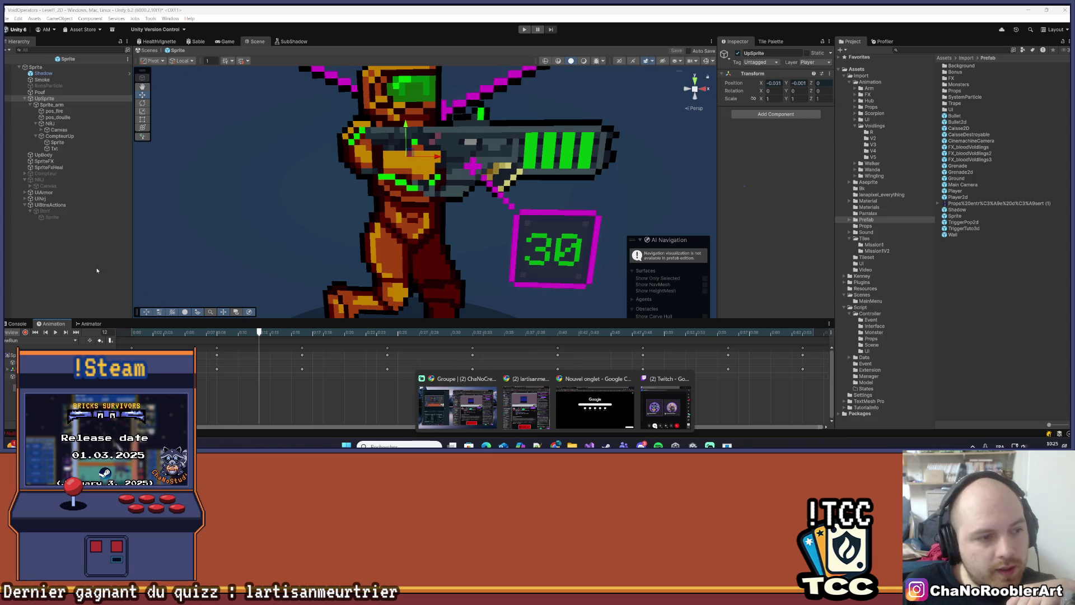
pyautogui.click(69, 267)
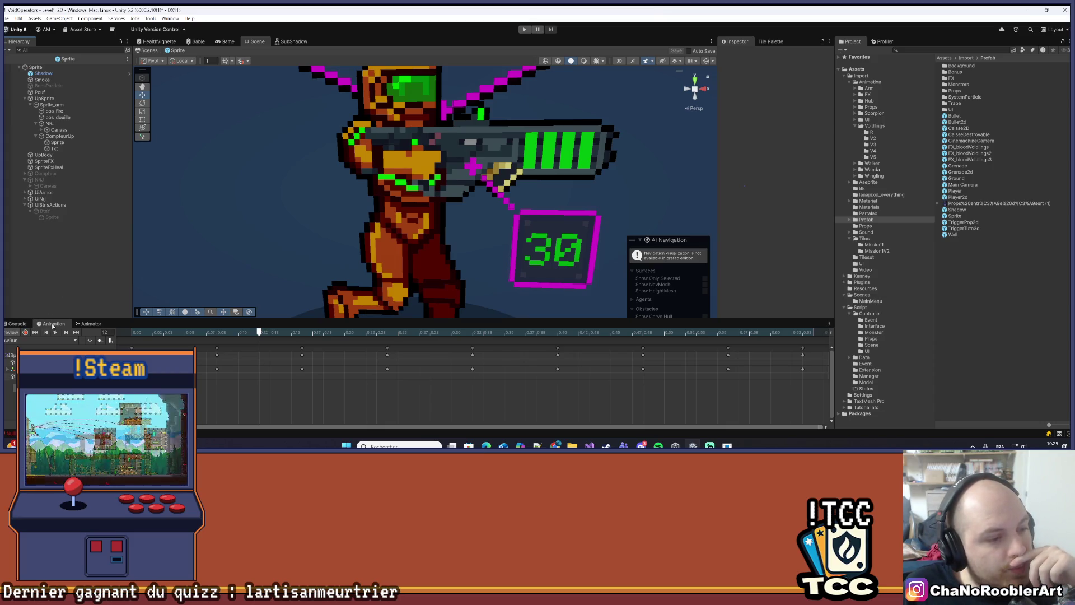
# Check the console errors, then return to the Animation timeline and its clip list
pyautogui.click(18, 324)
pyautogui.click(54, 324)
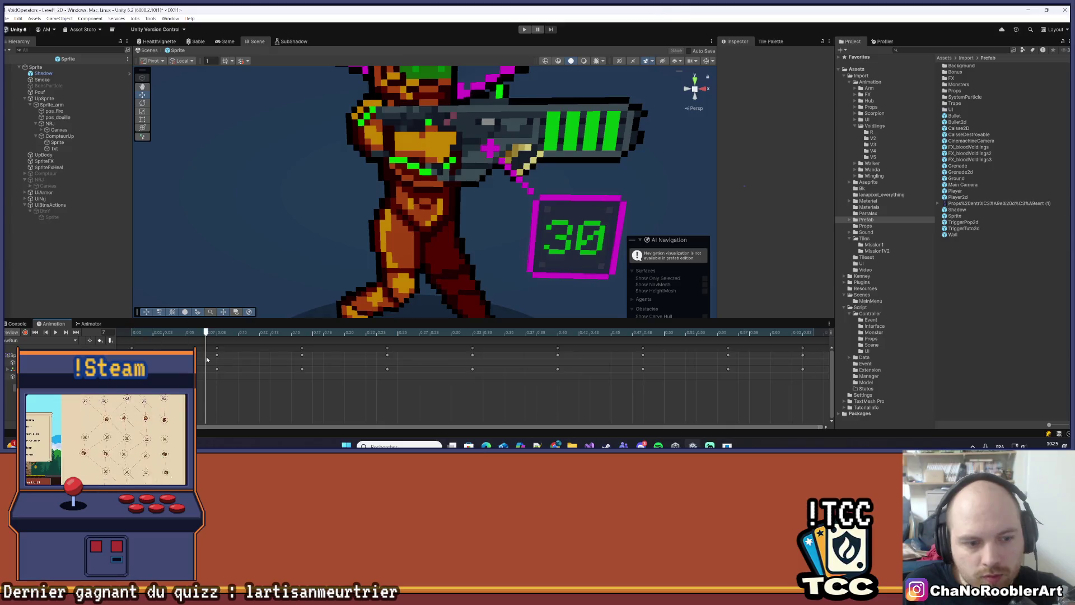
pyautogui.moveTo(217, 332)
pyautogui.mouseDown()
pyautogui.moveTo(399, 360)
pyautogui.moveTo(387, 360)
pyautogui.moveTo(811, 364)
pyautogui.moveTo(323, 353)
pyautogui.moveTo(812, 336)
pyautogui.moveTo(135, 336)
pyautogui.moveTo(464, 357)
pyautogui.moveTo(823, 347)
pyautogui.moveTo(94, 345)
pyautogui.mouseUp()
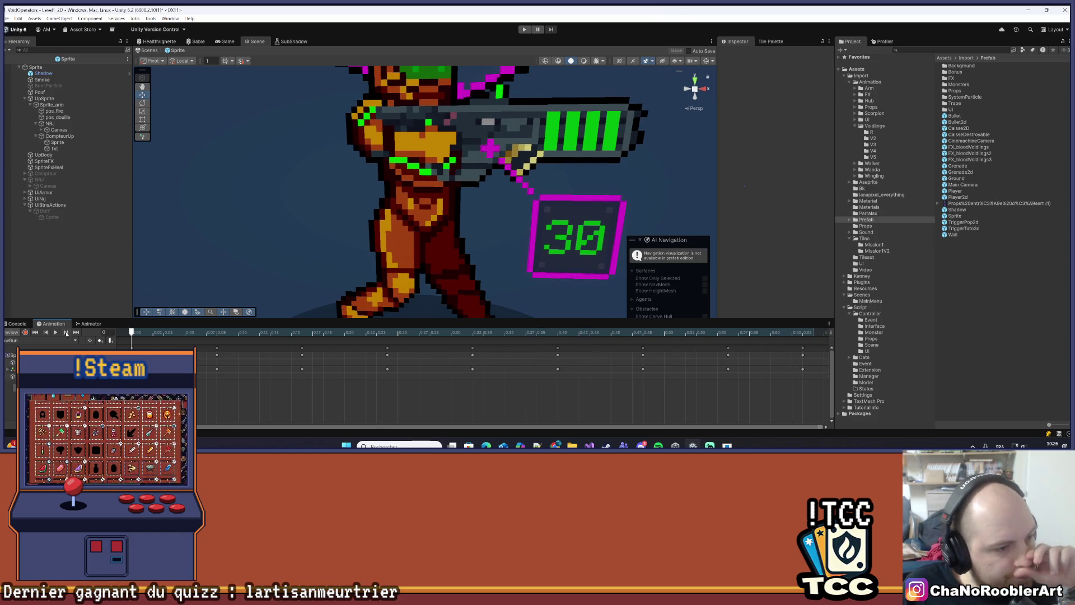
pyautogui.click(74, 340)
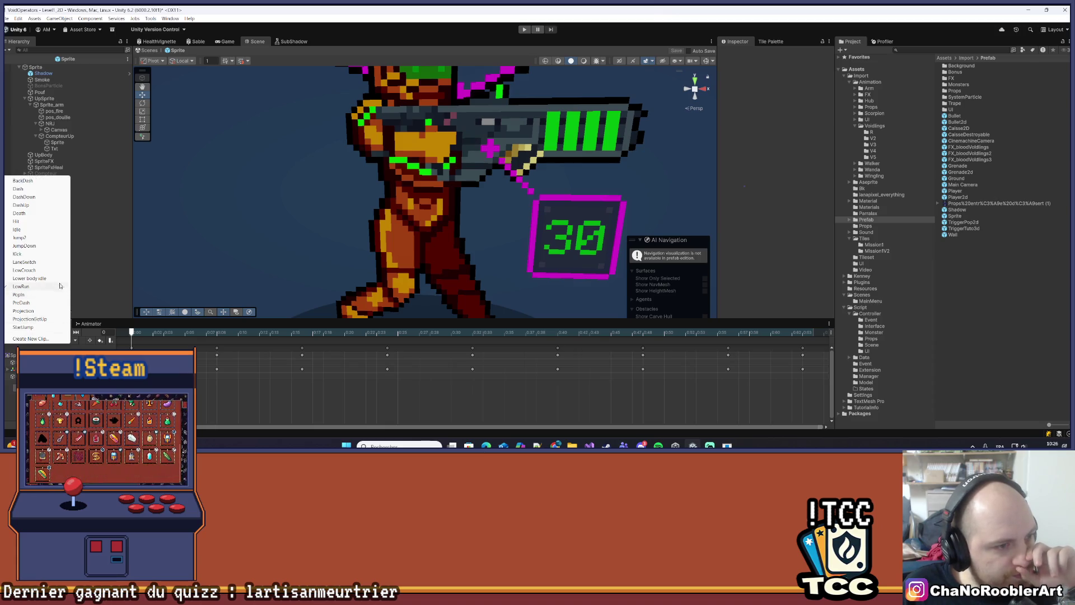
# Play the Idle clip, then load another player clip and select UpSprite in the Hierarchy
pyautogui.click(35, 229)
pyautogui.click(55, 332)
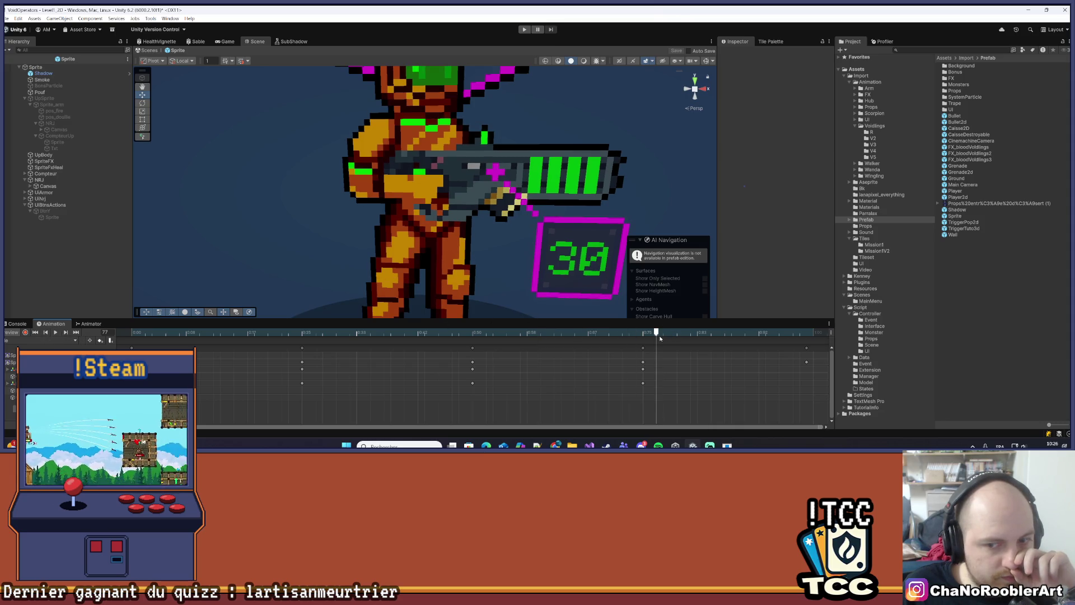
pyautogui.click(63, 340)
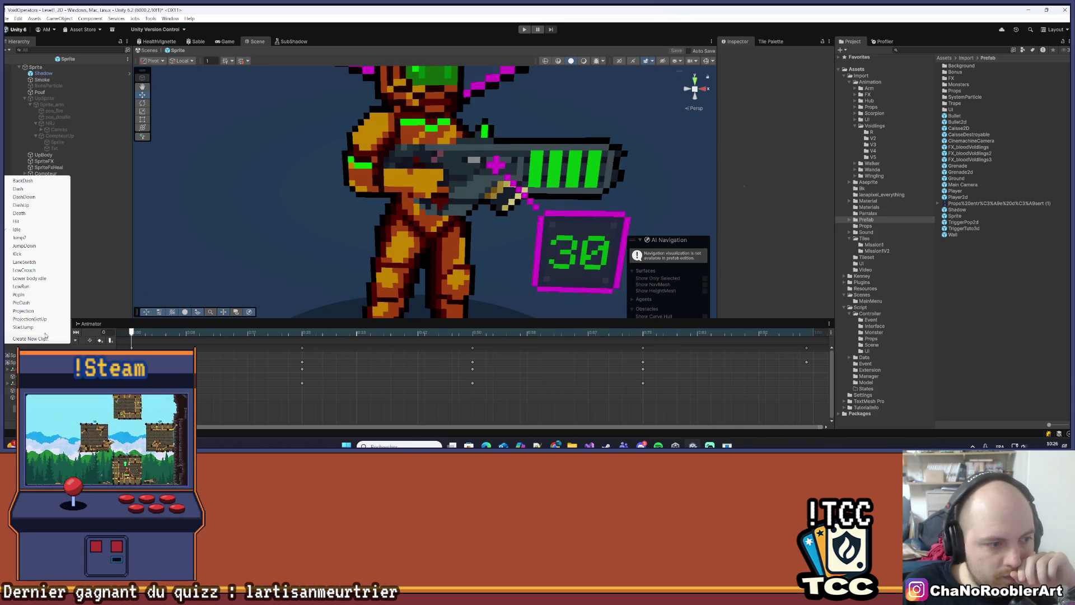
pyautogui.click(35, 236)
pyautogui.scroll(3, 329, 218)
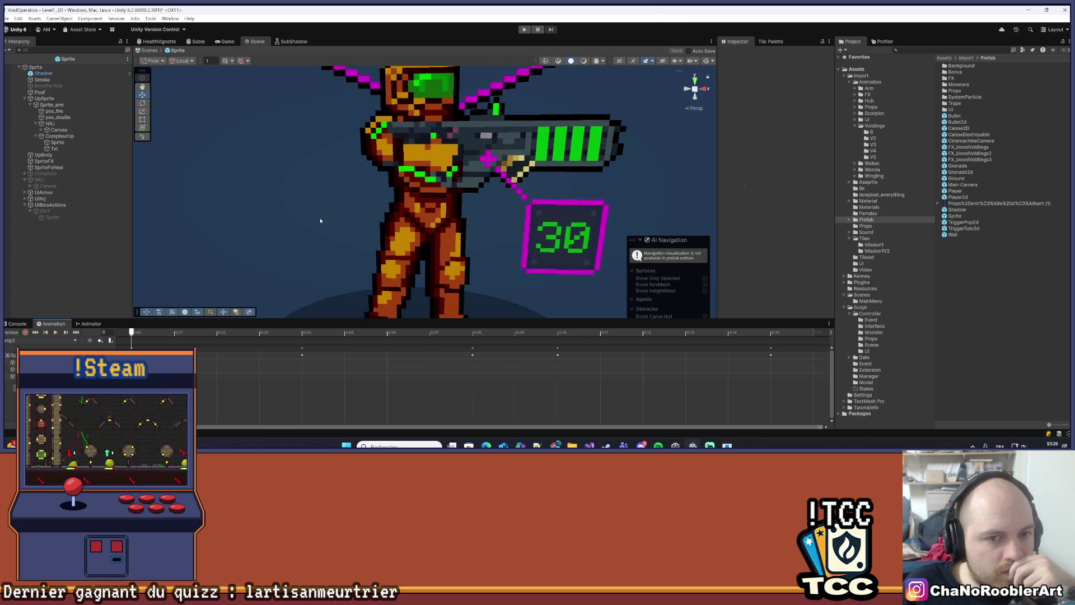
pyautogui.scroll(2, 318, 214)
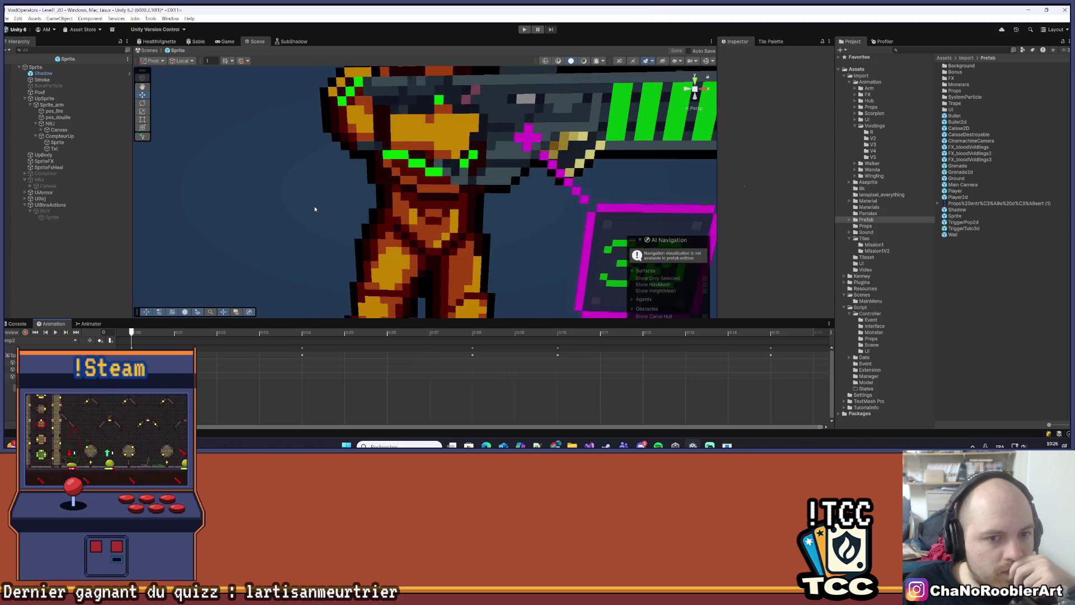
pyautogui.click(44, 98)
pyautogui.scroll(-1, 209, 177)
pyautogui.scroll(-4, 208, 177)
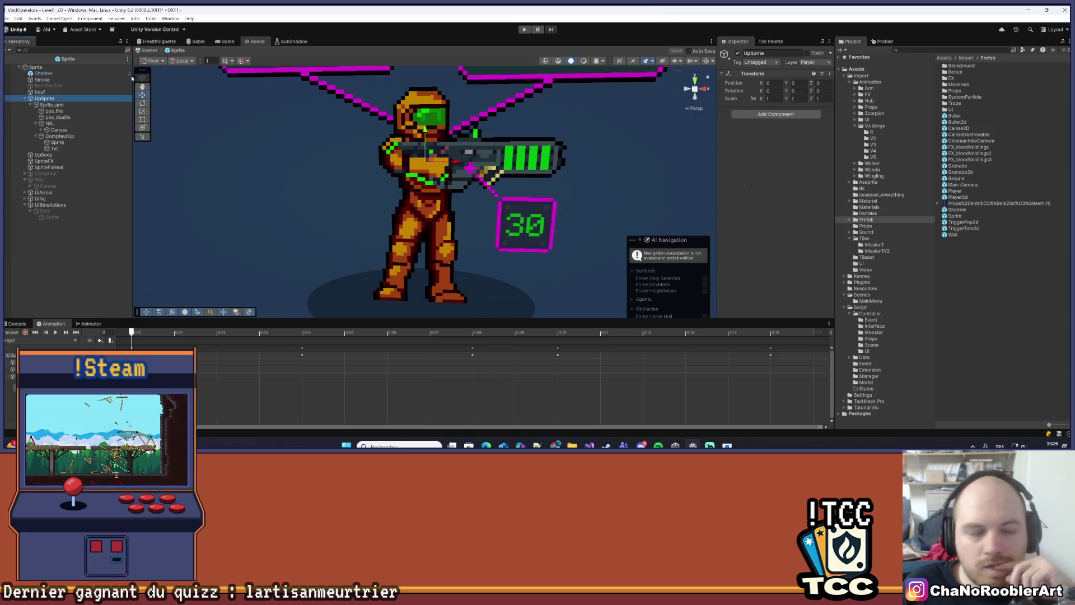
# Adjust UpSprite's Position Y offset to -0.001 in the Inspector
pyautogui.click(793, 83)
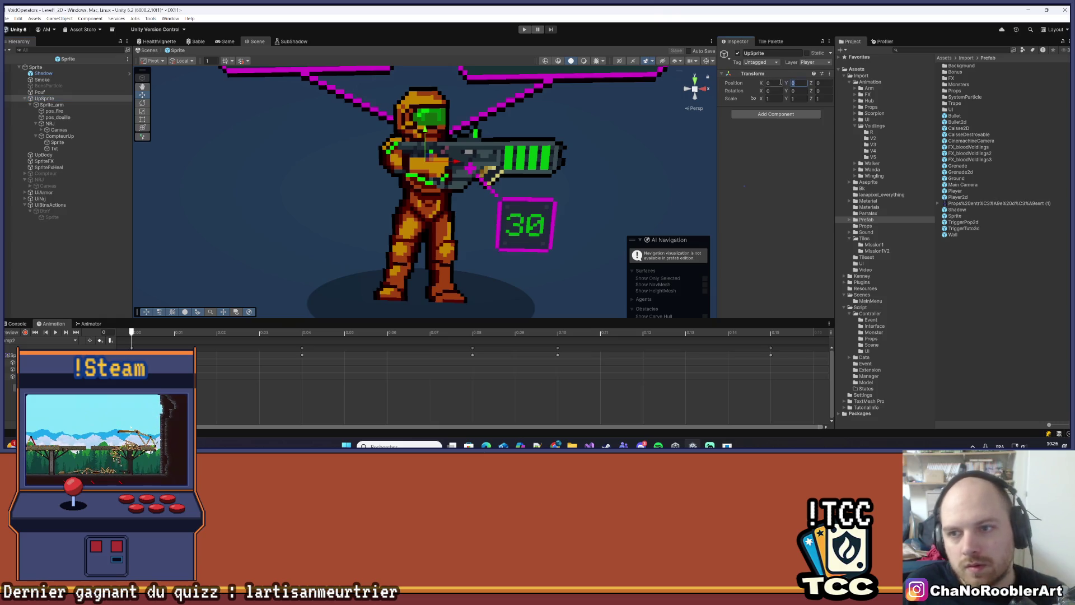
pyautogui.write('-0,0')
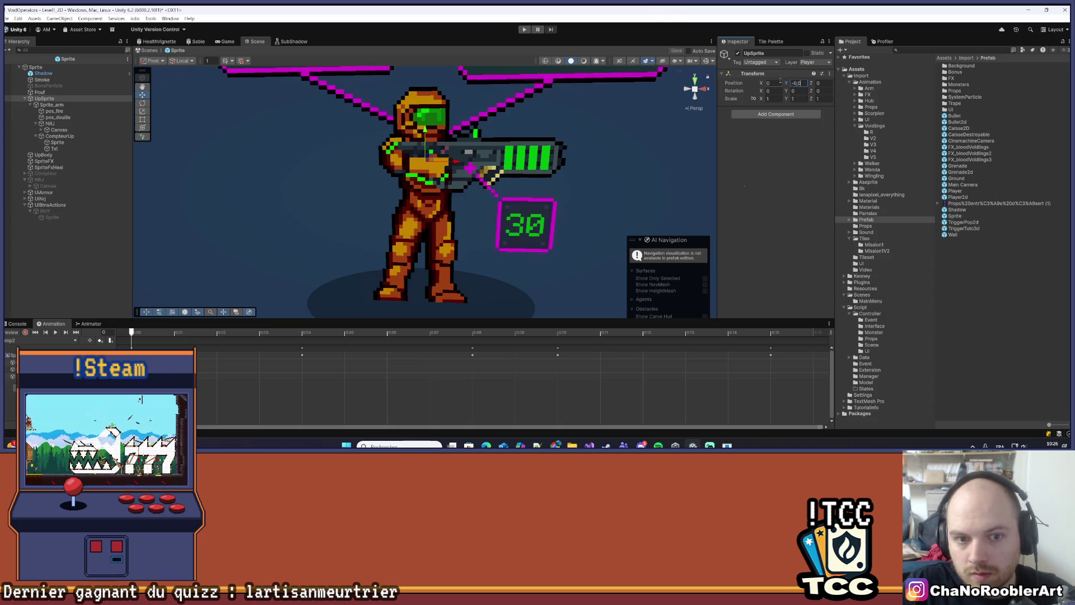
pyautogui.write('1')
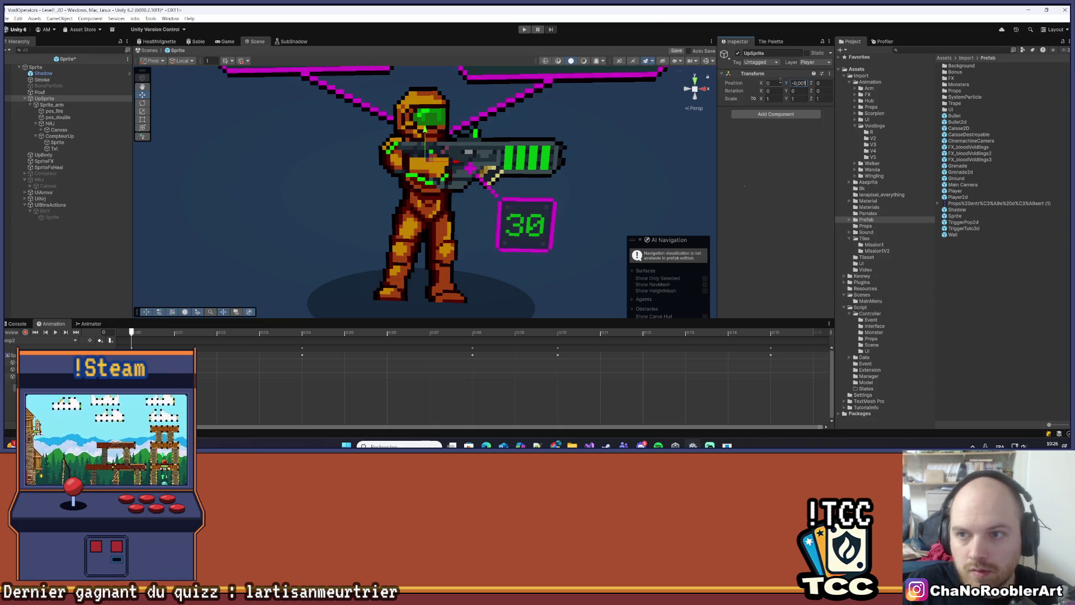
pyautogui.write('4')
pyautogui.press('BackSpace')
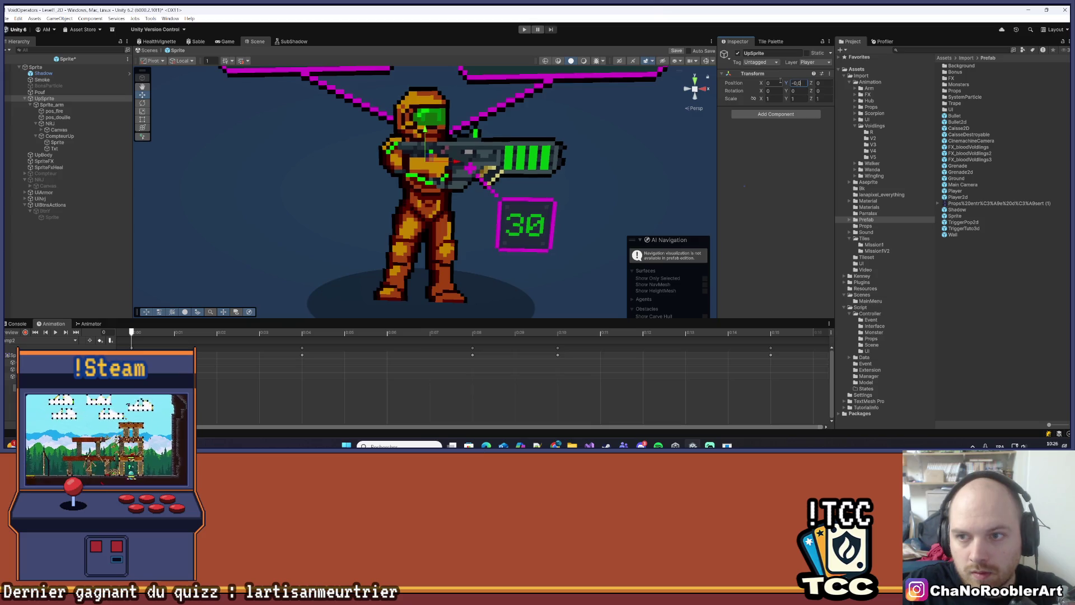
# Save the Sprite prefab and exit prefab mode back to the Level1_2D scene
pyautogui.hotkey('ctrl', 's')
pyautogui.click(73, 251)
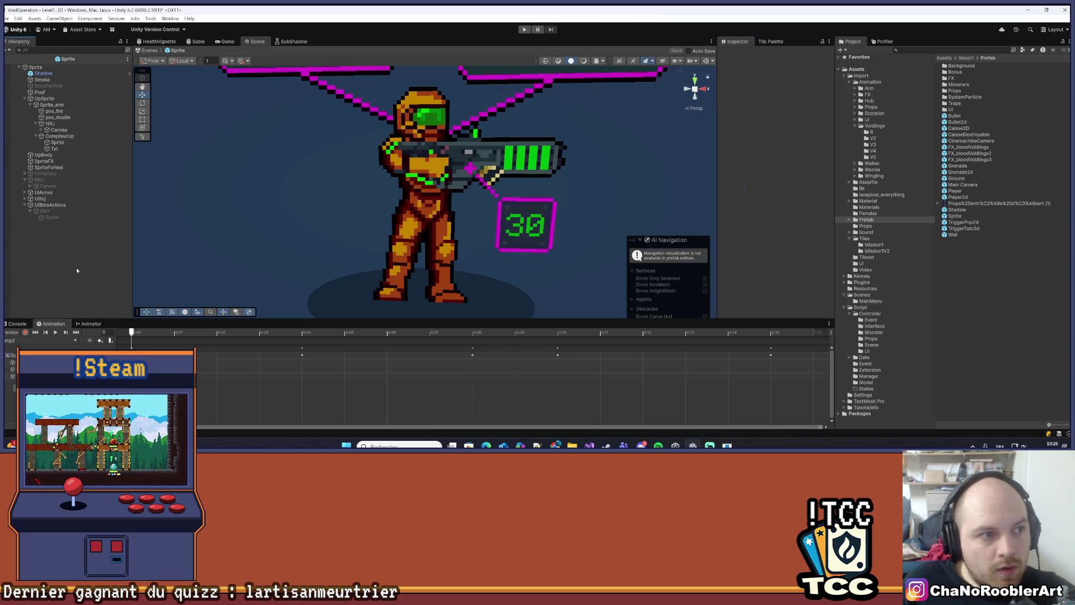
pyautogui.click(18, 66)
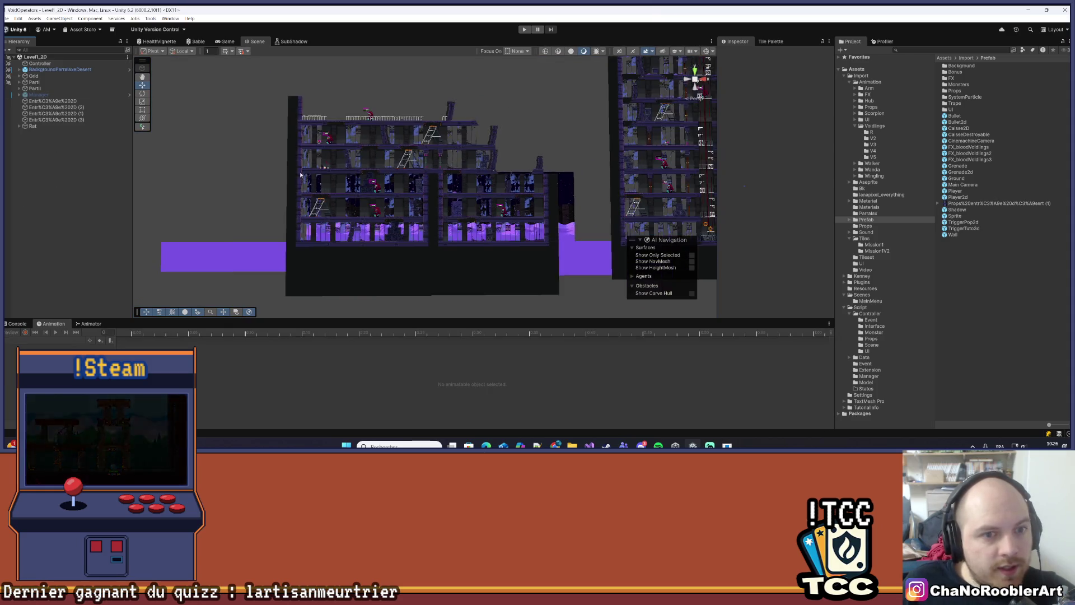
# Build And Run the Void Operators game from the File menu
pyautogui.click(7, 19)
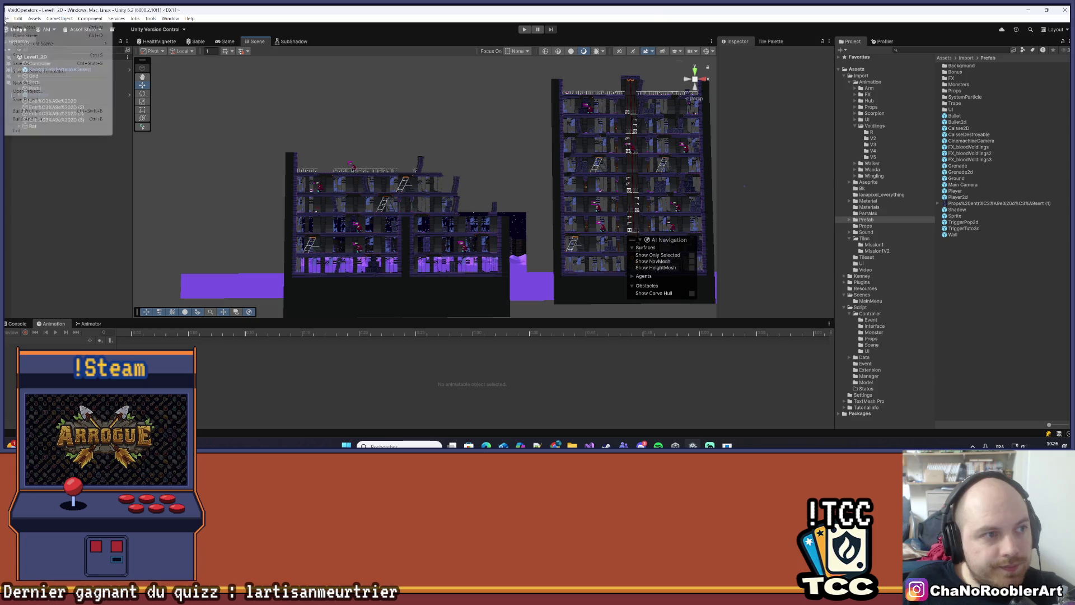
pyautogui.click(26, 113)
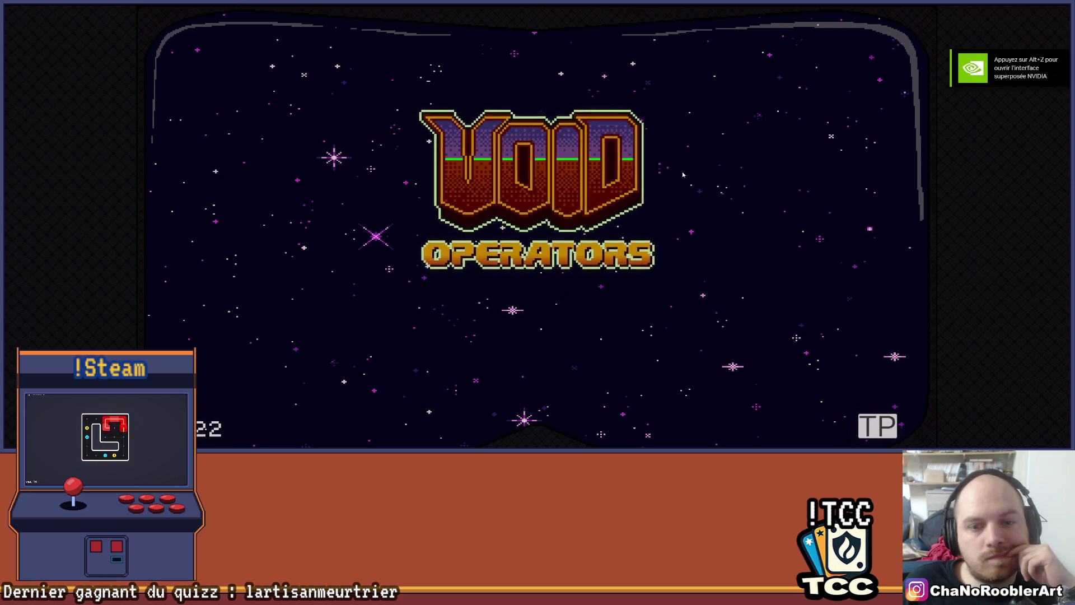
# In the build, skip the title screen, continue the saved game and start a mission
pyautogui.click(636, 152)
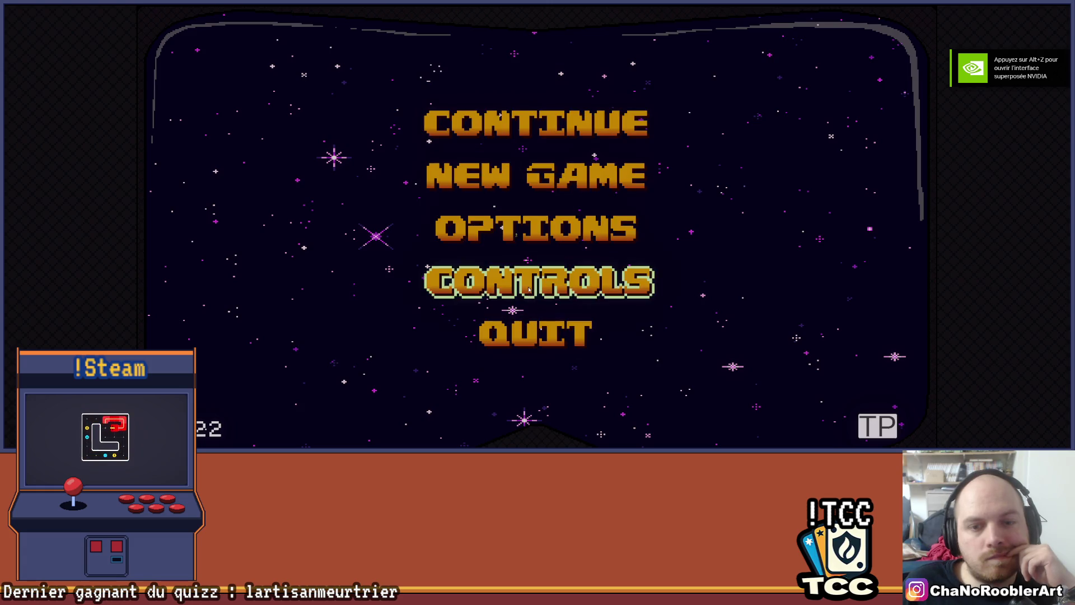
pyautogui.click(566, 133)
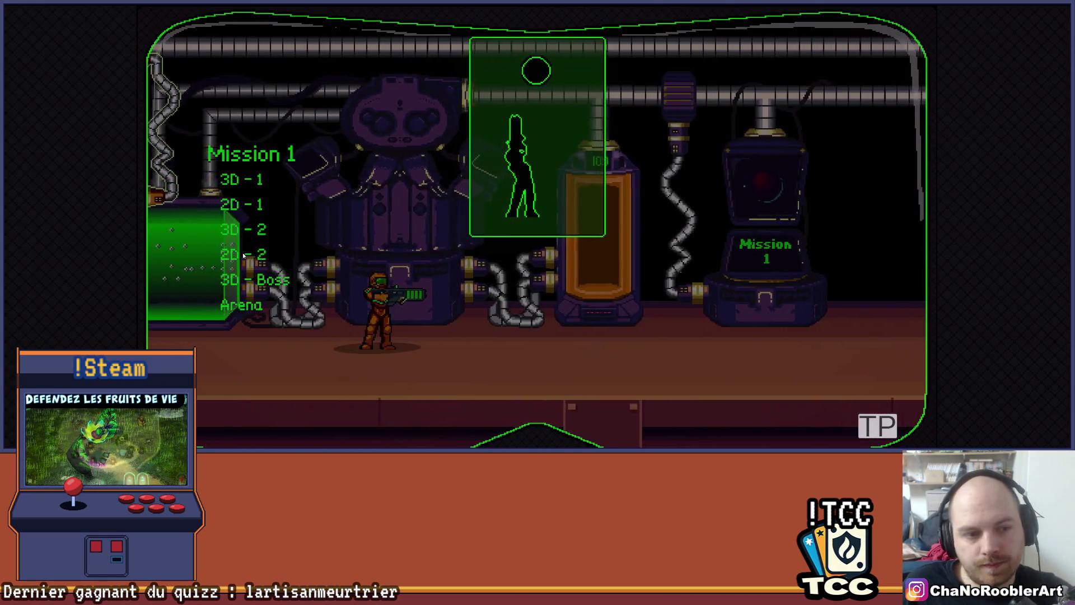
pyautogui.click(243, 253)
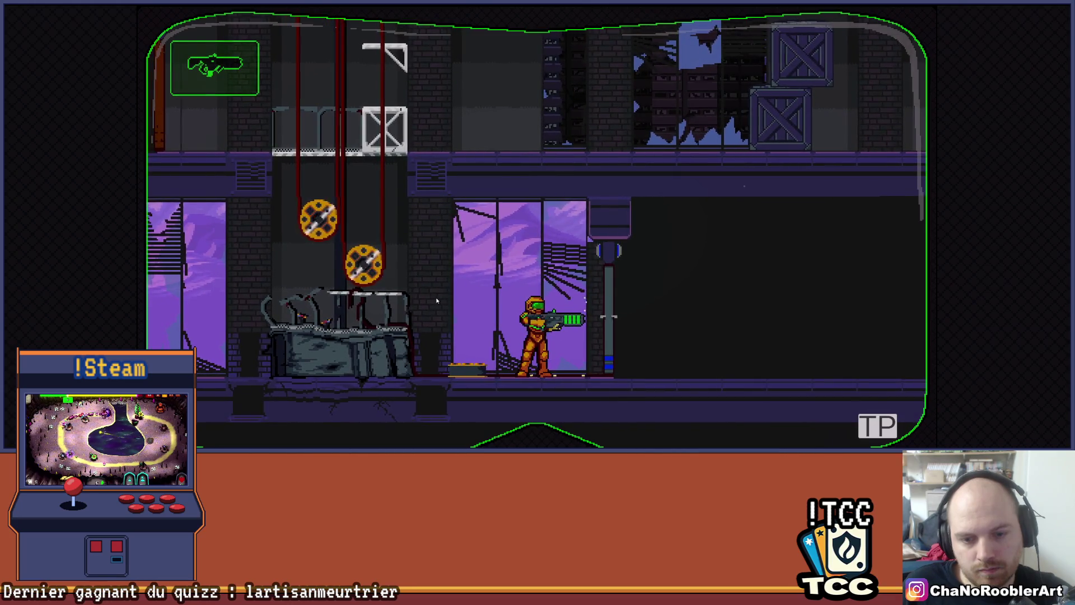
# Pause and stop the game, then reopen the Sprite prefab for editing
pyautogui.press('Escape')
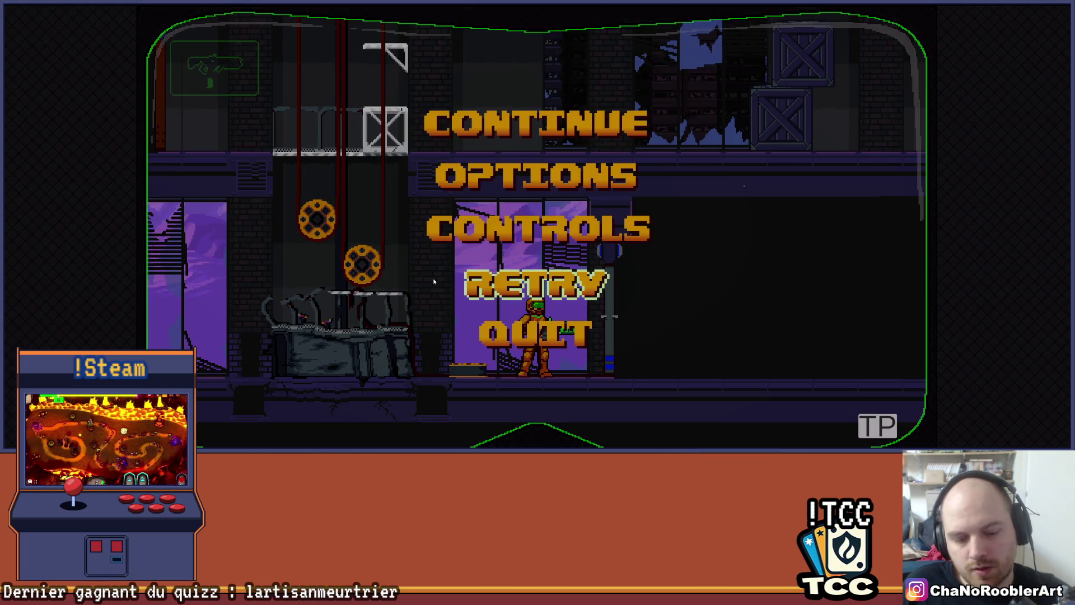
pyautogui.hotkey('ctrl', 'p')
pyautogui.moveTo(498, 198)
pyautogui.mouseDown()
pyautogui.moveTo(494, 159)
pyautogui.moveTo(483, 212)
pyautogui.moveTo(448, 168)
pyautogui.moveTo(394, 239)
pyautogui.mouseUp()
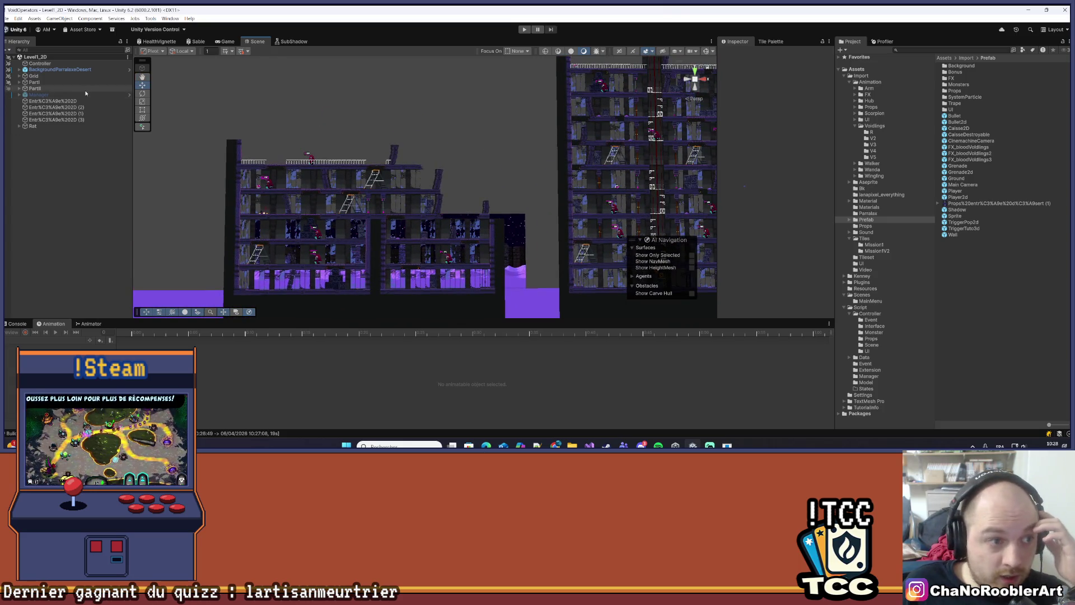
pyautogui.doubleClick(965, 217)
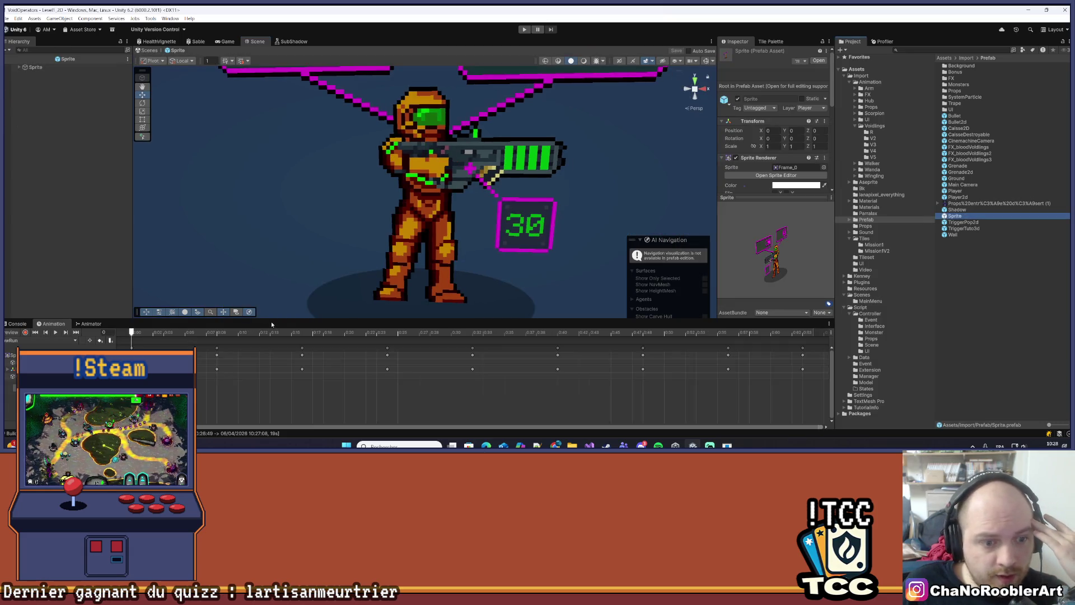
# Make the Animation timeline taller and bring up the Sprite prefab's clip dropdown
pyautogui.moveTo(271, 322); pyautogui.dragTo(271, 284)
pyautogui.scroll(-2, 304, 204)
pyautogui.rightClick(6, 139)
pyautogui.click(34, 73)
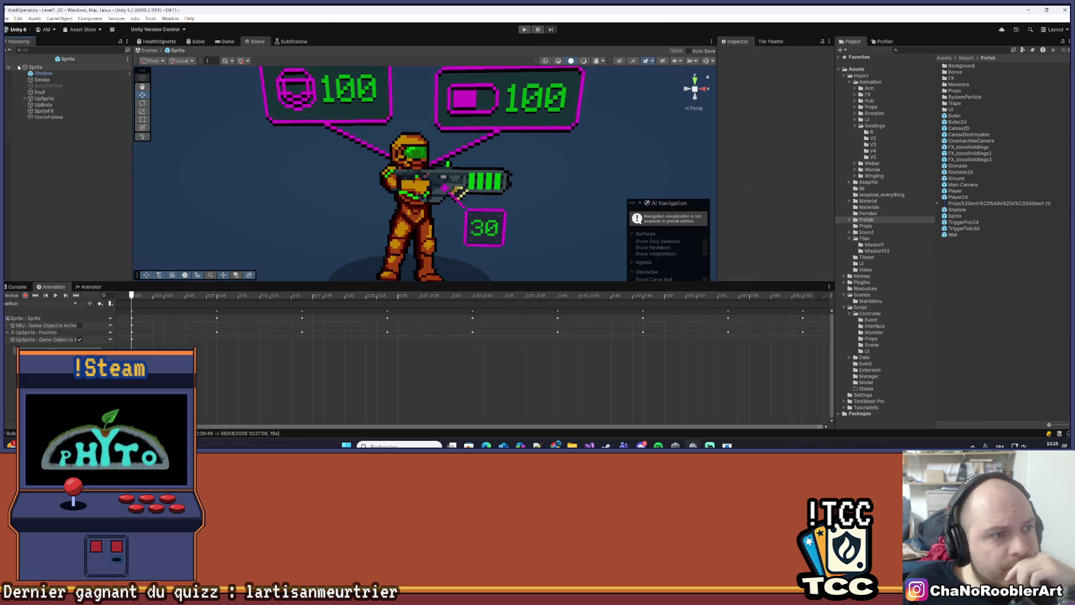
pyautogui.click(75, 304)
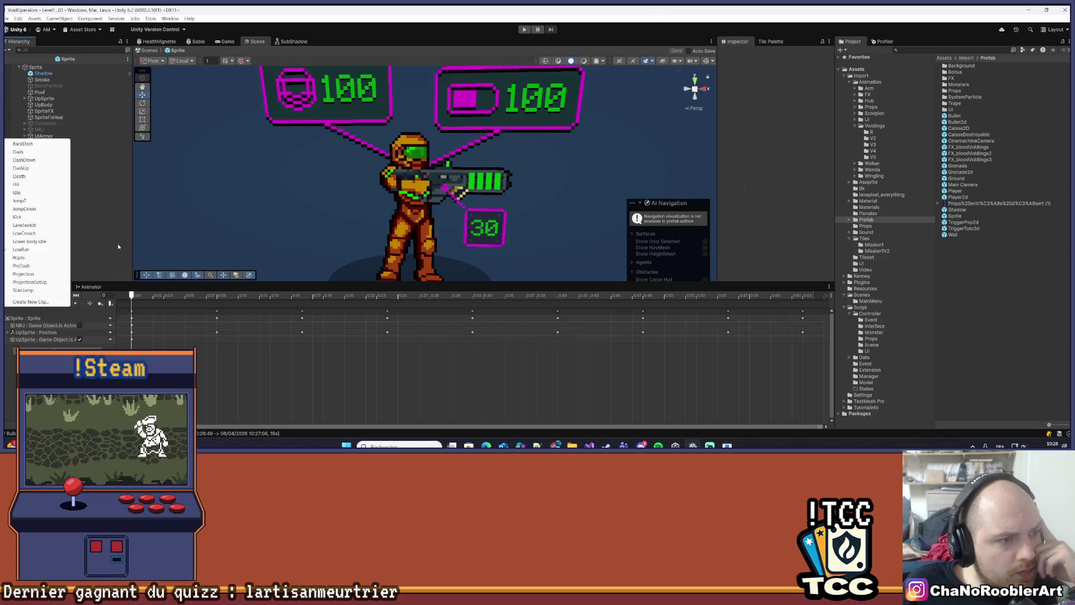
# Select Sprite_arm and load its reload clip in the Animation window
pyautogui.click(38, 99)
pyautogui.click(38, 99)
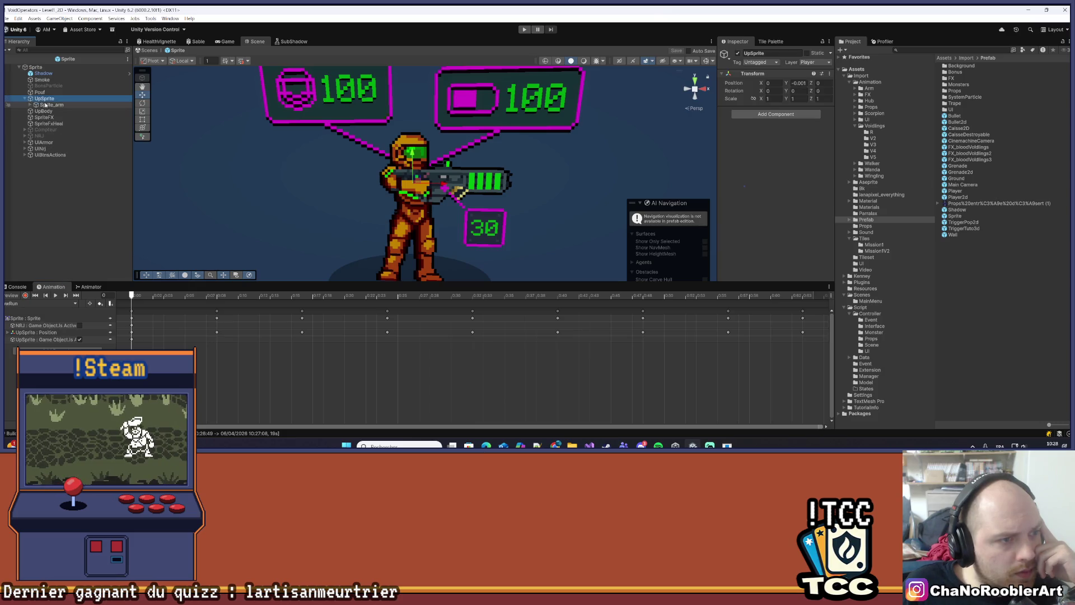
pyautogui.click(45, 105)
pyautogui.click(39, 303)
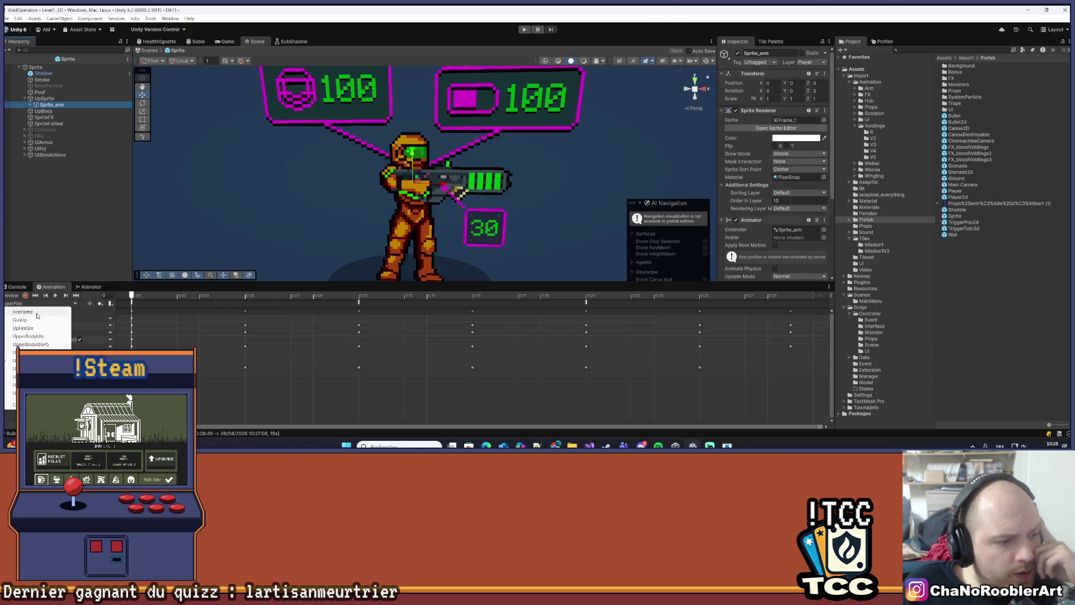
pyautogui.click(34, 352)
# Play the reload clip, stop at frame 54, then scrub its frames from frame 0
pyautogui.click(56, 295)
pyautogui.click(412, 294)
pyautogui.moveTo(411, 290); pyautogui.dragTo(132, 293)
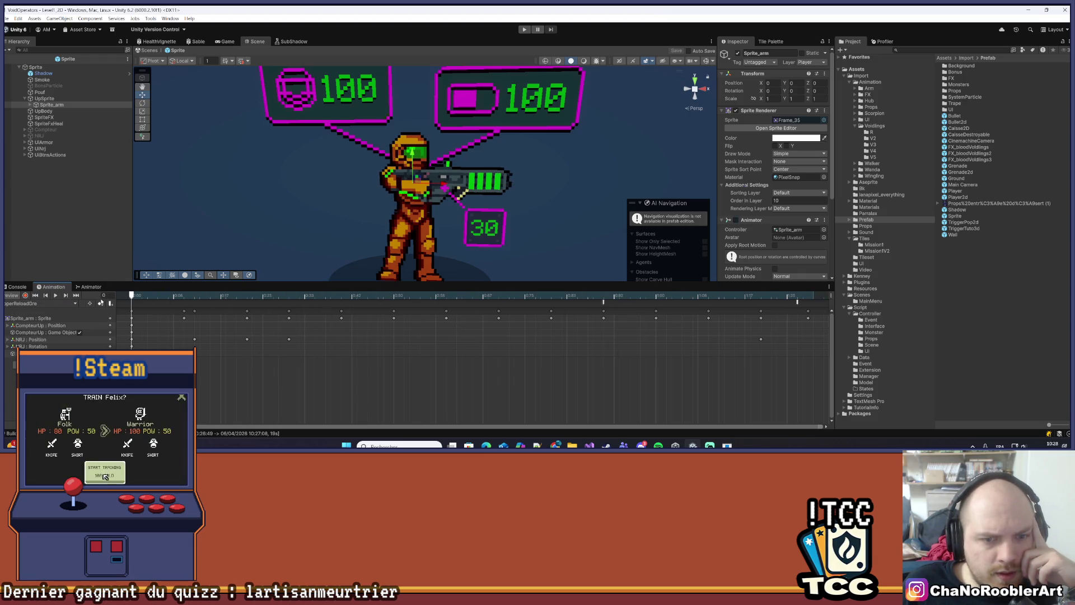
pyautogui.scroll(2, 503, 201)
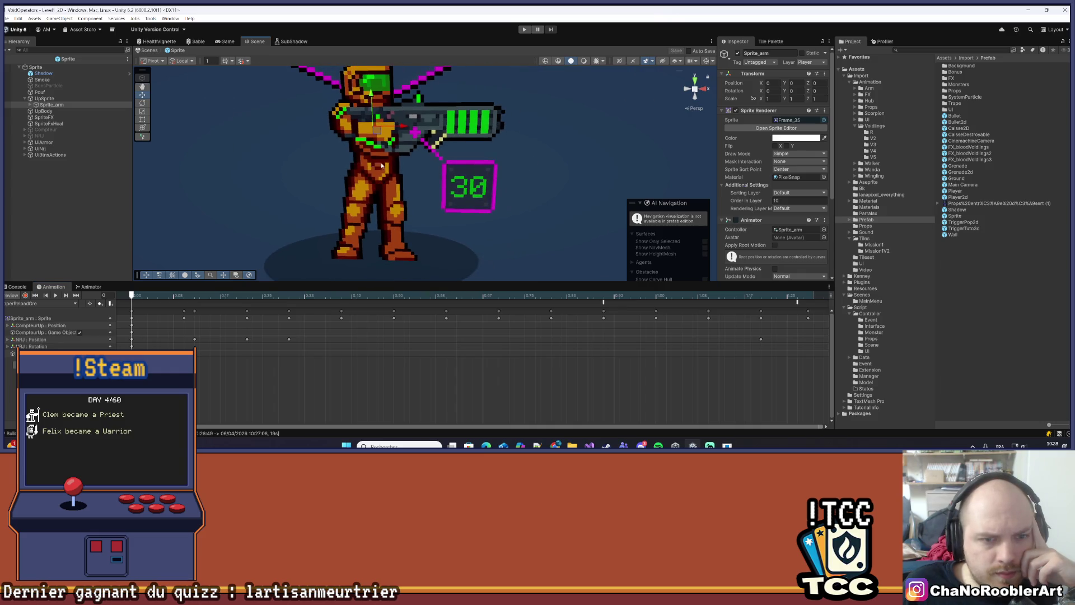
pyautogui.scroll(3, 359, 162)
pyautogui.scroll(5, 358, 162)
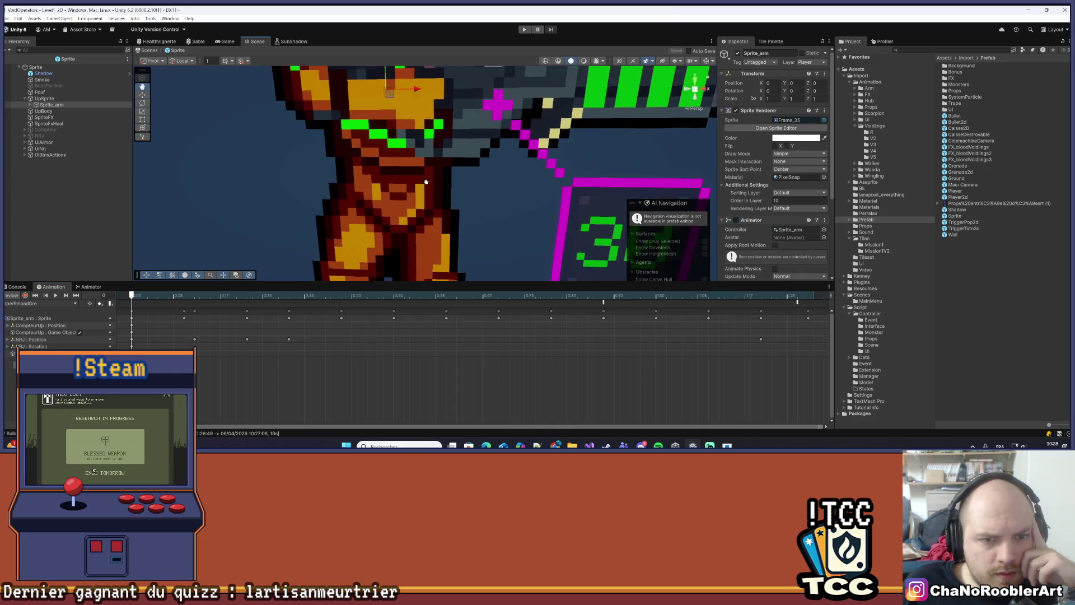
pyautogui.moveTo(159, 295)
pyautogui.mouseDown()
pyautogui.moveTo(185, 295)
pyautogui.moveTo(132, 295)
pyautogui.moveTo(618, 295)
pyautogui.mouseUp()
pyautogui.click(132, 295)
pyautogui.scroll(-8, 384, 241)
pyautogui.scroll(-6, 384, 241)
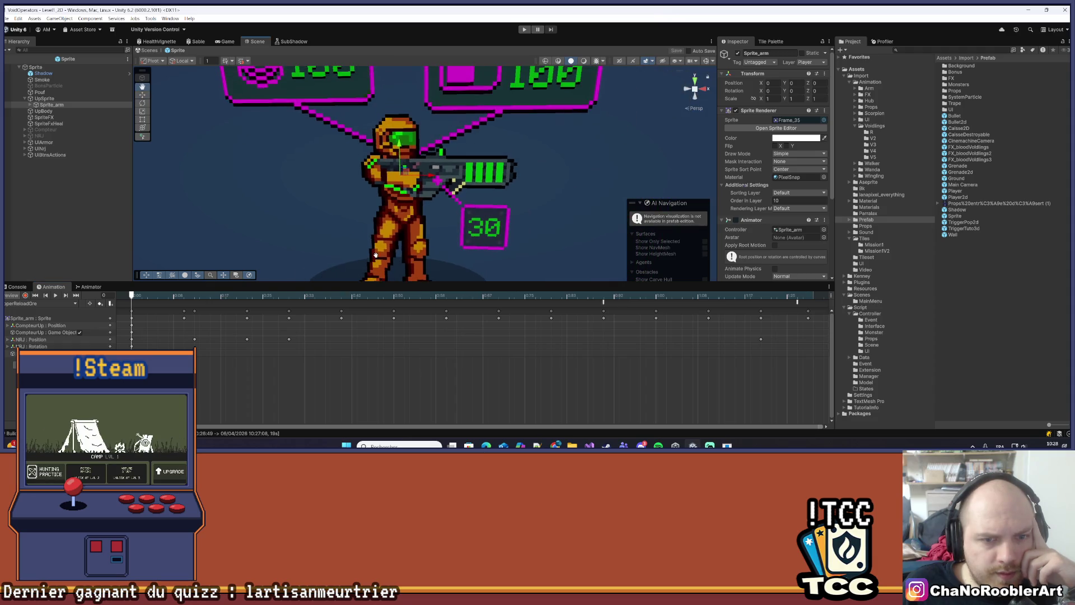
pyautogui.scroll(-6, 392, 248)
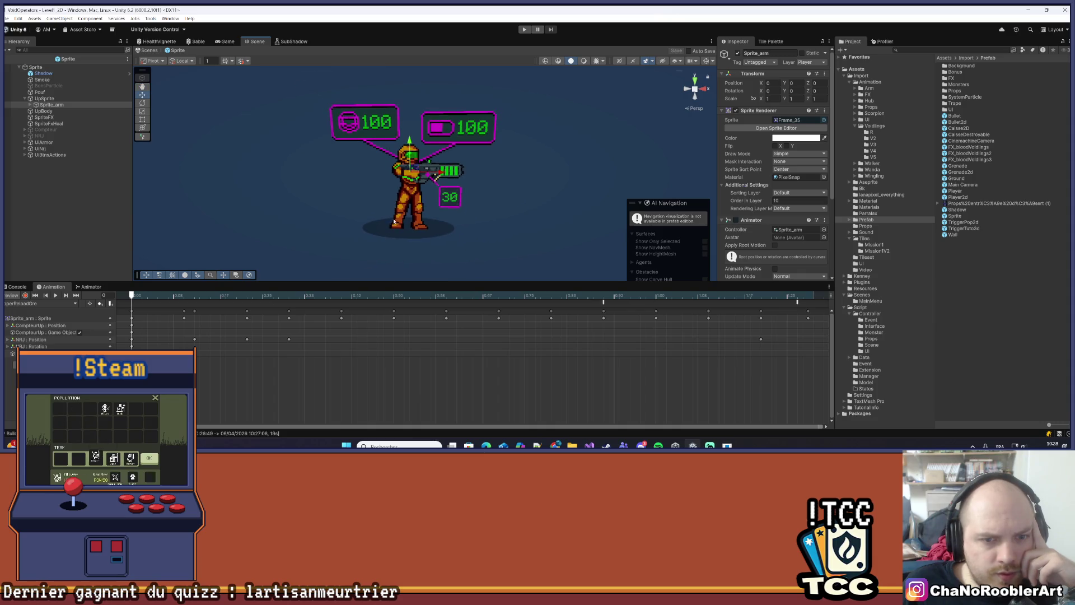
pyautogui.scroll(2, 394, 206)
# Step to frame 17, toggle Record, scrub back to the start and turn Record off
pyautogui.moveTo(179, 302); pyautogui.dragTo(222, 305)
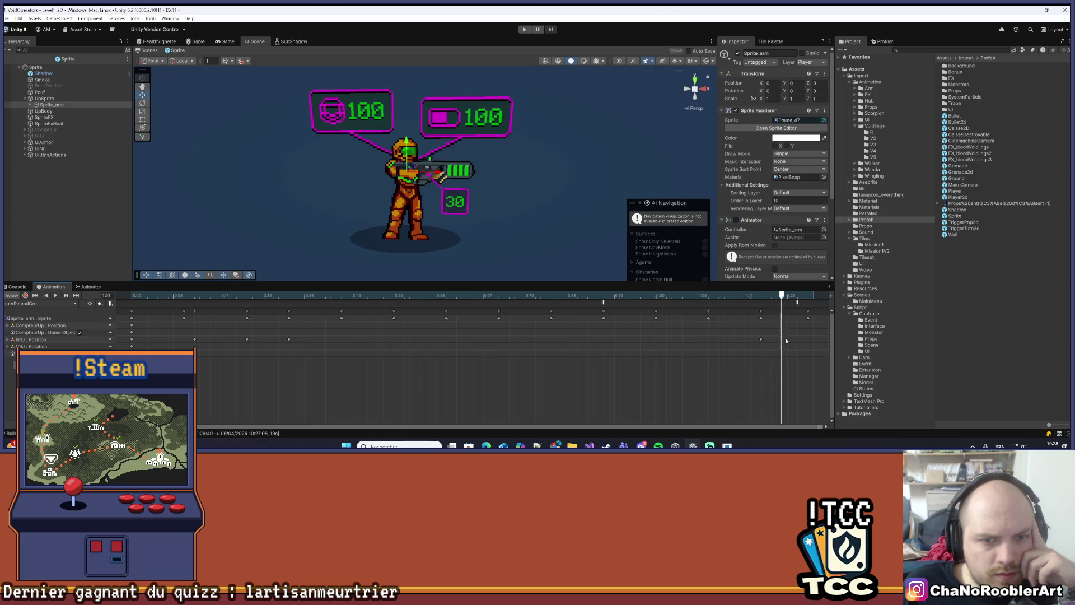
pyautogui.scroll(5, 409, 188)
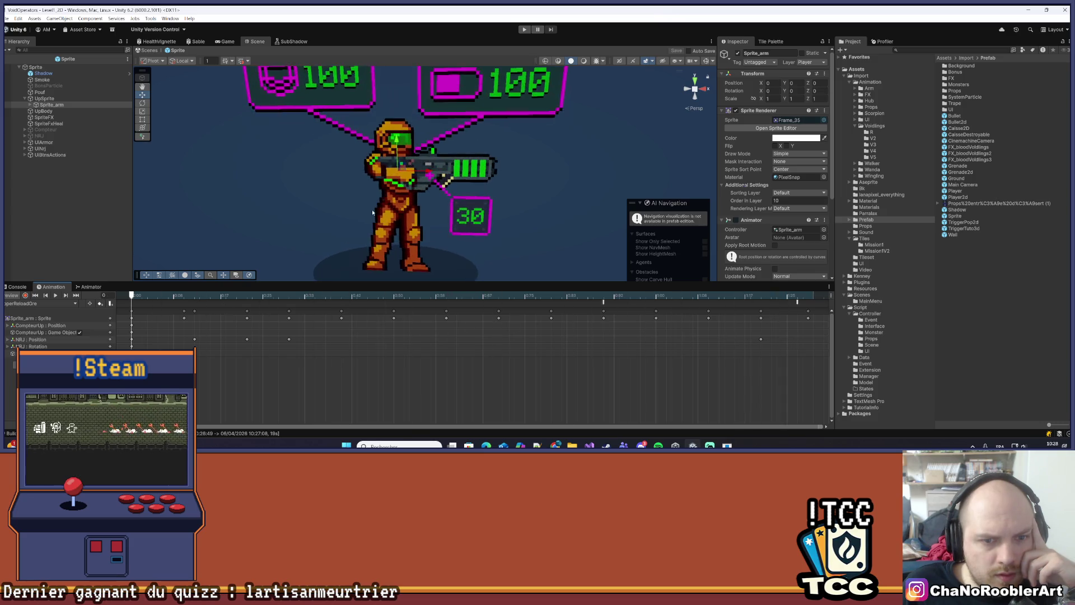
pyautogui.scroll(3, 379, 191)
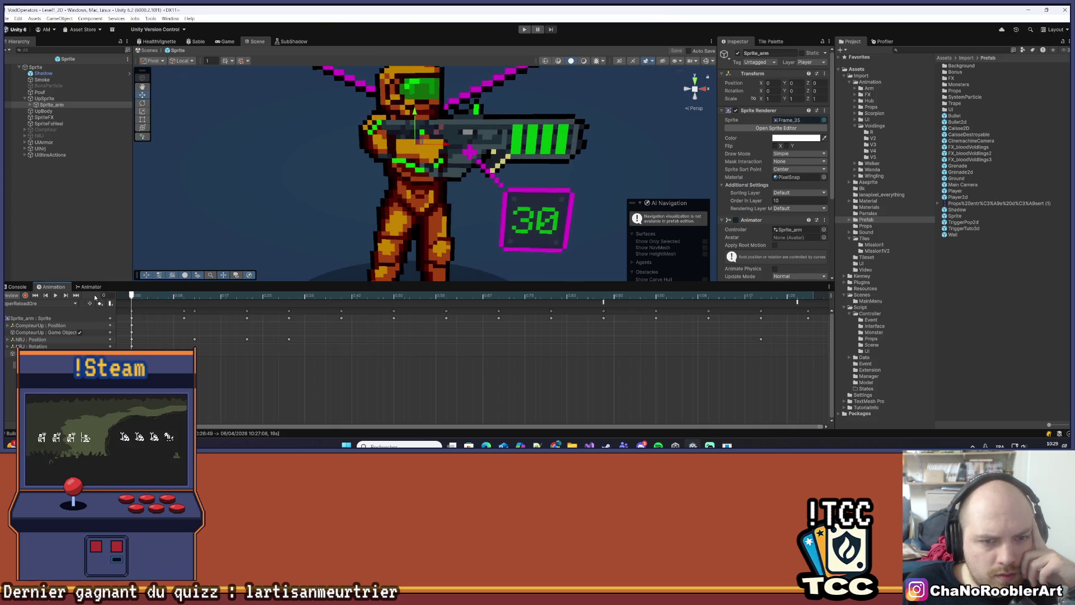
pyautogui.click(55, 295)
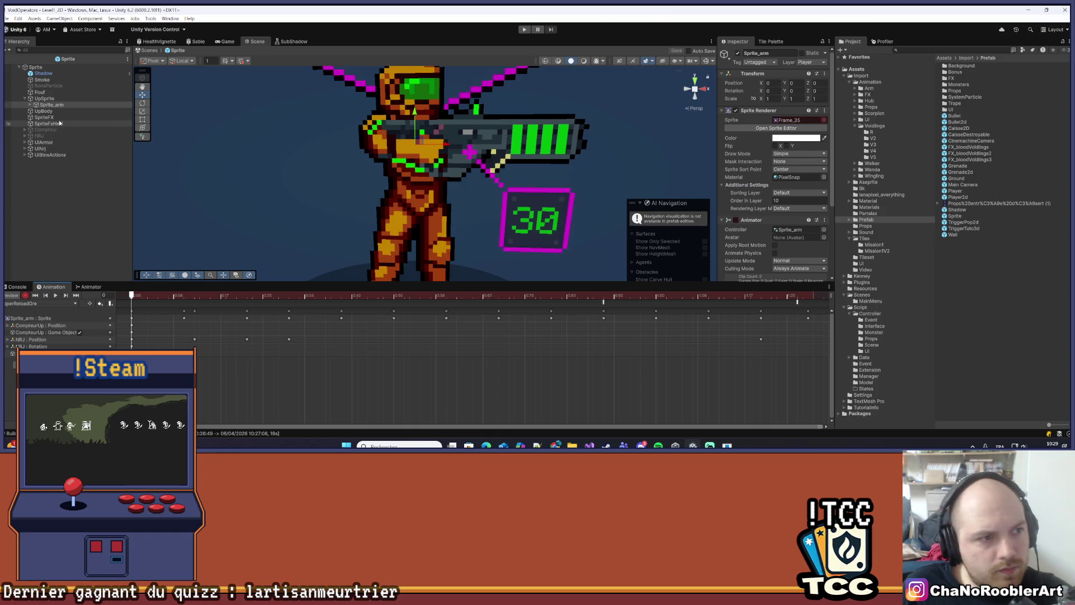
pyautogui.scroll(-3, 315, 195)
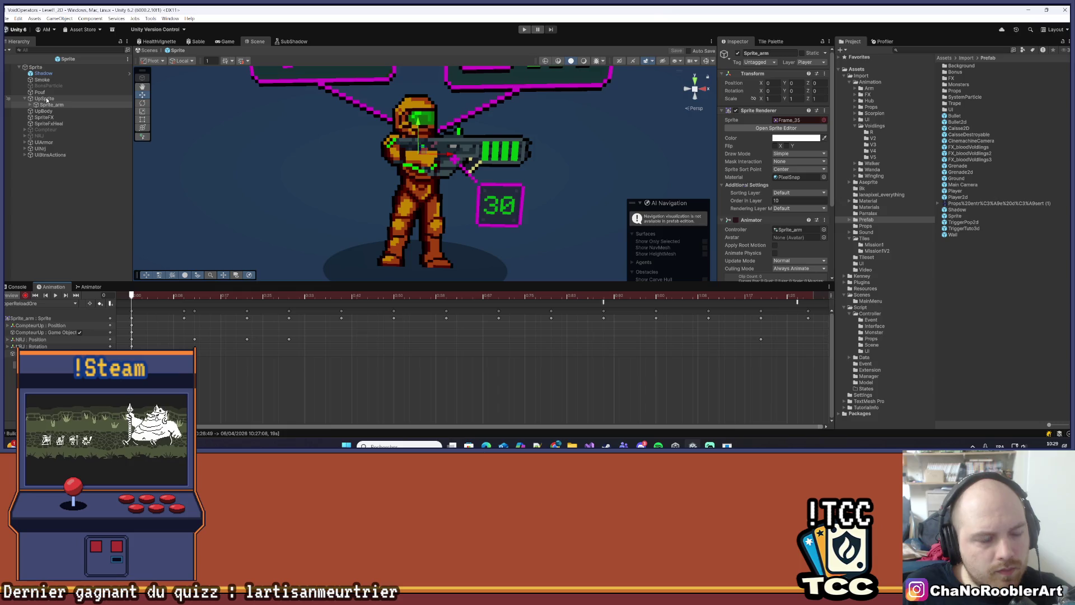
pyautogui.moveTo(132, 295)
pyautogui.mouseDown()
pyautogui.moveTo(208, 295)
pyautogui.moveTo(101, 312)
pyautogui.mouseUp()
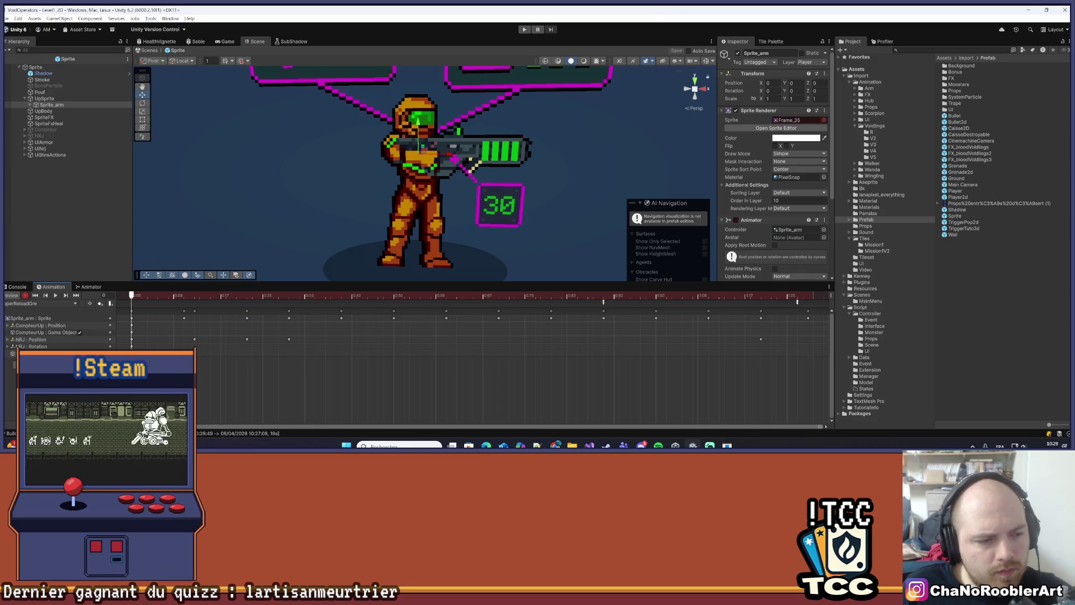
pyautogui.click(25, 295)
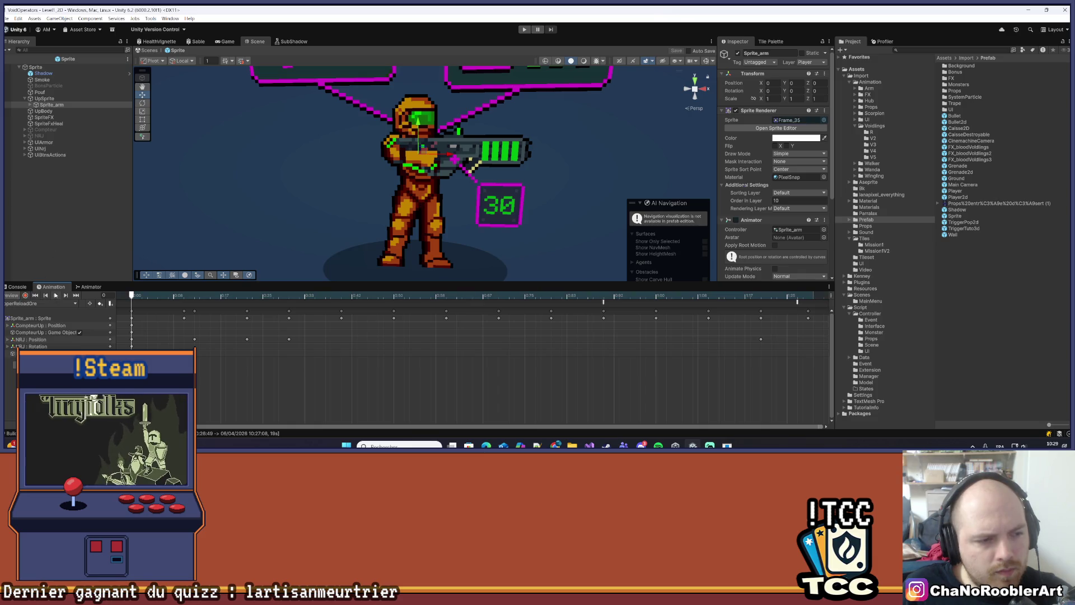
# Loop the arm animation preview, stop it, and select UpSprite in the Hierarchy
pyautogui.click(55, 295)
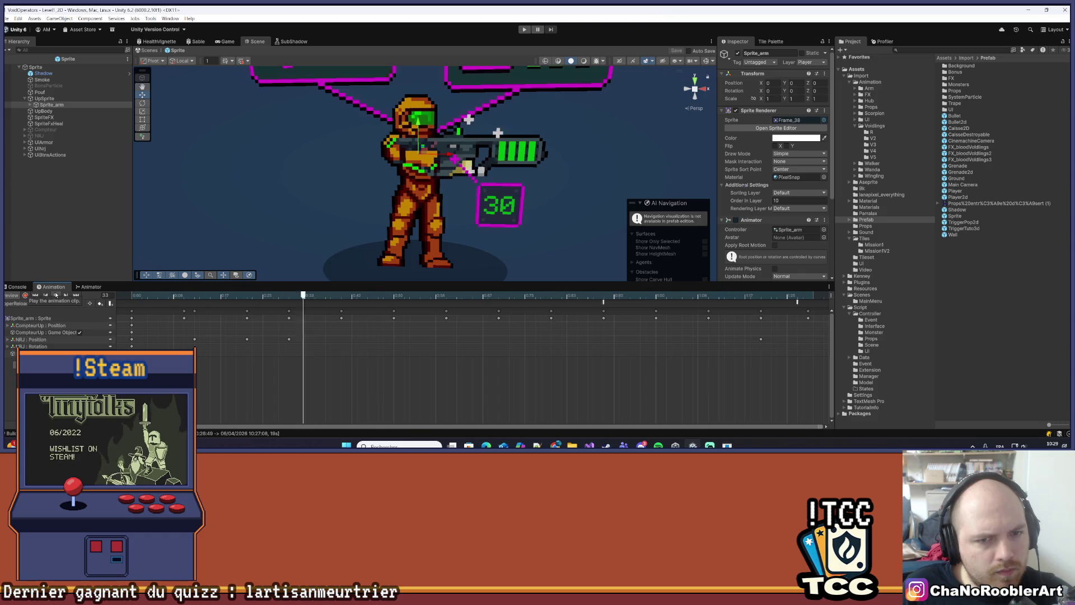
pyautogui.scroll(5, 424, 204)
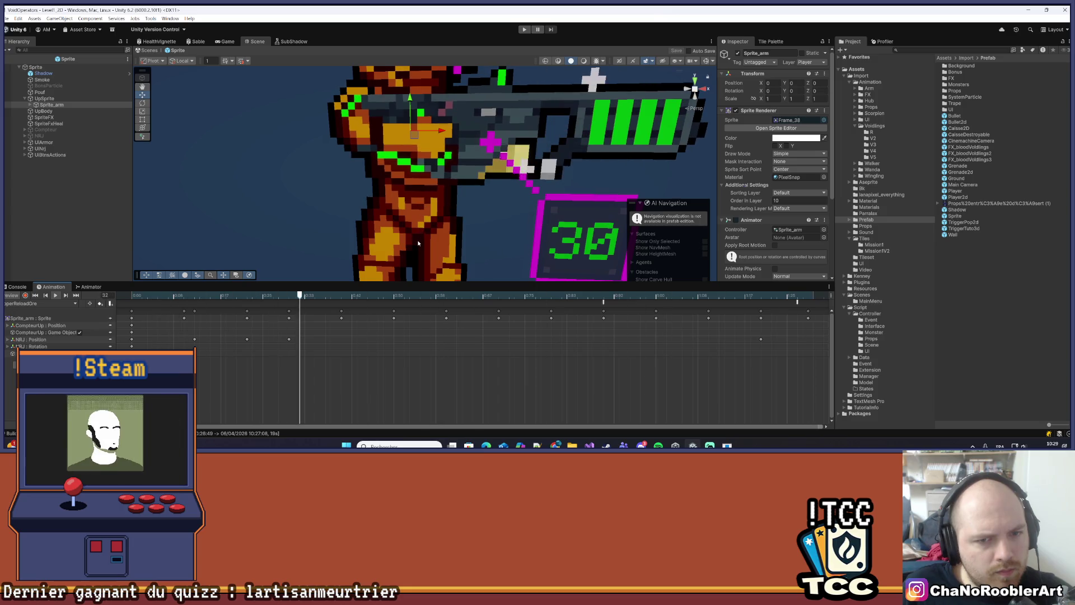
pyautogui.scroll(3, 414, 244)
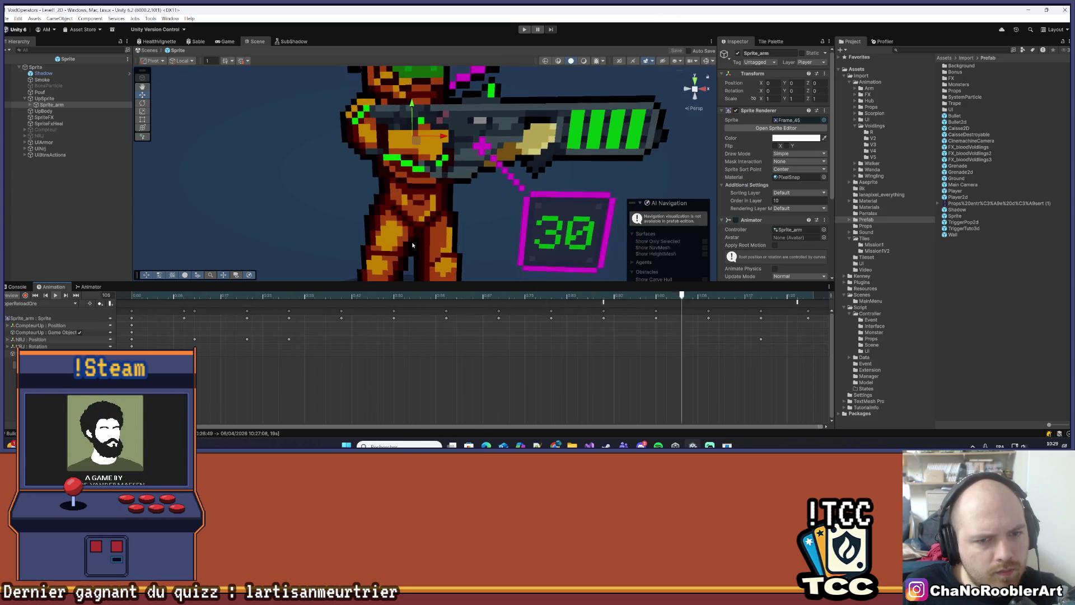
pyautogui.scroll(-6, 407, 243)
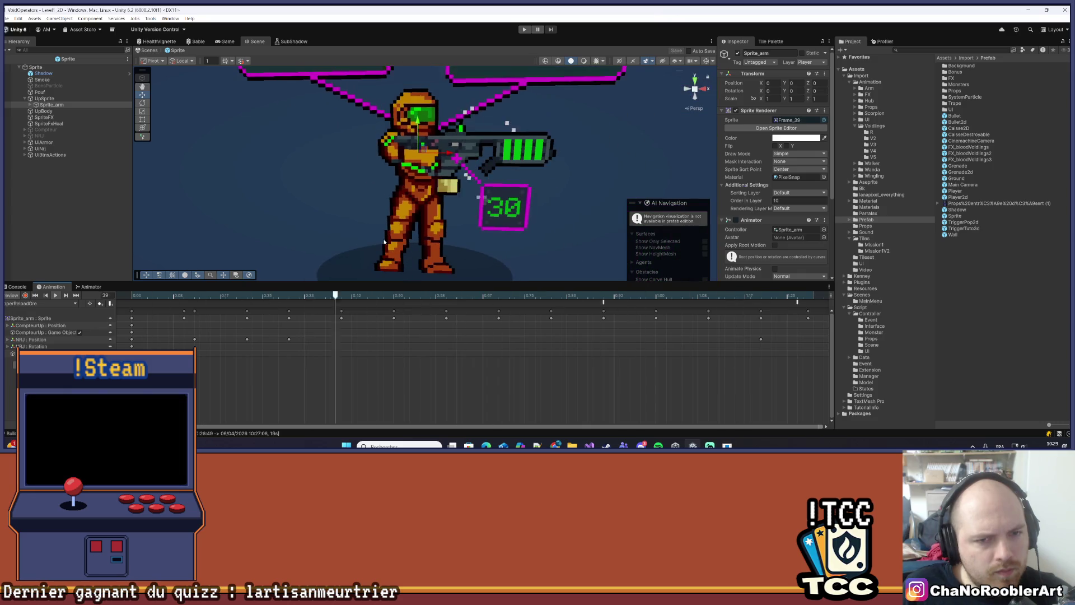
pyautogui.scroll(-4, 384, 242)
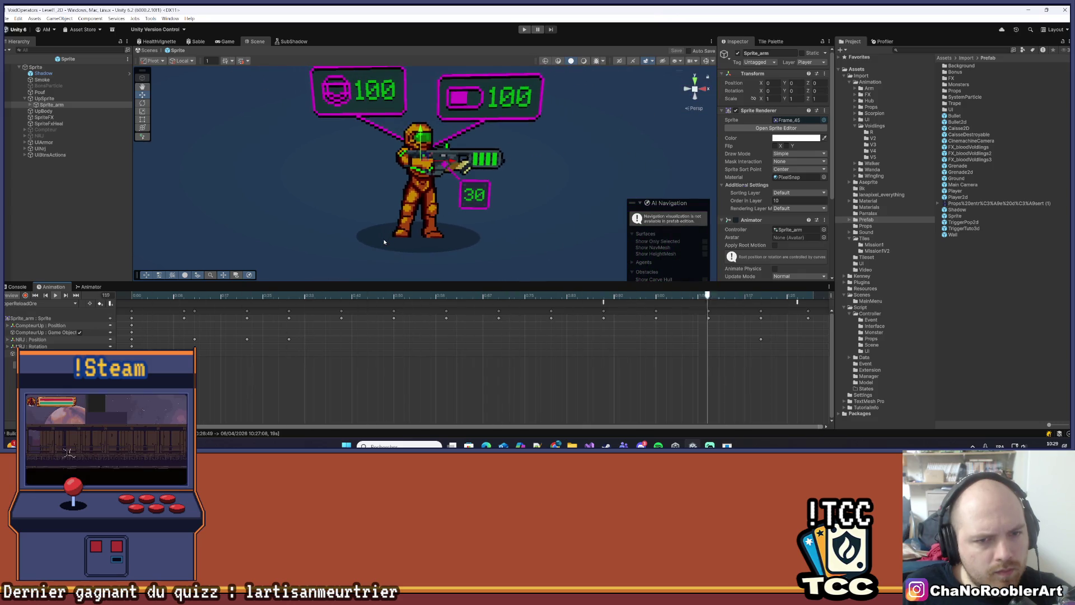
pyautogui.scroll(5, 382, 242)
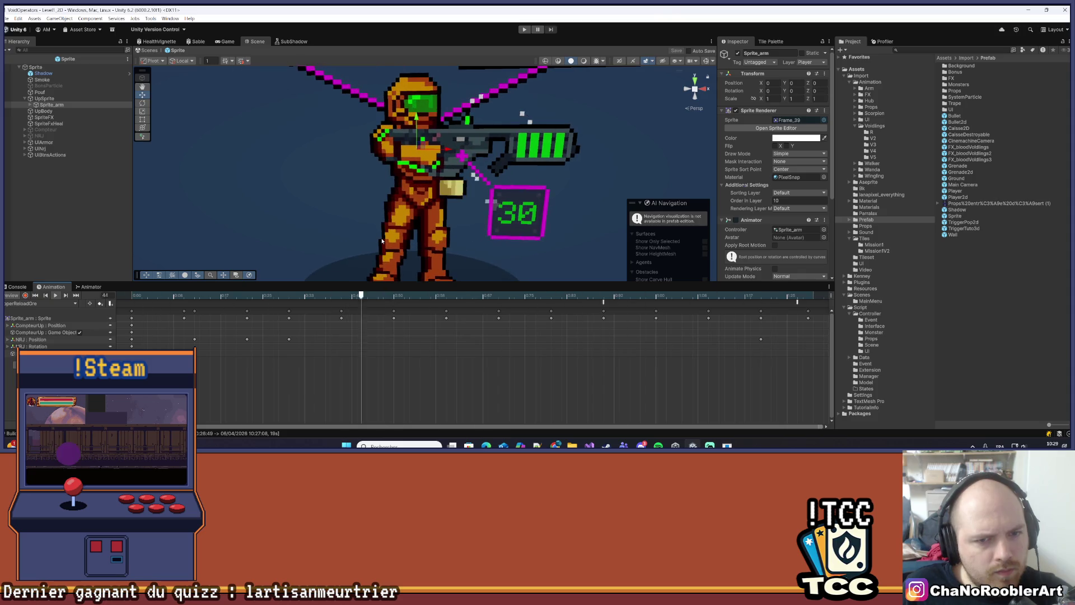
pyautogui.scroll(2, 382, 242)
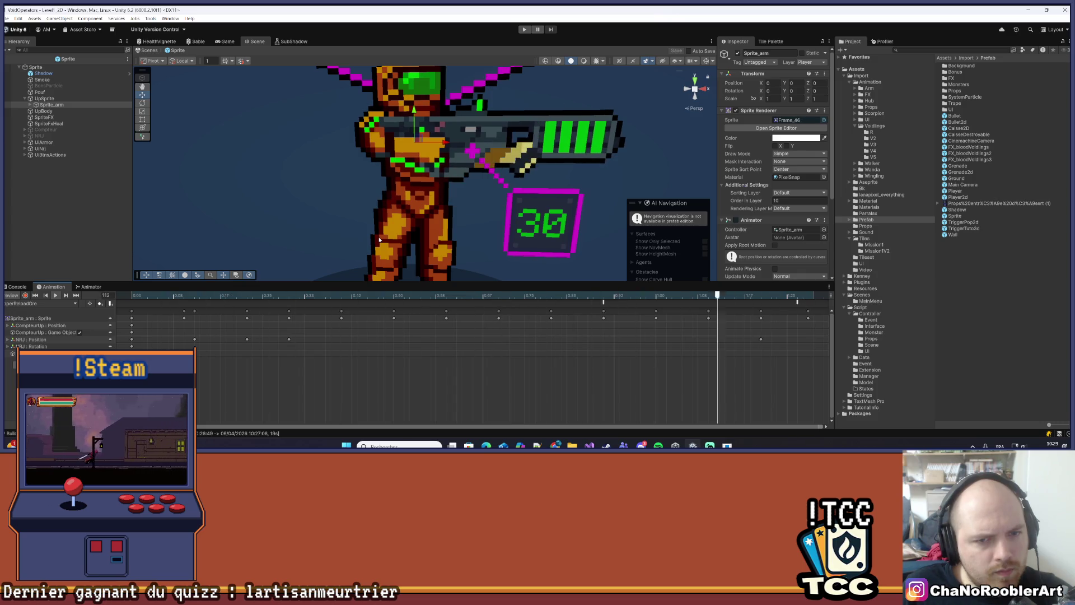
pyautogui.scroll(-5, 379, 239)
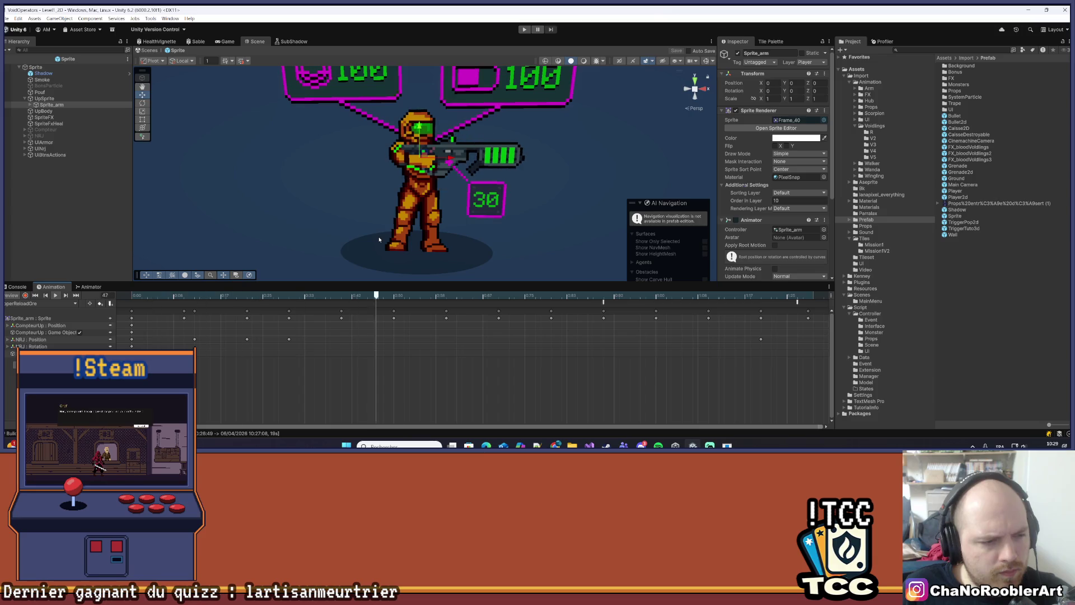
pyautogui.scroll(-3, 457, 183)
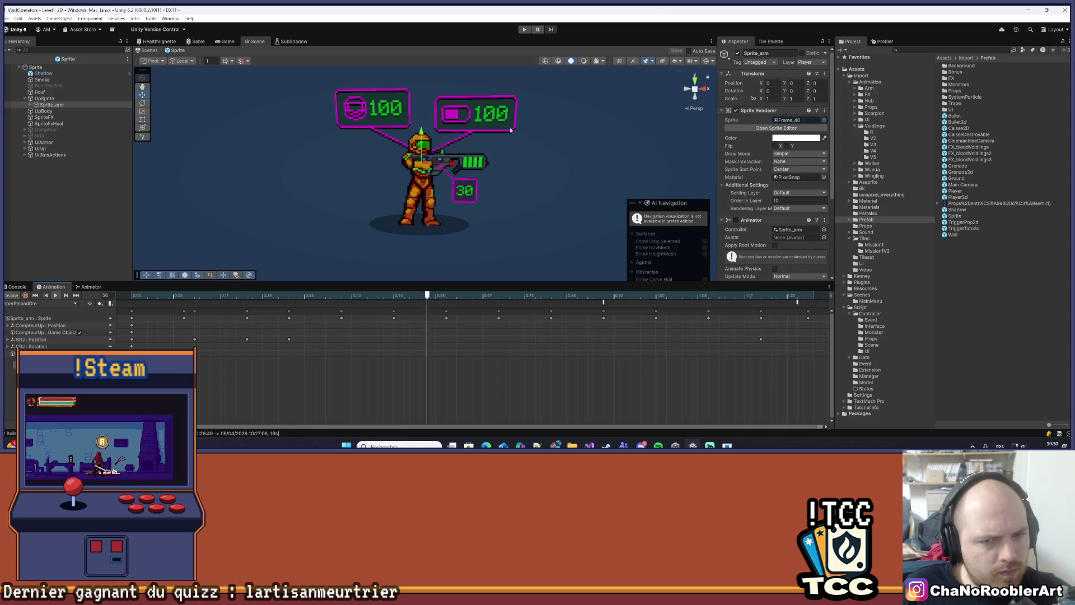
pyautogui.click(55, 296)
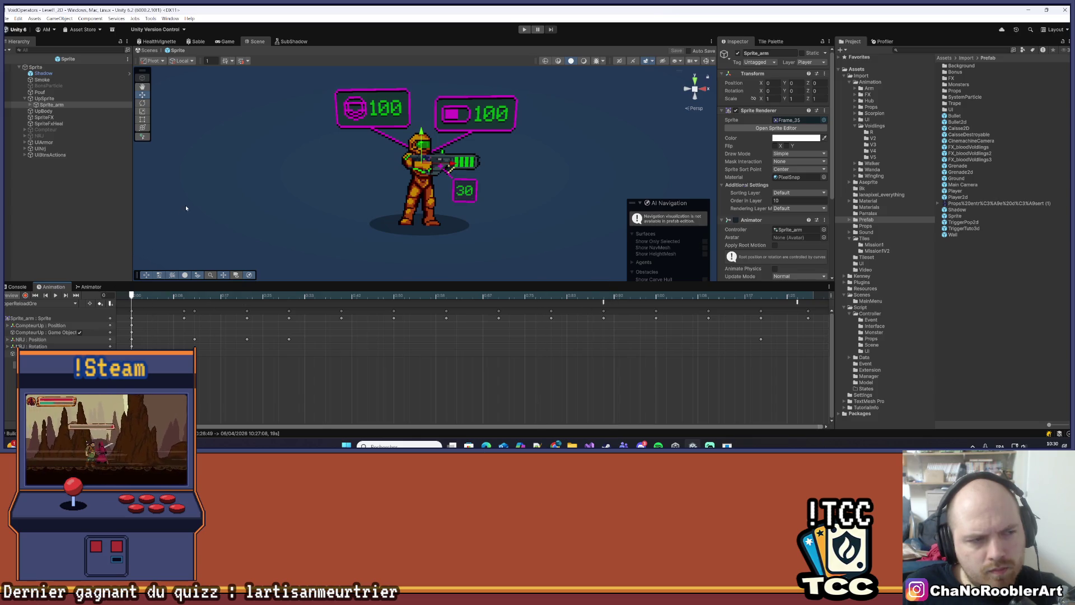
pyautogui.click(51, 101)
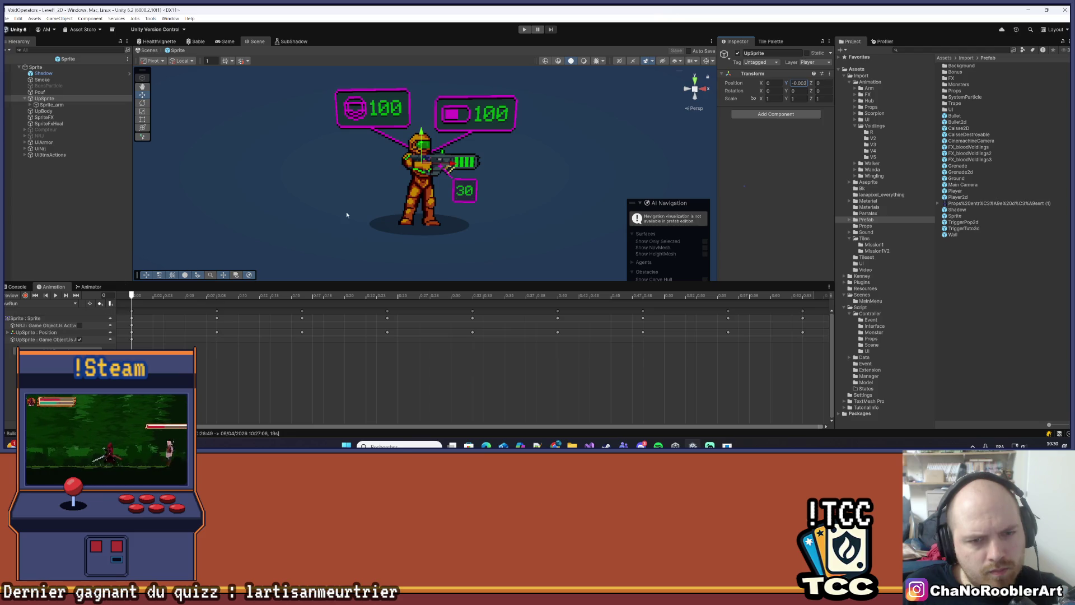
pyautogui.scroll(5, 465, 187)
# Check the clip lists of Sprite and UpSprite, ending with Sprite_arm selected
pyautogui.click(40, 302)
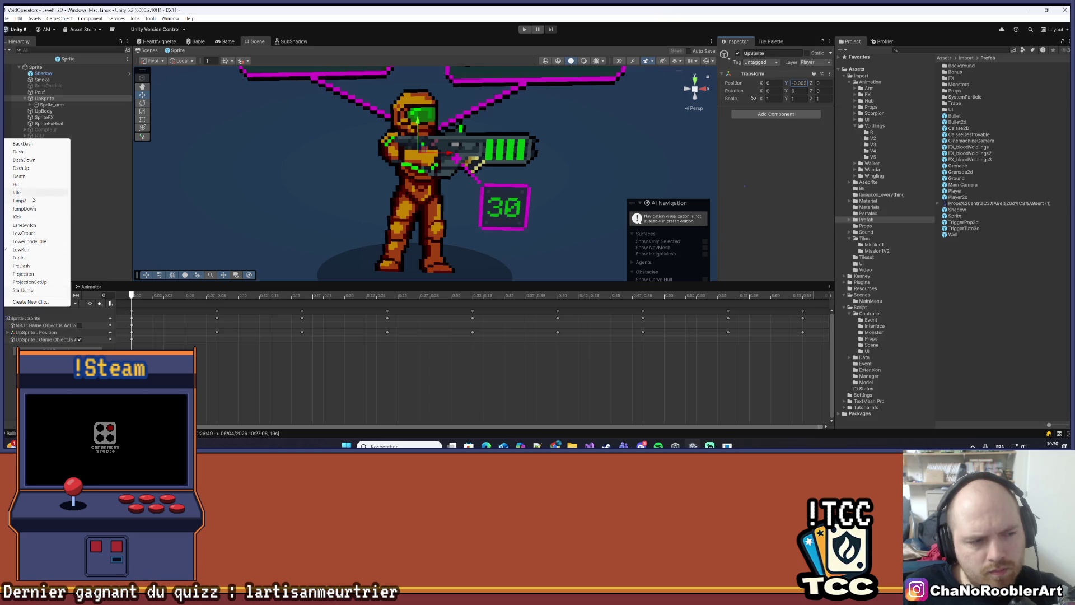
pyautogui.click(60, 326)
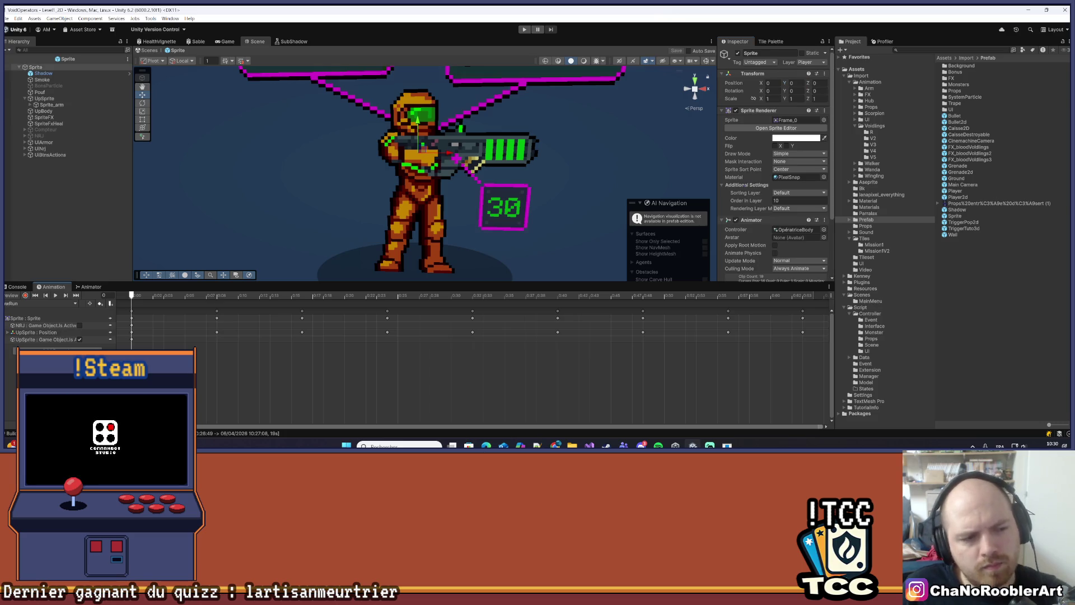
pyautogui.click(70, 297)
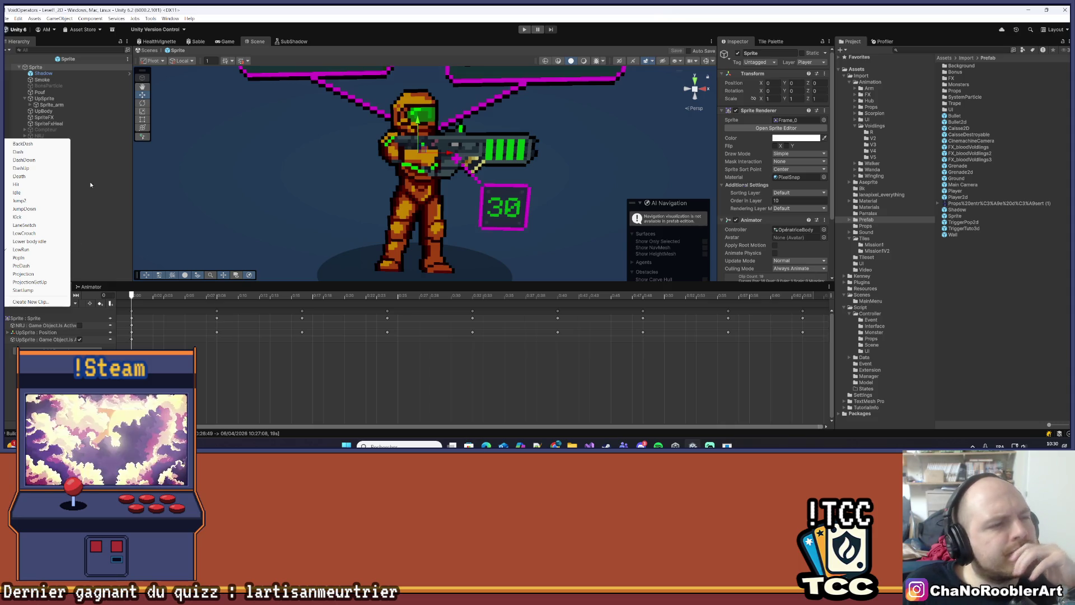
pyautogui.press('Escape')
pyautogui.click(45, 99)
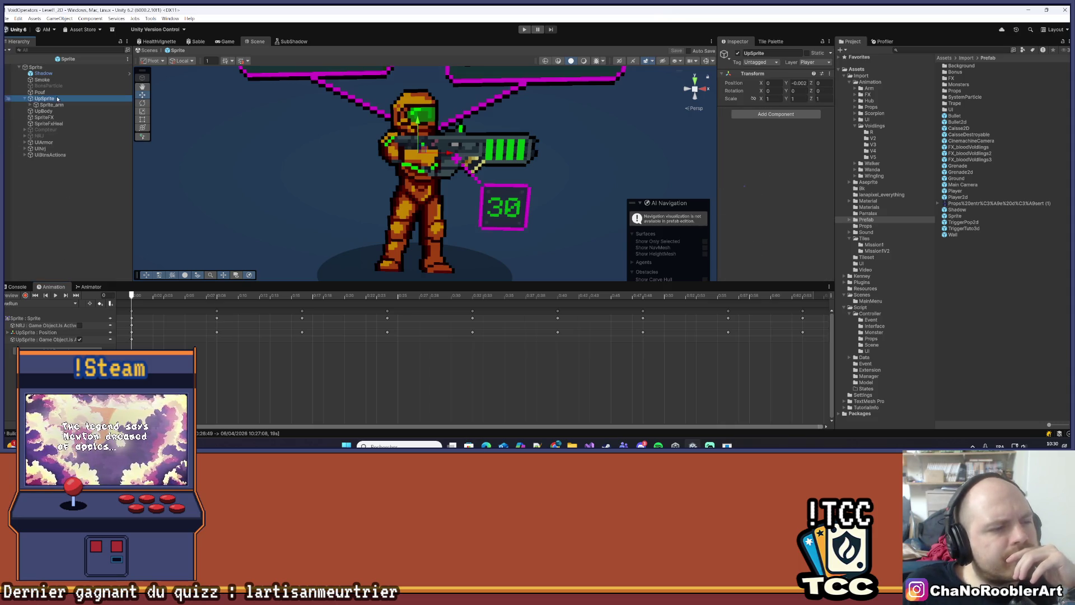
pyautogui.press('Down')
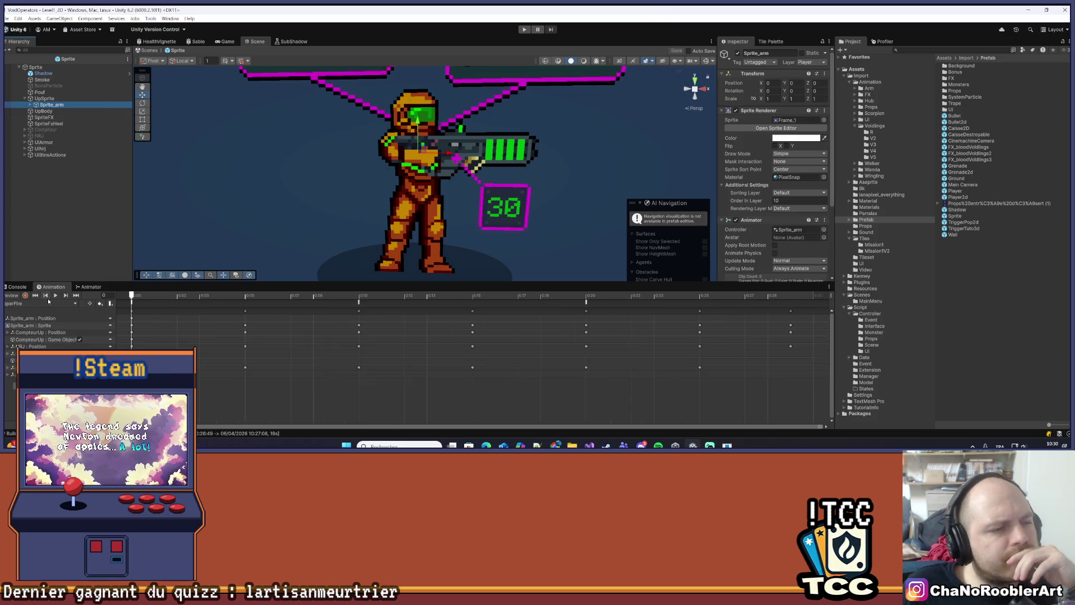
# Play the arm's current clip, then switch to GunUp and preview it
pyautogui.click(54, 296)
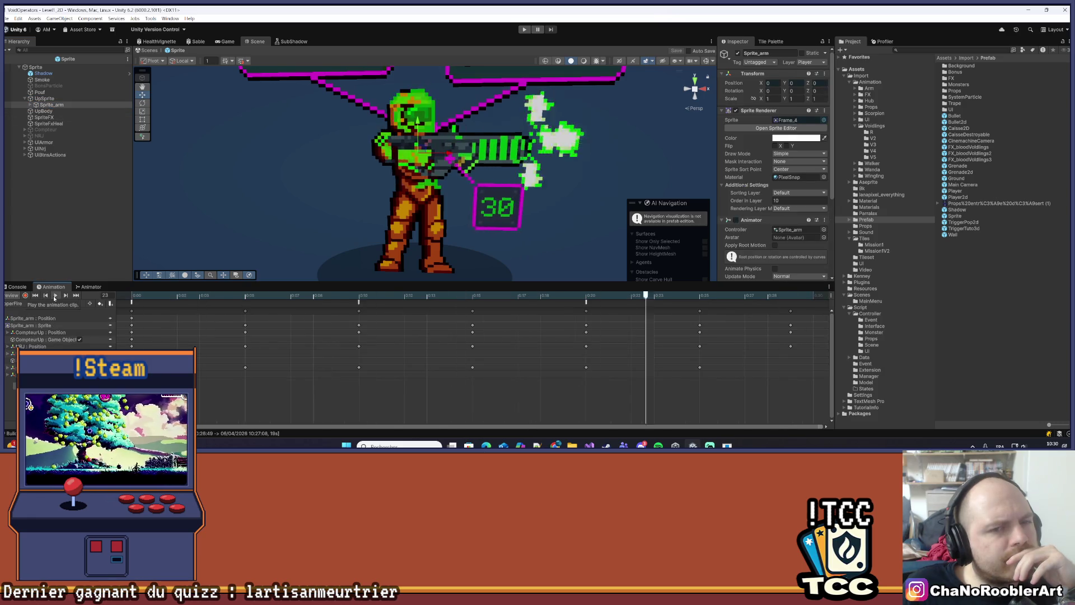
pyautogui.click(64, 304)
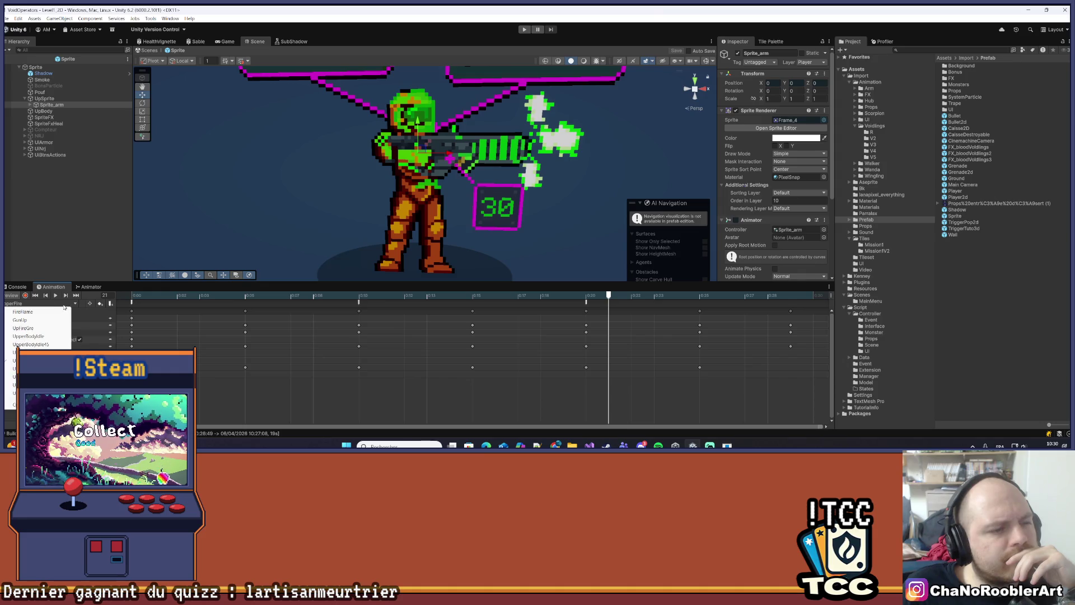
pyautogui.click(42, 320)
pyautogui.click(55, 297)
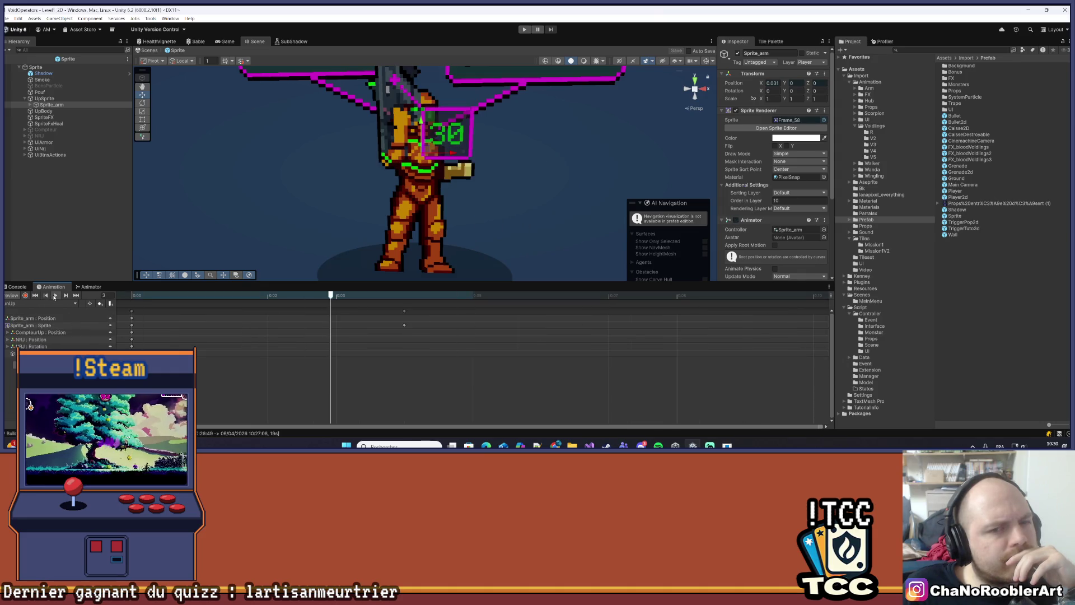
# Load and play UpperReloadGre, recentring the character in the Scene view
pyautogui.click(68, 304)
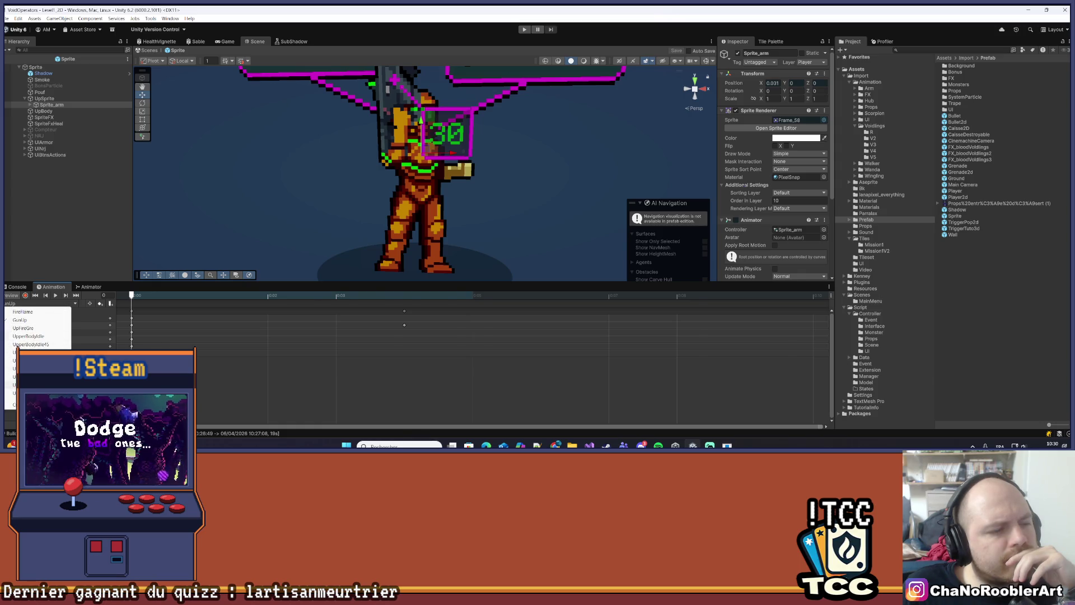
pyautogui.click(23, 360)
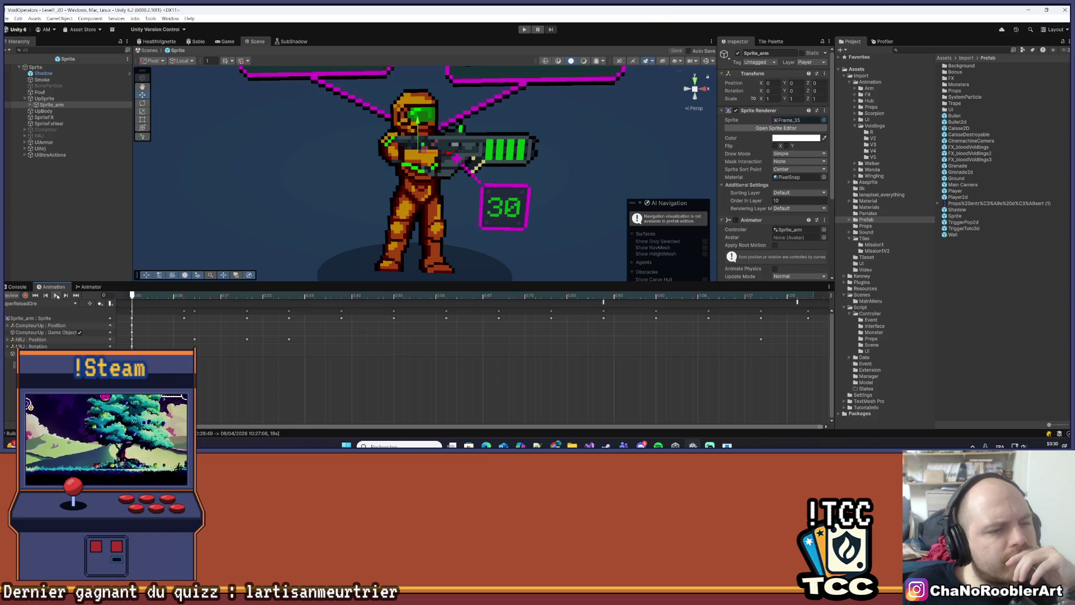
pyautogui.click(57, 295)
pyautogui.scroll(-4, 283, 224)
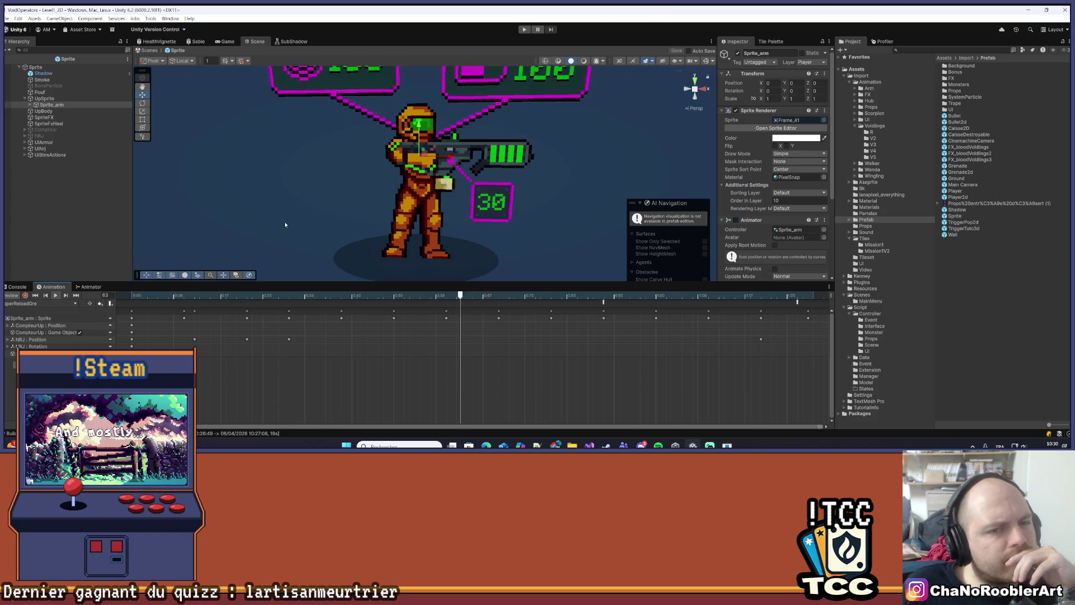
pyautogui.moveTo(283, 229); pyautogui.dragTo(254, 242)
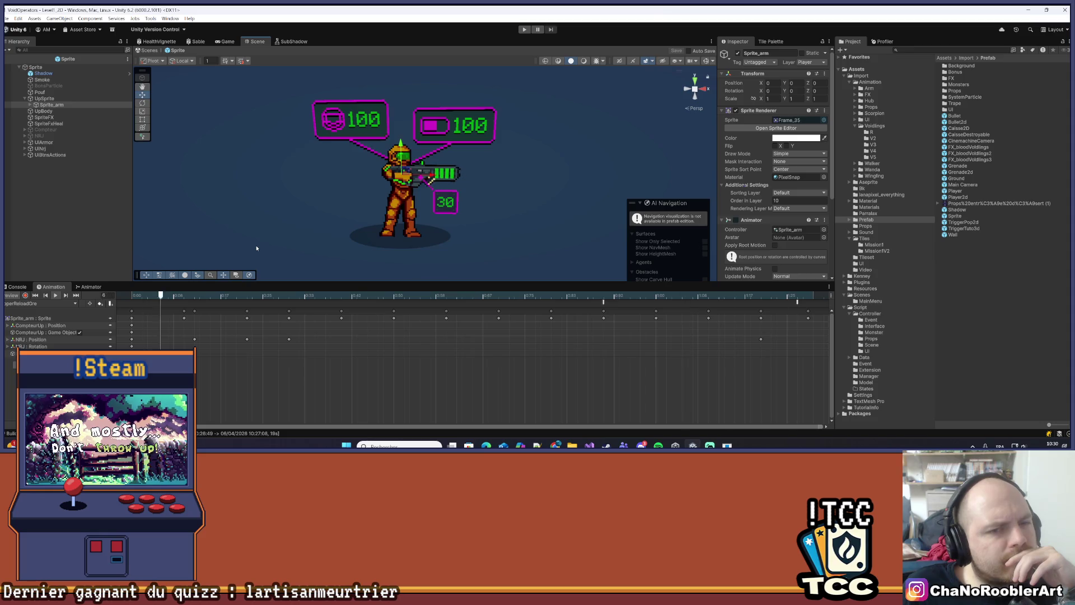
pyautogui.scroll(5, 335, 234)
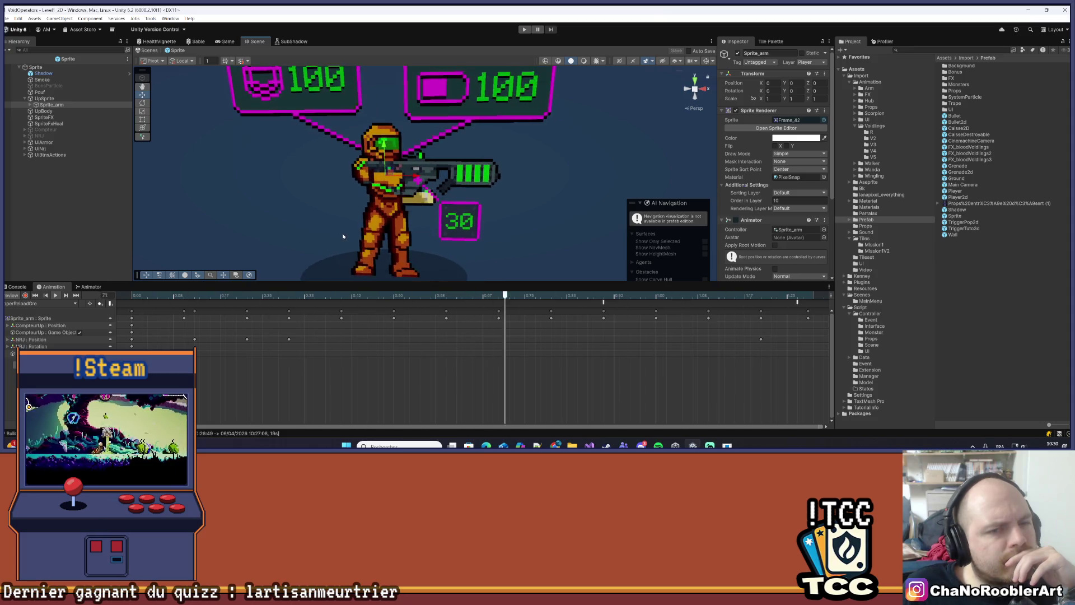
pyautogui.scroll(-4, 326, 241)
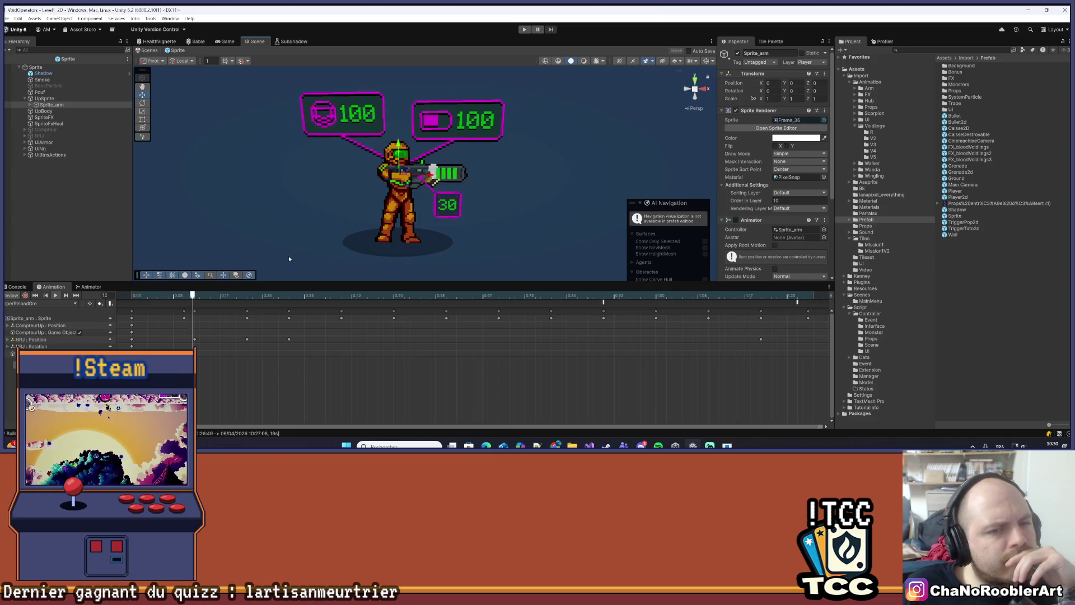
# Load UpperReloadMag to check it, then select the root Sprite object
pyautogui.click(69, 304)
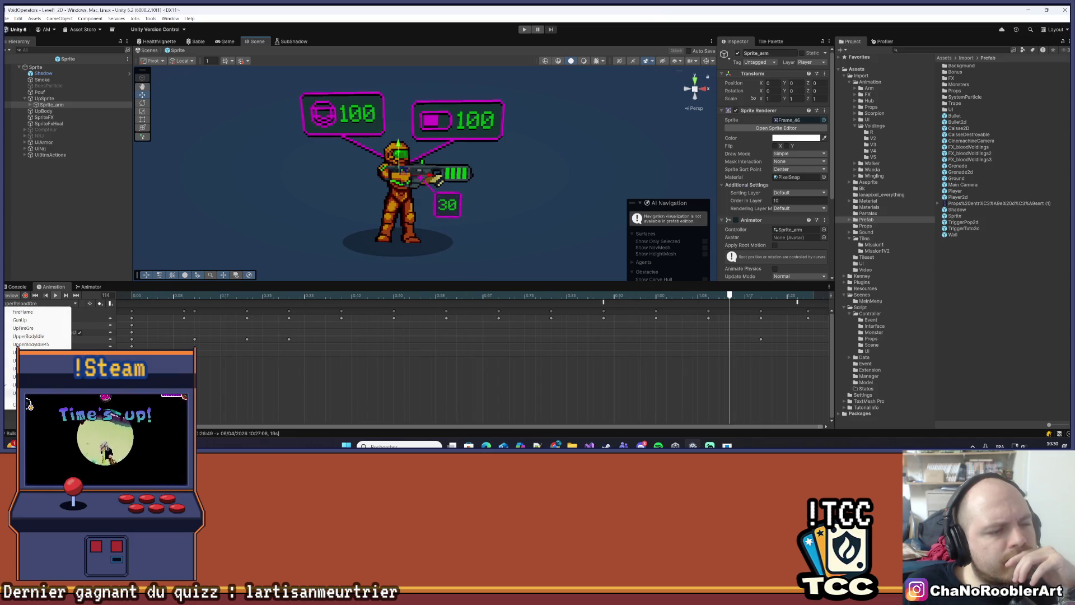
pyautogui.click(22, 392)
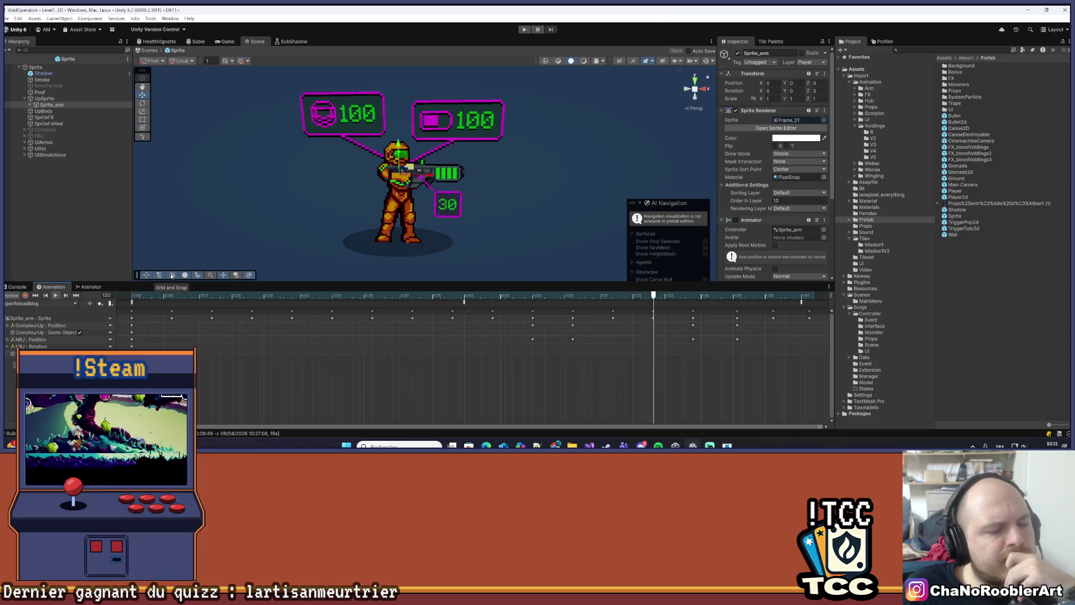
pyautogui.scroll(5, 371, 262)
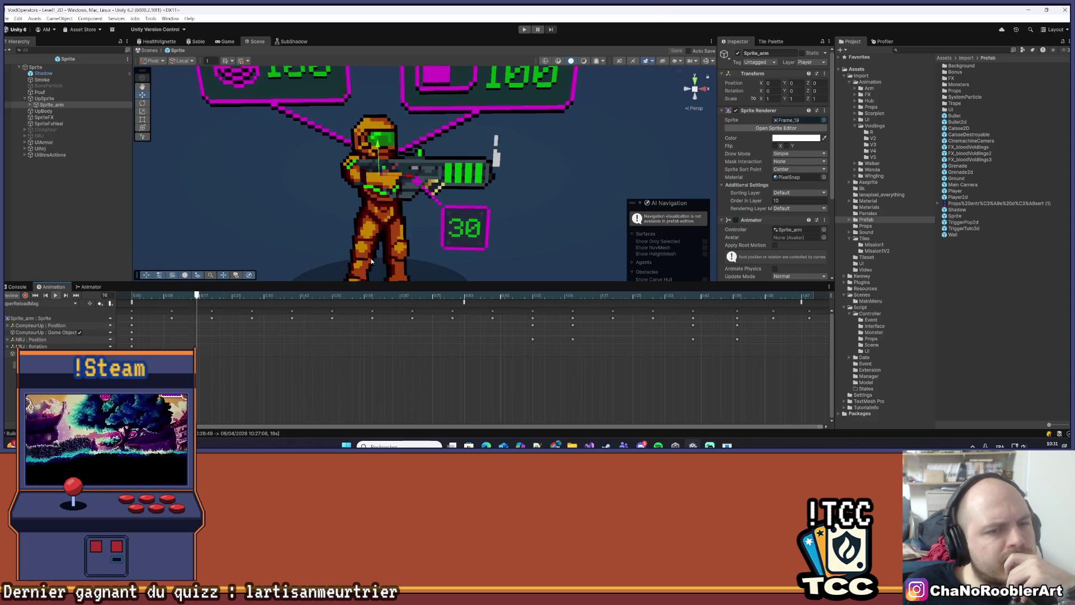
pyautogui.scroll(-4, 369, 261)
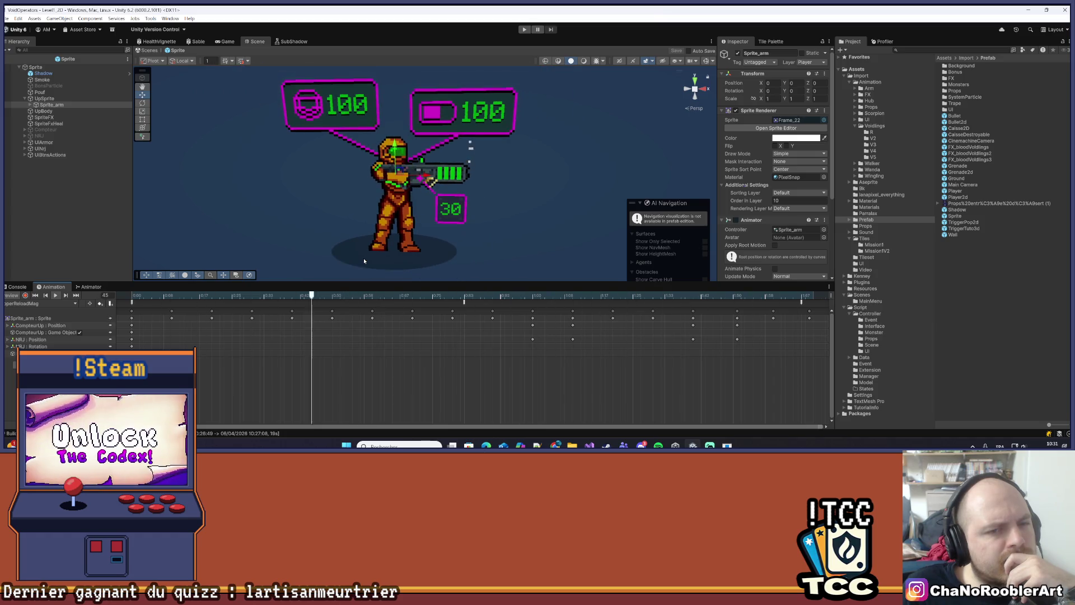
pyautogui.click(224, 168)
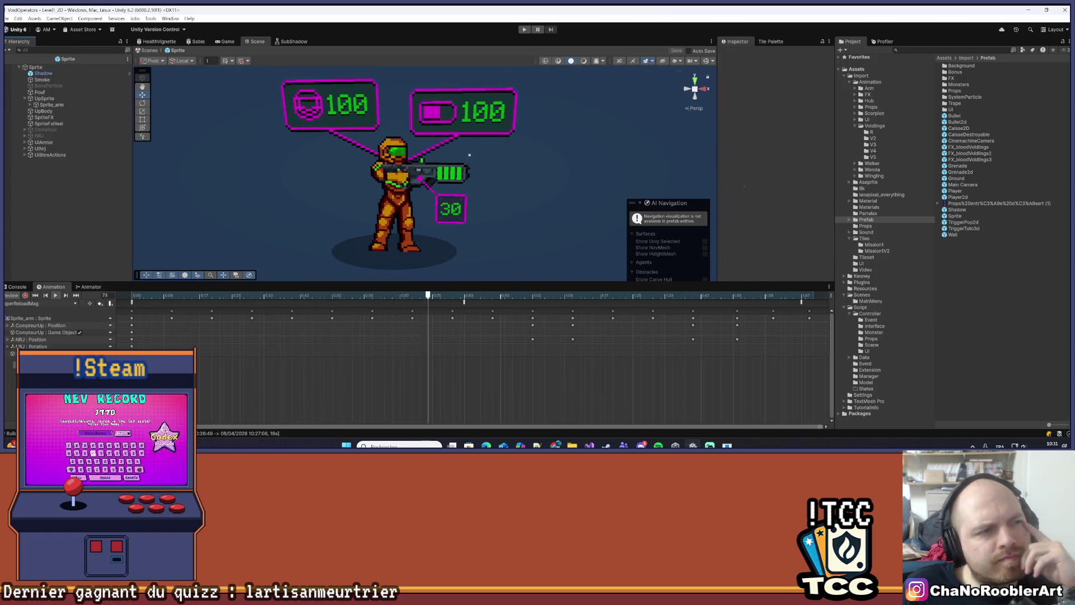
pyautogui.click(7, 17)
pyautogui.press('Escape')
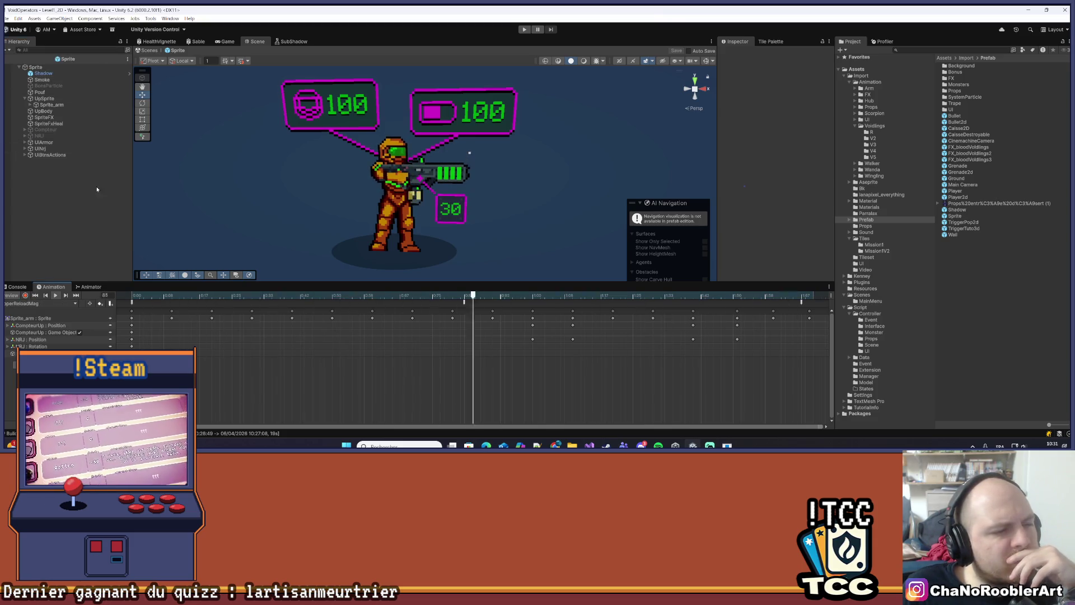
pyautogui.click(49, 67)
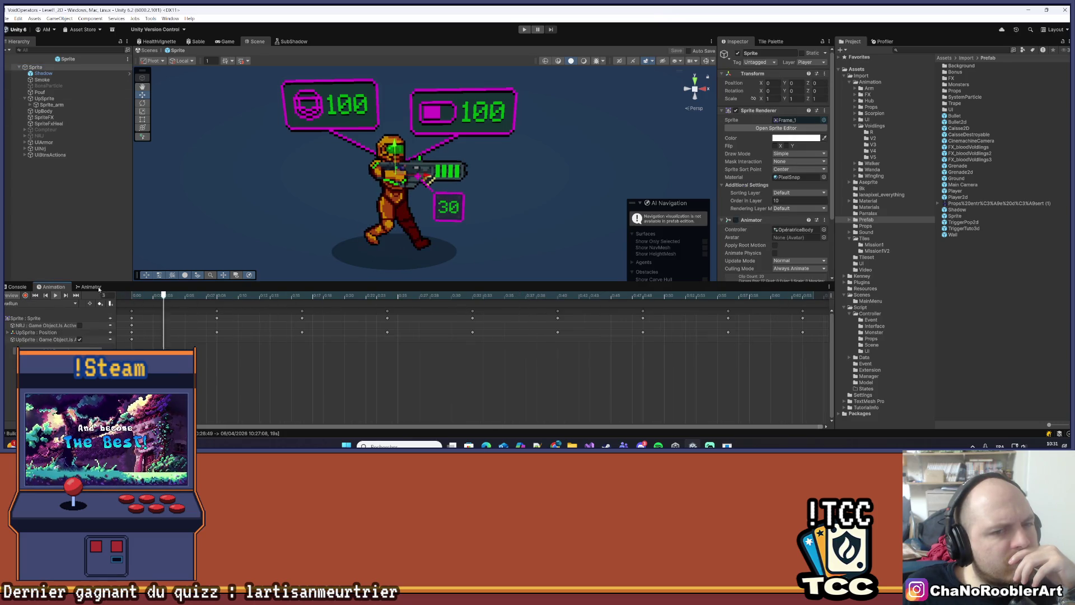
# Load and preview BackDash, then enable Record with UpSprite selected for position keys
pyautogui.click(65, 303)
pyautogui.click(23, 143)
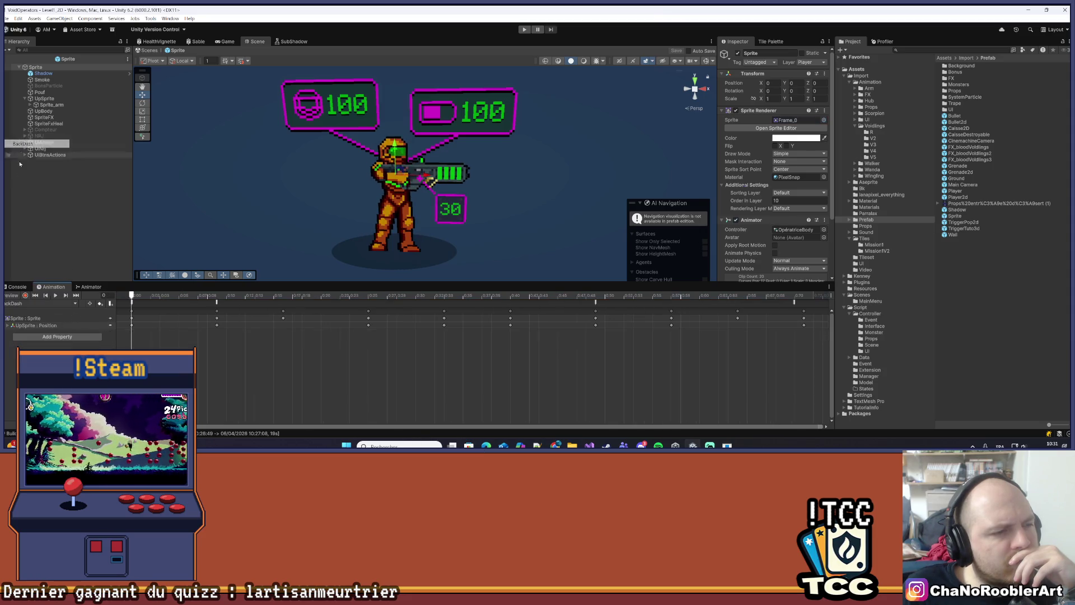
pyautogui.click(55, 295)
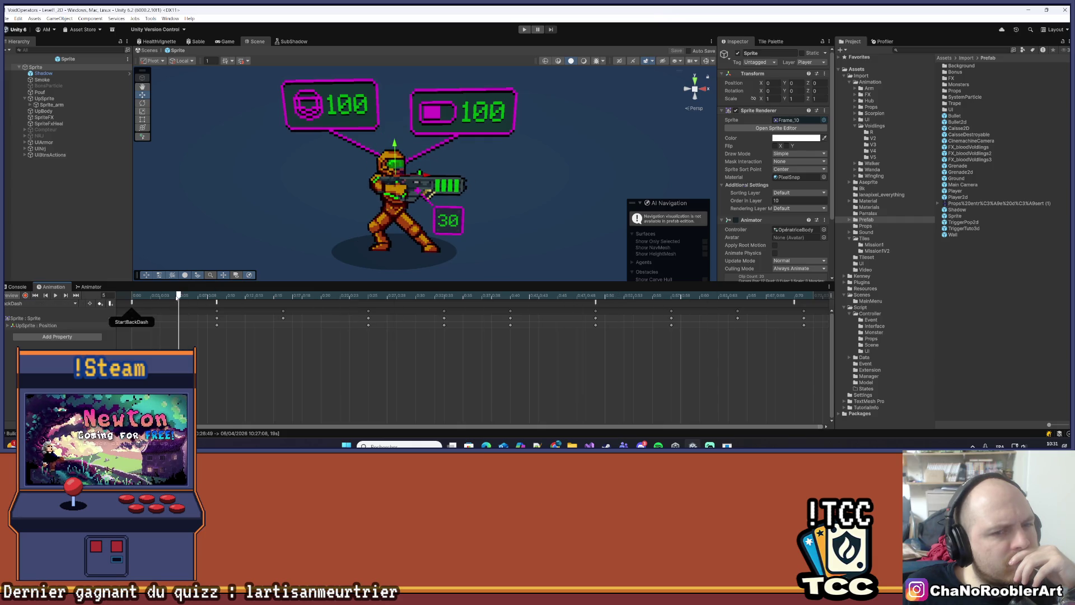
pyautogui.moveTo(207, 297)
pyautogui.mouseDown()
pyautogui.moveTo(223, 299)
pyautogui.moveTo(212, 307)
pyautogui.mouseUp()
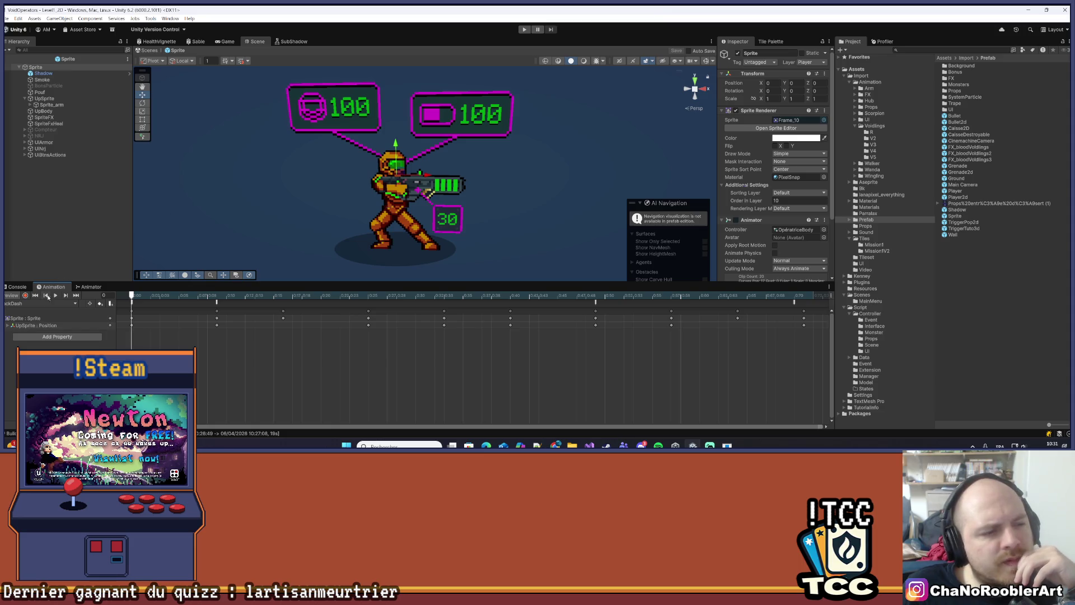
pyautogui.click(25, 295)
pyautogui.click(45, 98)
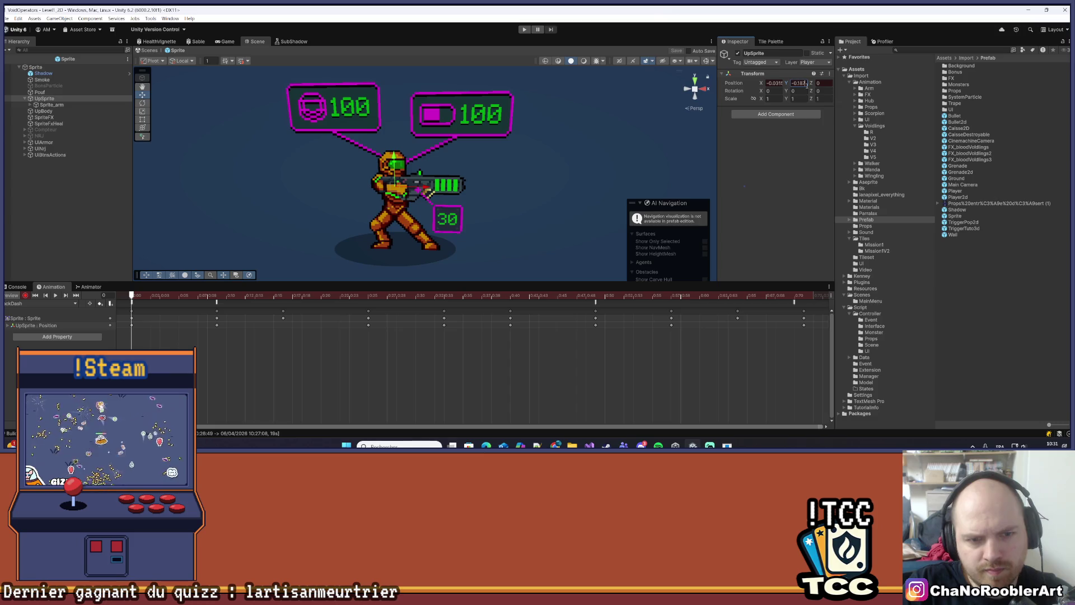
# Finish entering UpSprite's Y value and step the BackDash preview forward from frame 9
pyautogui.write('8')
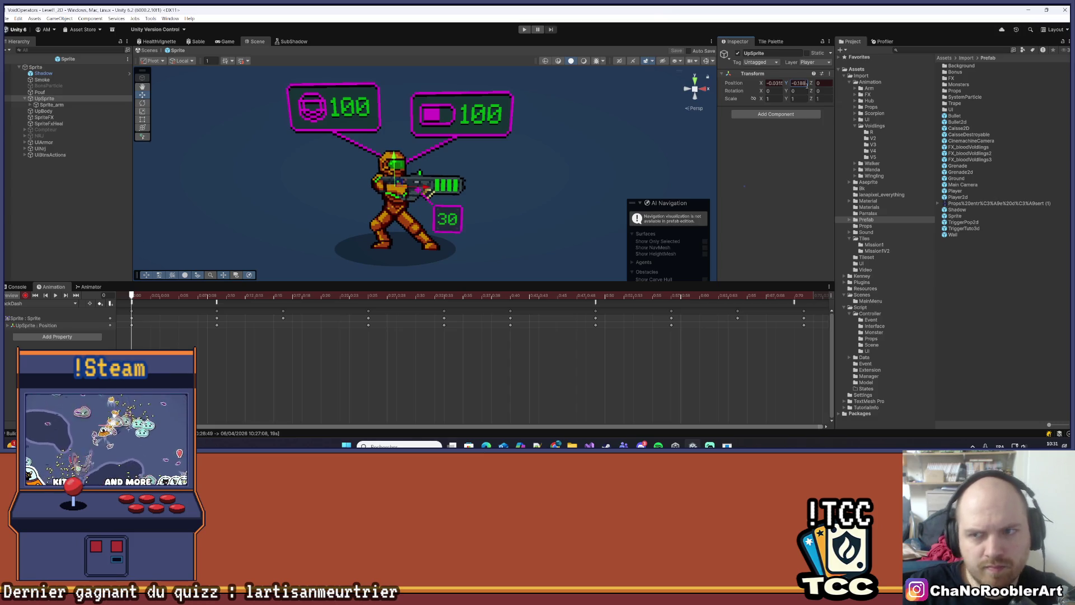
pyautogui.scroll(8, 421, 202)
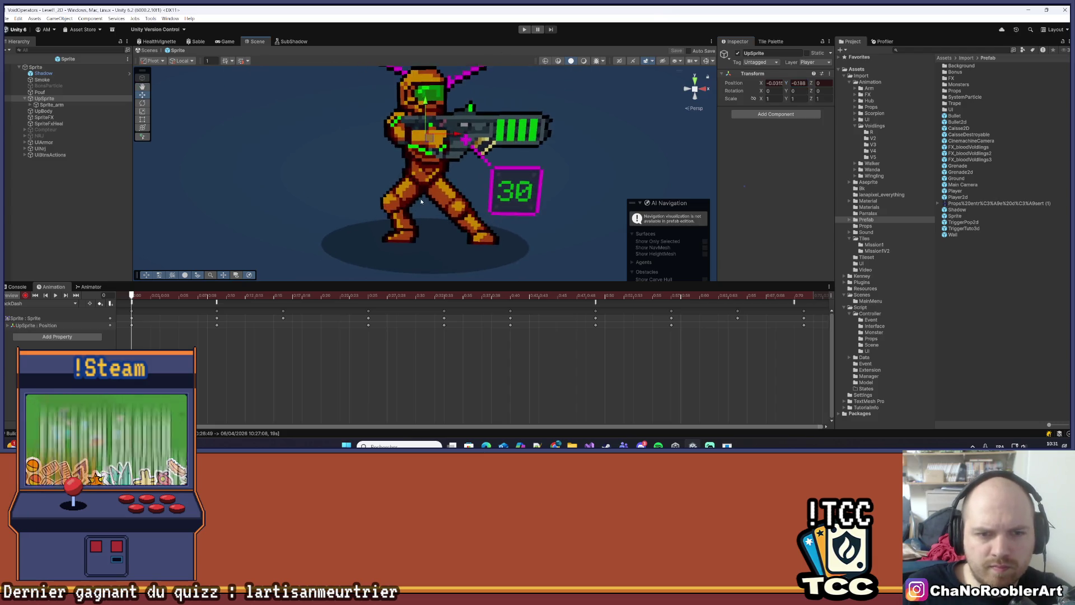
pyautogui.scroll(2, 421, 201)
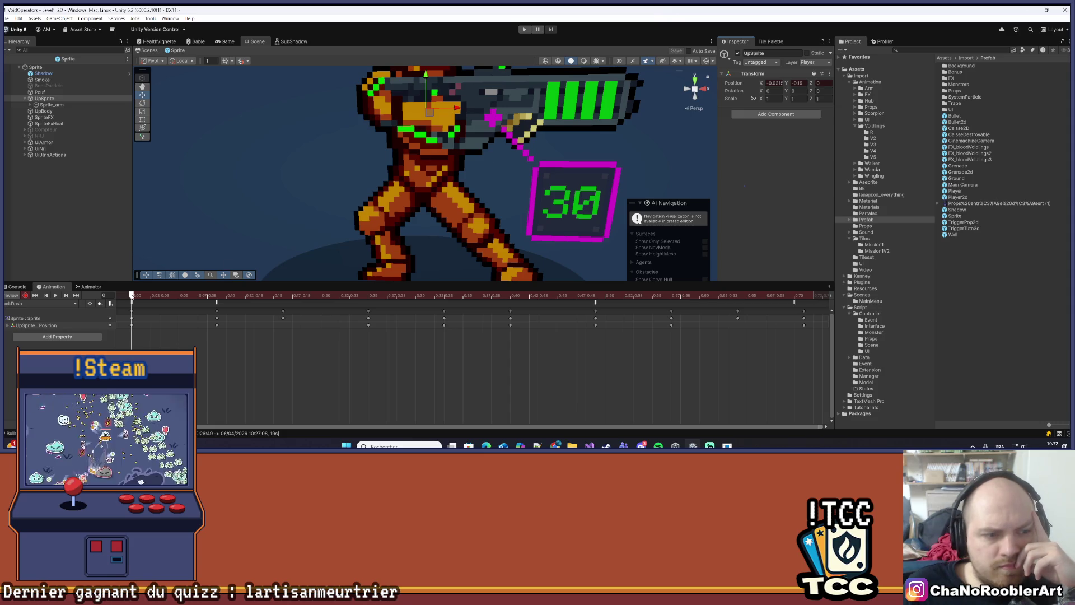
pyautogui.click(218, 300)
pyautogui.moveTo(223, 302); pyautogui.dragTo(286, 299)
# Scrub through frames 33, 49–57 and the last frames, then loop the clip
pyautogui.moveTo(214, 302); pyautogui.dragTo(367, 307)
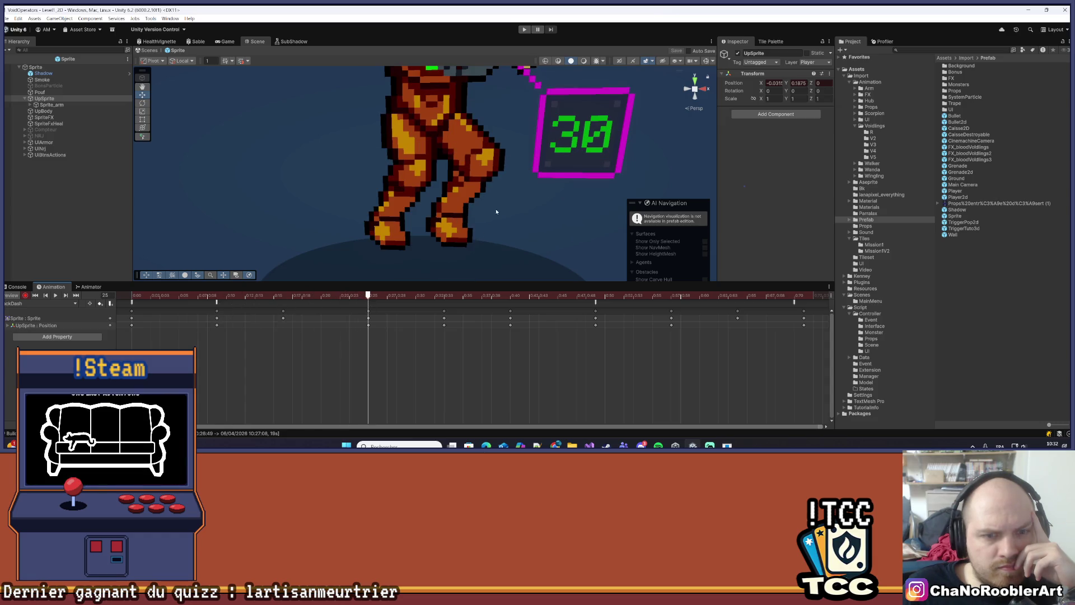
pyautogui.scroll(-4, 452, 252)
pyautogui.moveTo(372, 295); pyautogui.dragTo(605, 317)
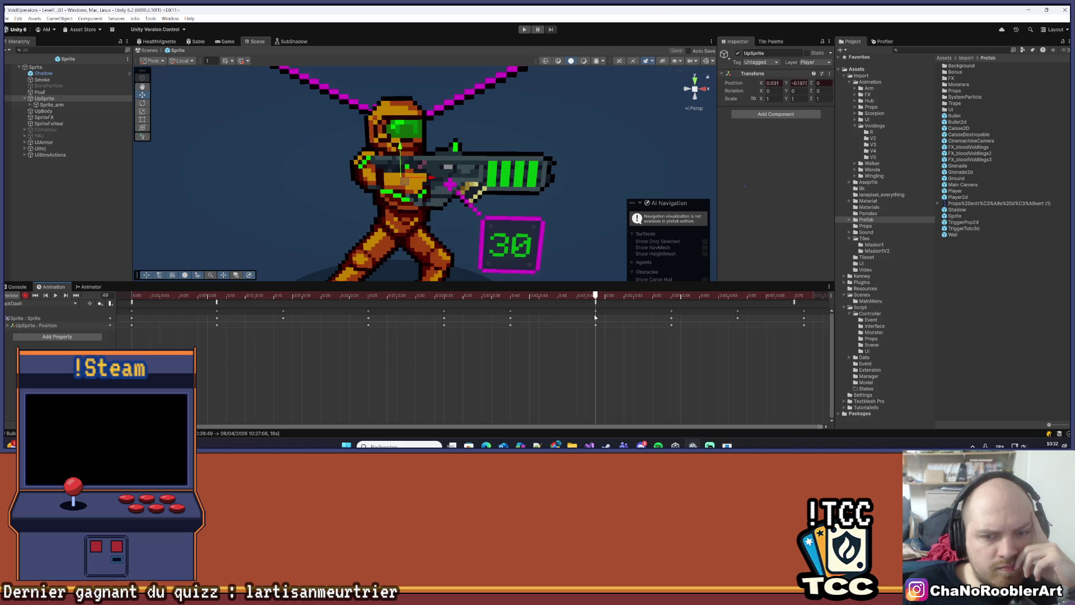
pyautogui.moveTo(594, 317); pyautogui.dragTo(671, 320)
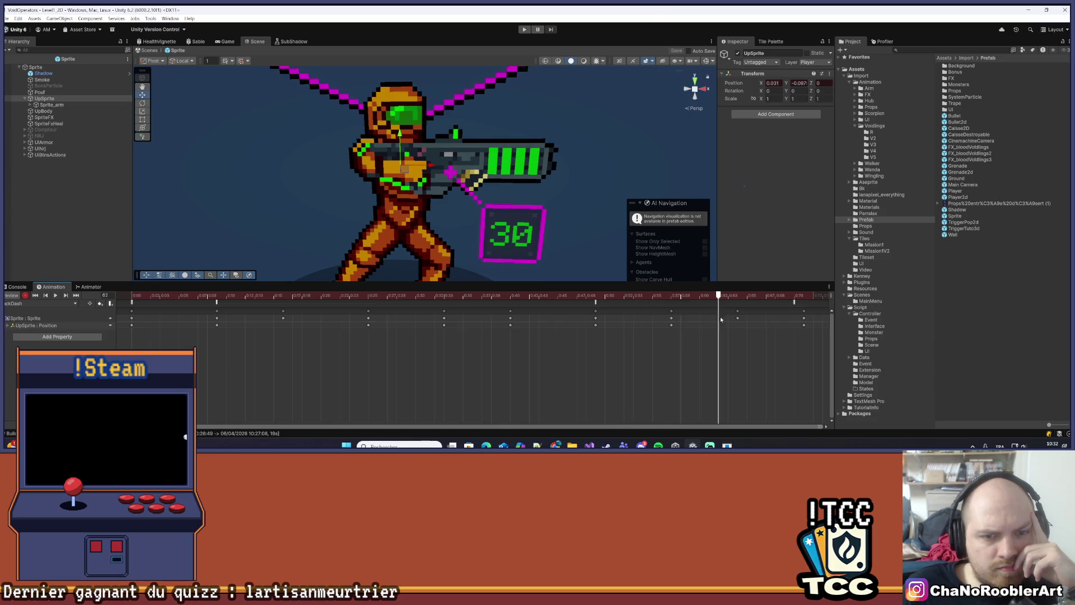
pyautogui.moveTo(739, 321); pyautogui.dragTo(807, 321)
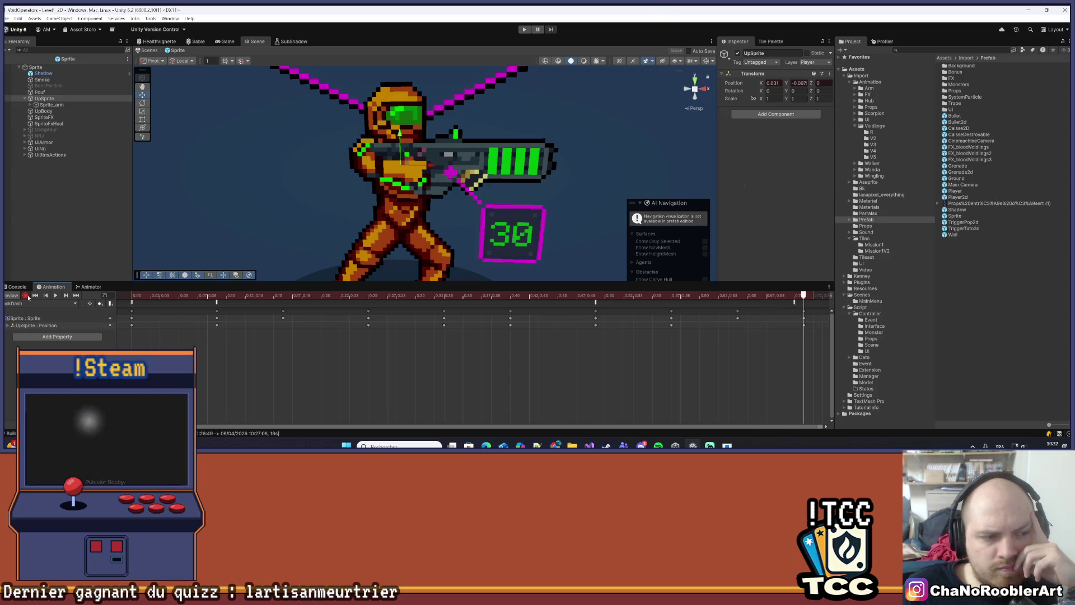
pyautogui.press('space')
pyautogui.scroll(-5, 292, 213)
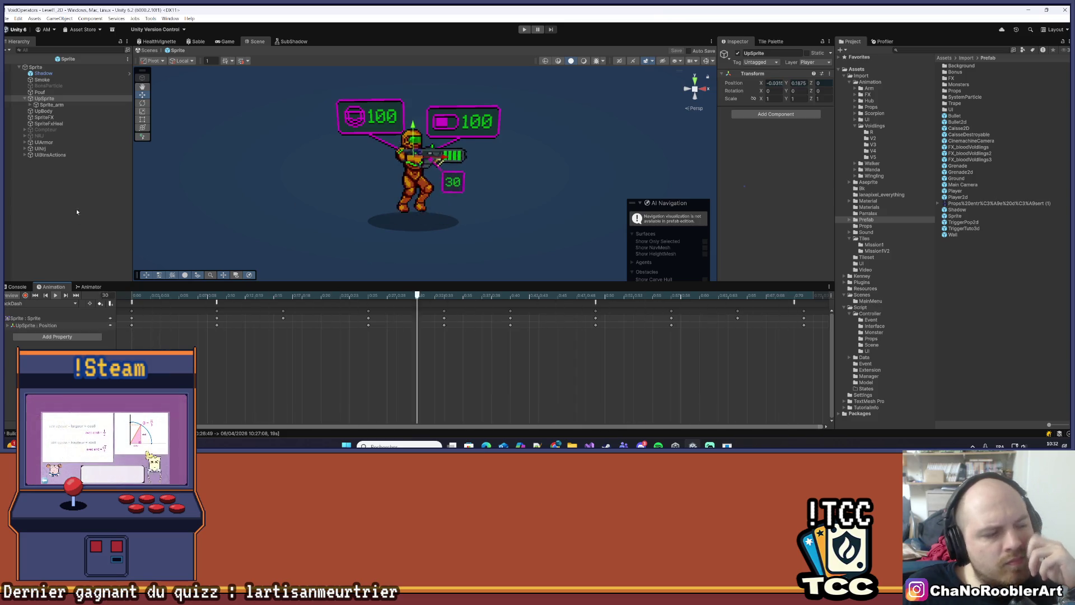
# Load the DashDown clip in the Animation window and play it
pyautogui.click(44, 304)
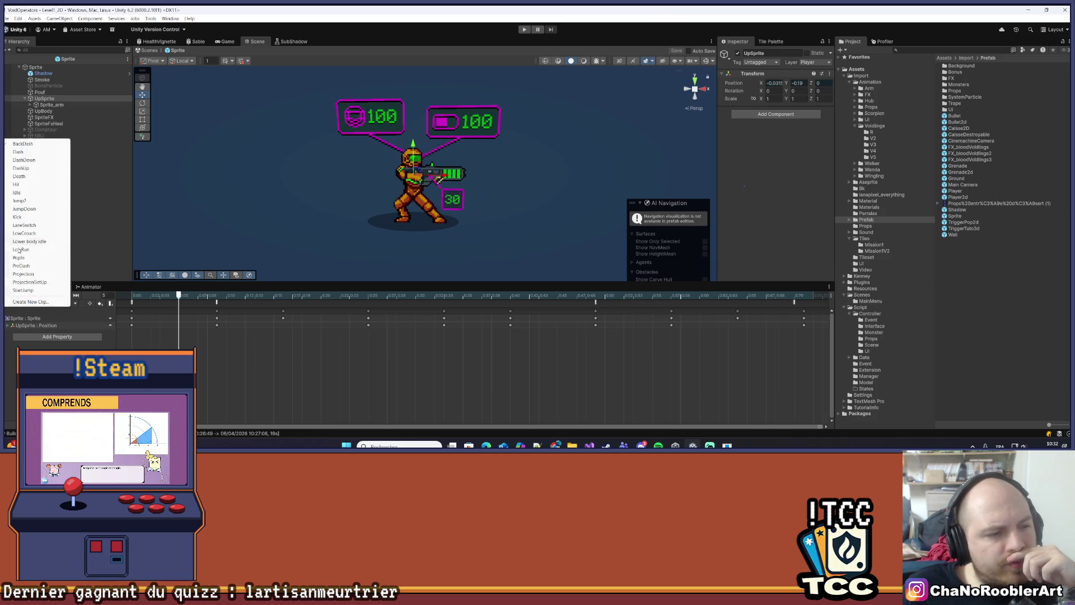
pyautogui.click(45, 168)
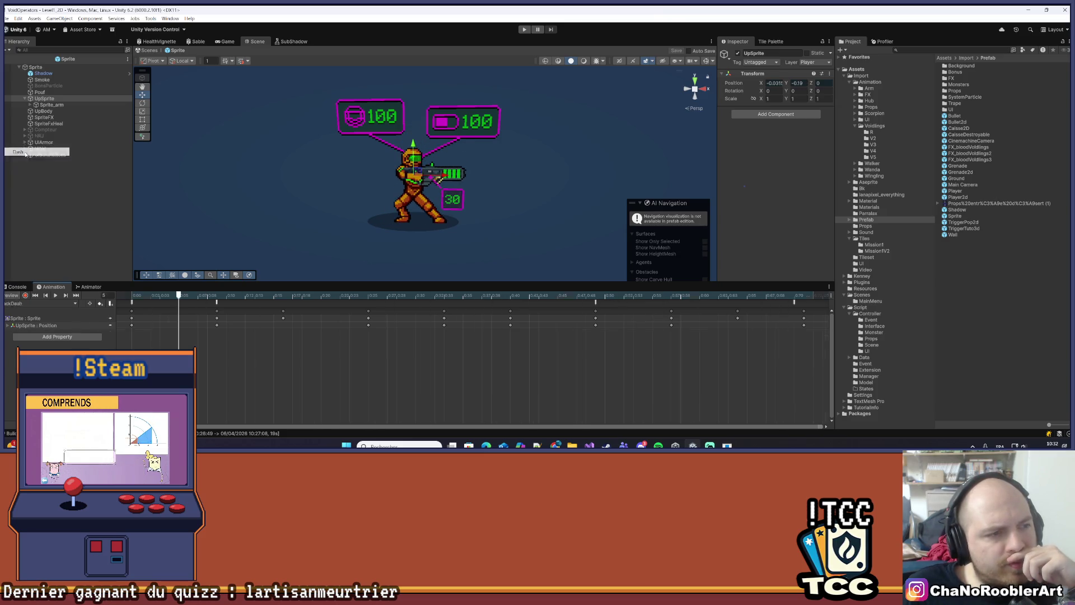
pyautogui.click(57, 304)
pyautogui.click(24, 160)
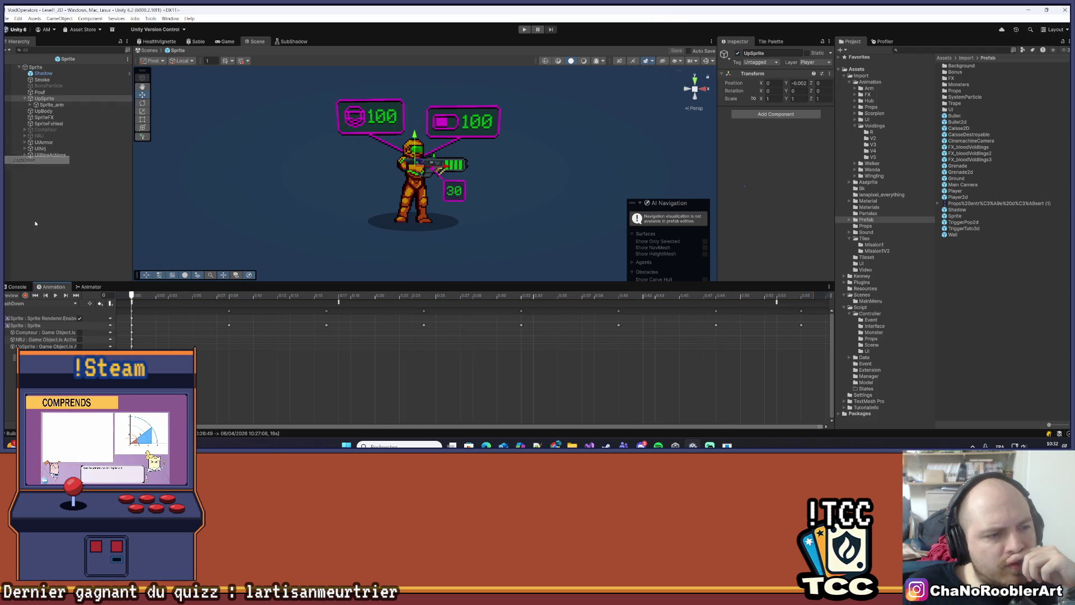
pyautogui.click(56, 297)
# Load and play the DashUp clip, then the Death clip
pyautogui.click(76, 303)
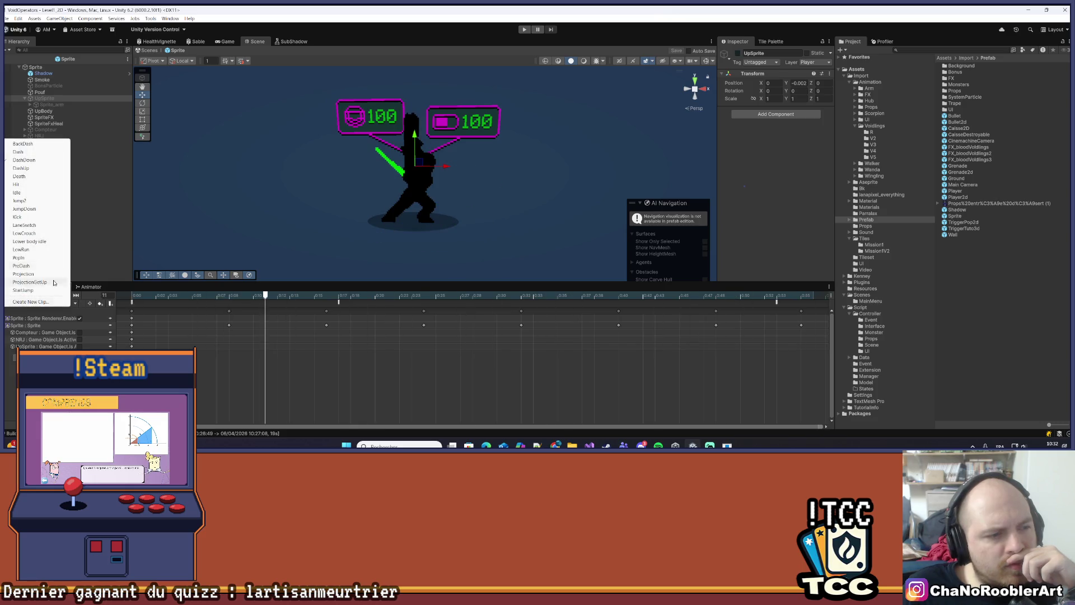
pyautogui.click(35, 168)
pyautogui.click(55, 296)
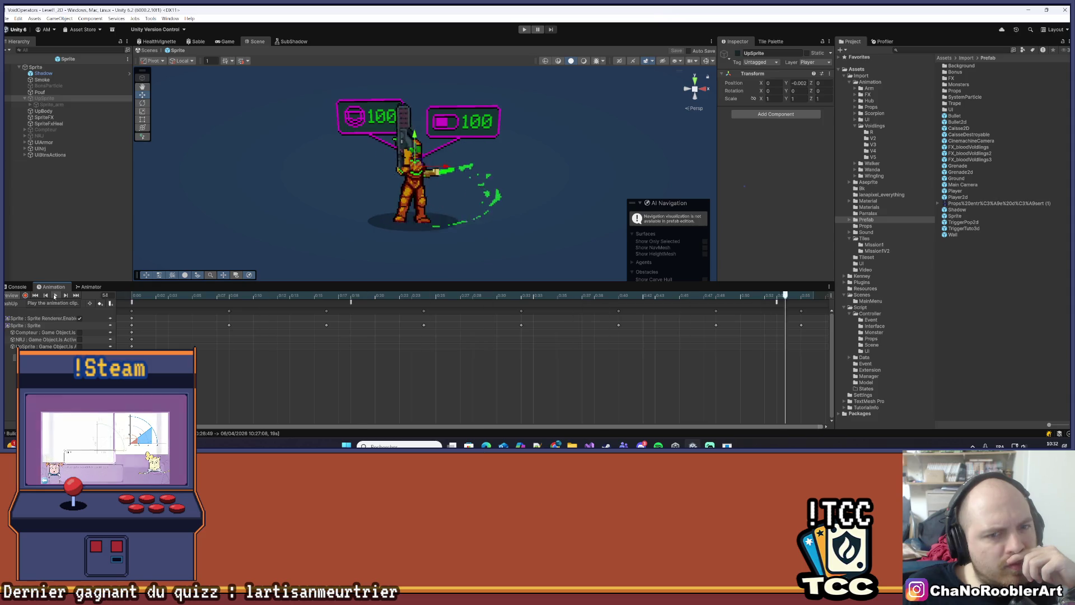
pyautogui.click(66, 305)
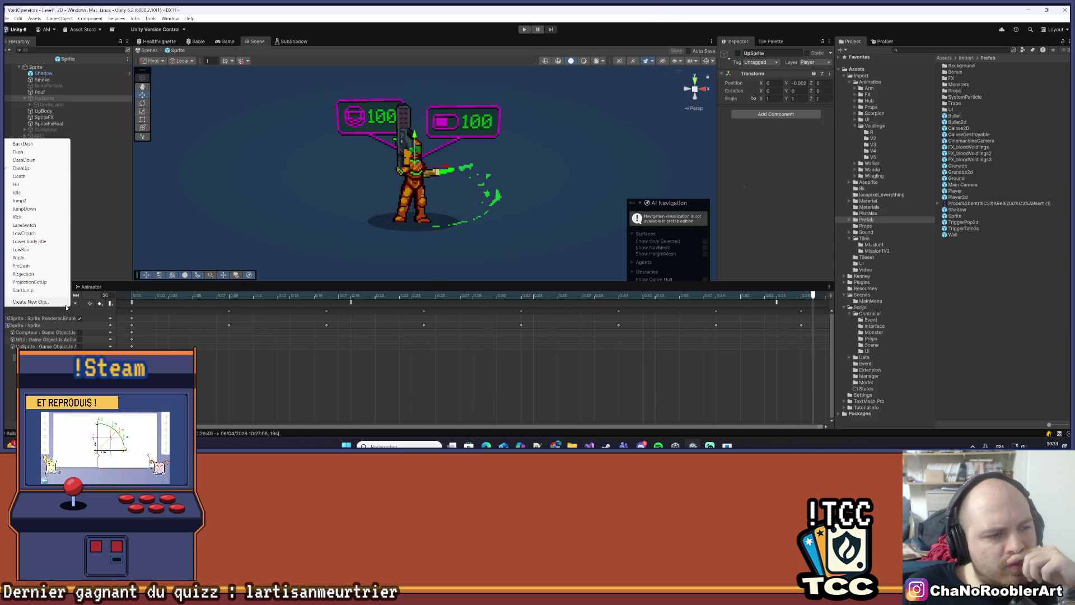
pyautogui.click(21, 177)
pyautogui.click(55, 295)
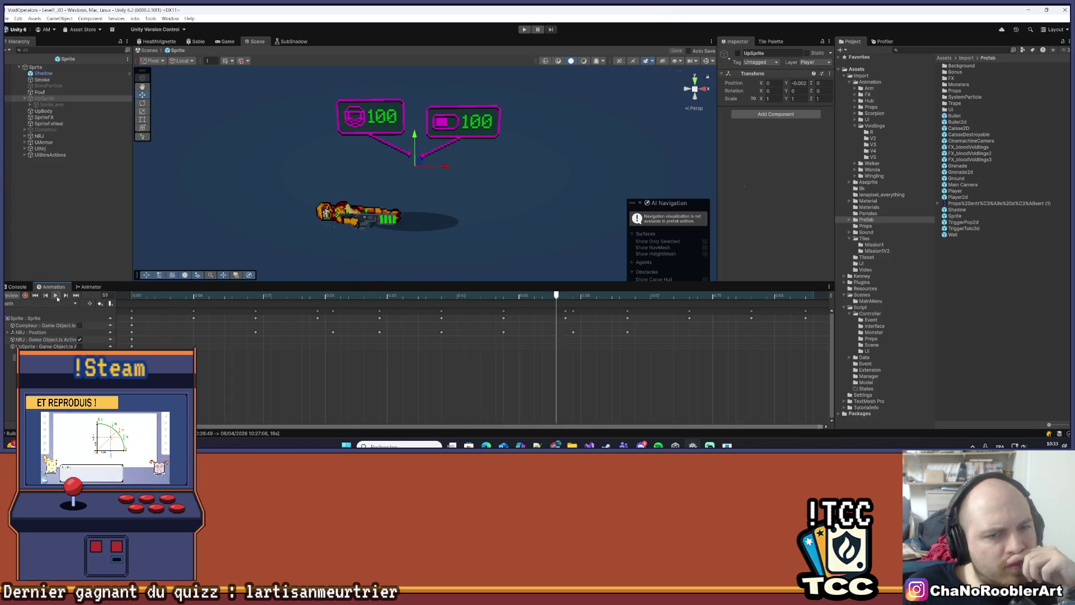
# Play the next clip in the list, cancel the Create New Clip dialog, and load Idle
pyautogui.click(51, 302)
pyautogui.click(37, 184)
pyautogui.click(58, 295)
pyautogui.click(61, 302)
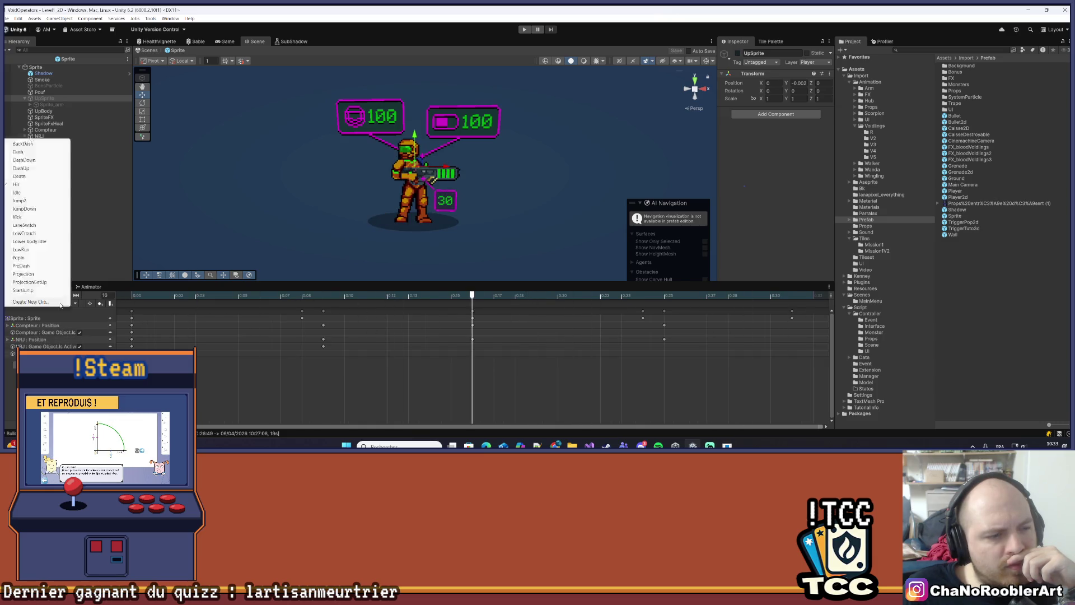
pyautogui.click(61, 303)
pyautogui.click(667, 92)
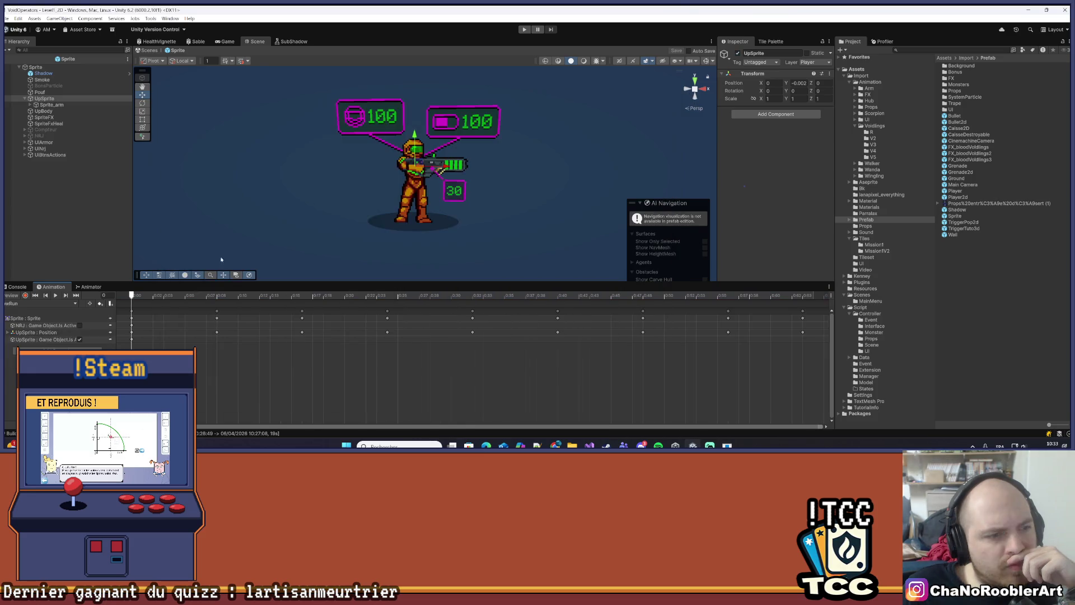
pyautogui.click(61, 303)
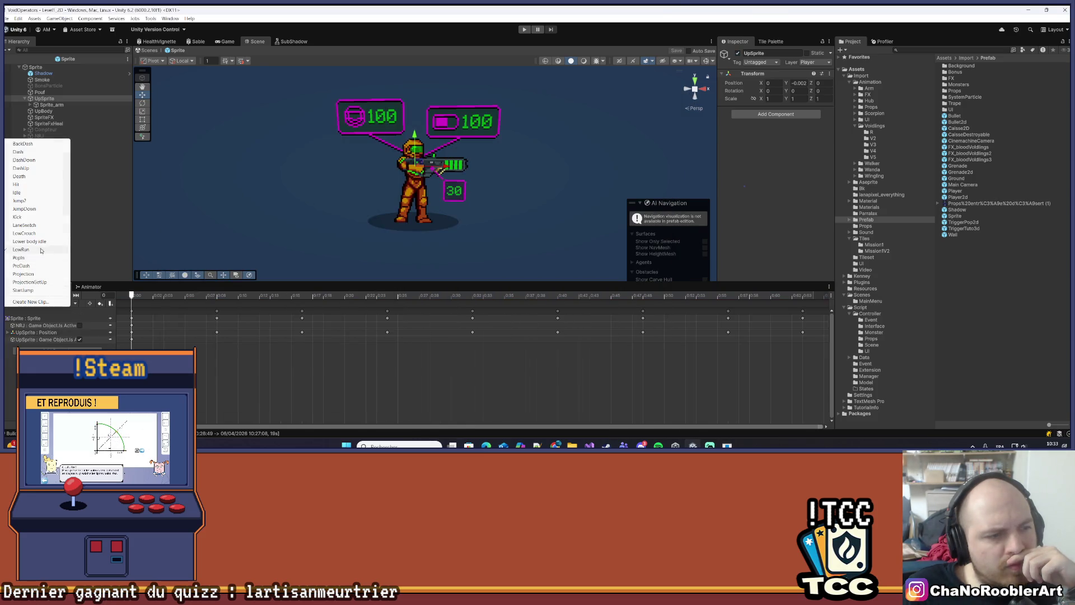
pyautogui.click(28, 192)
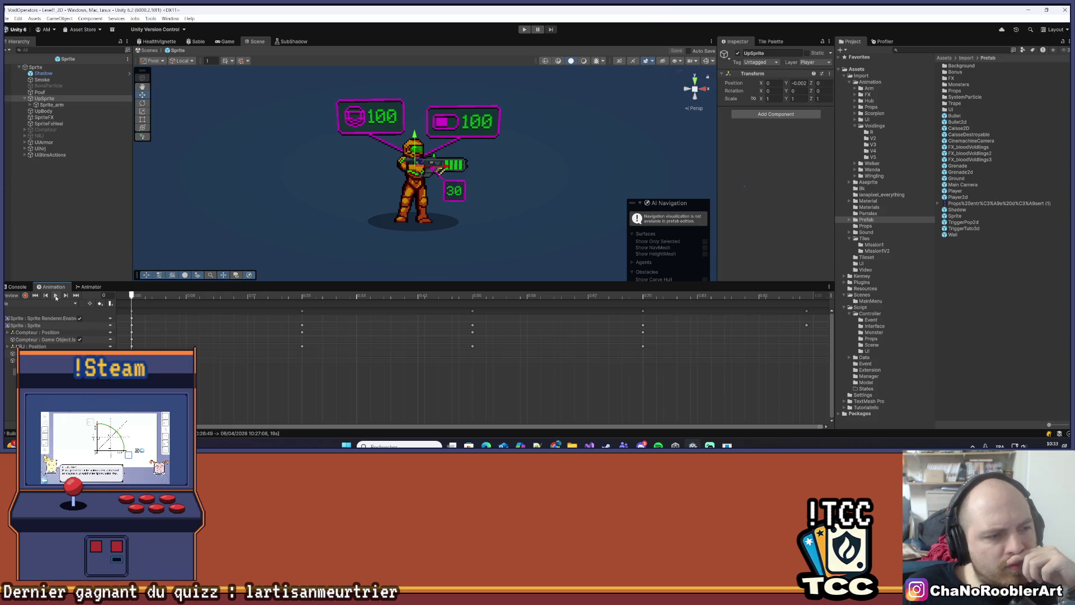
# Play the Idle clip, then load and play Jump2 and JumpDown
pyautogui.click(56, 296)
pyautogui.click(76, 305)
pyautogui.click(30, 201)
pyautogui.click(57, 296)
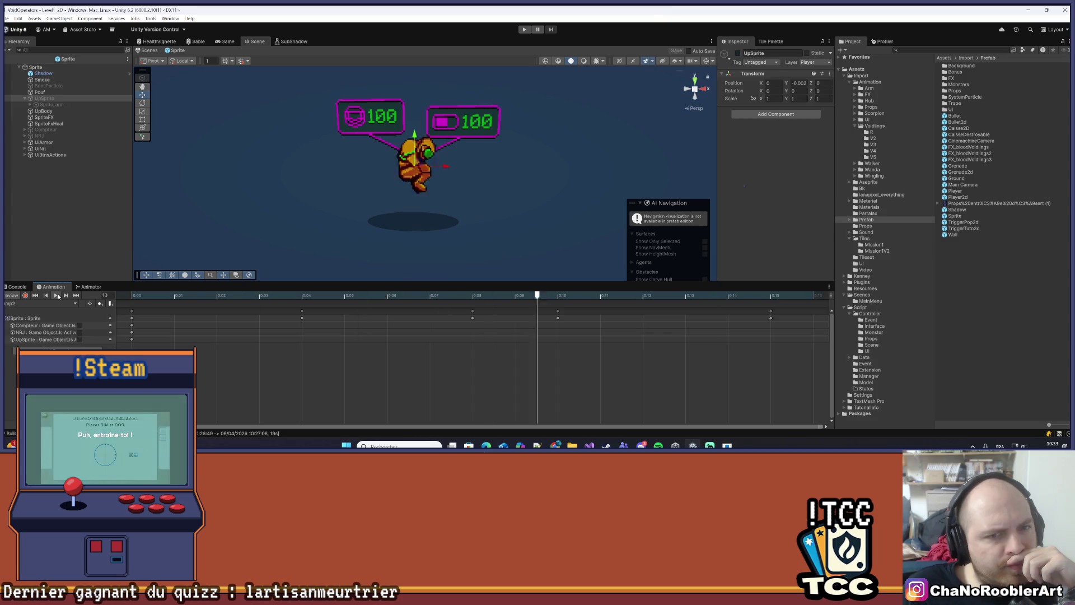
pyautogui.click(74, 304)
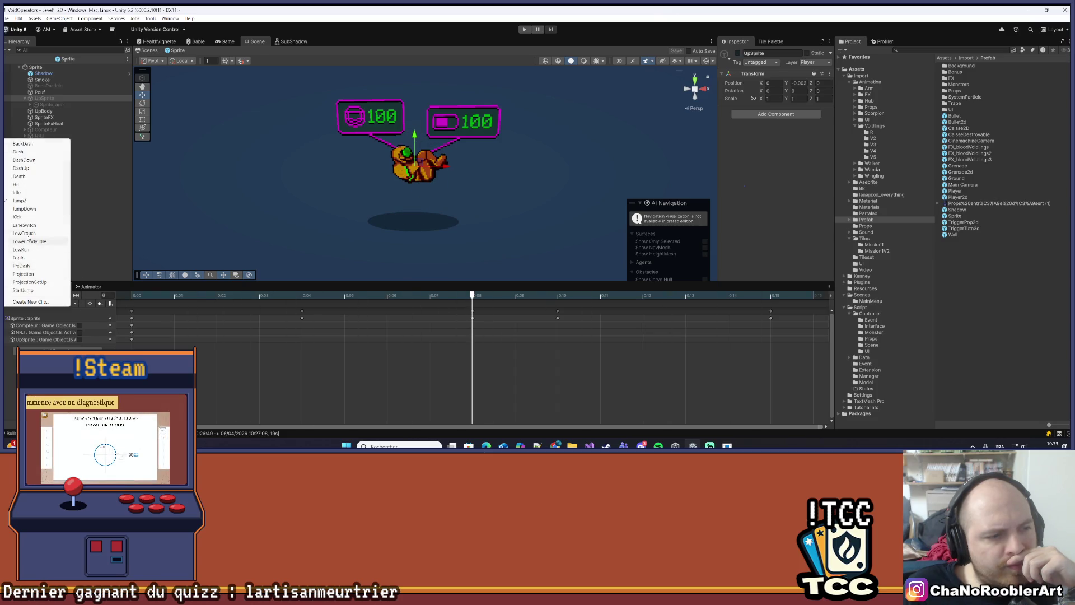
pyautogui.click(24, 209)
pyautogui.click(57, 296)
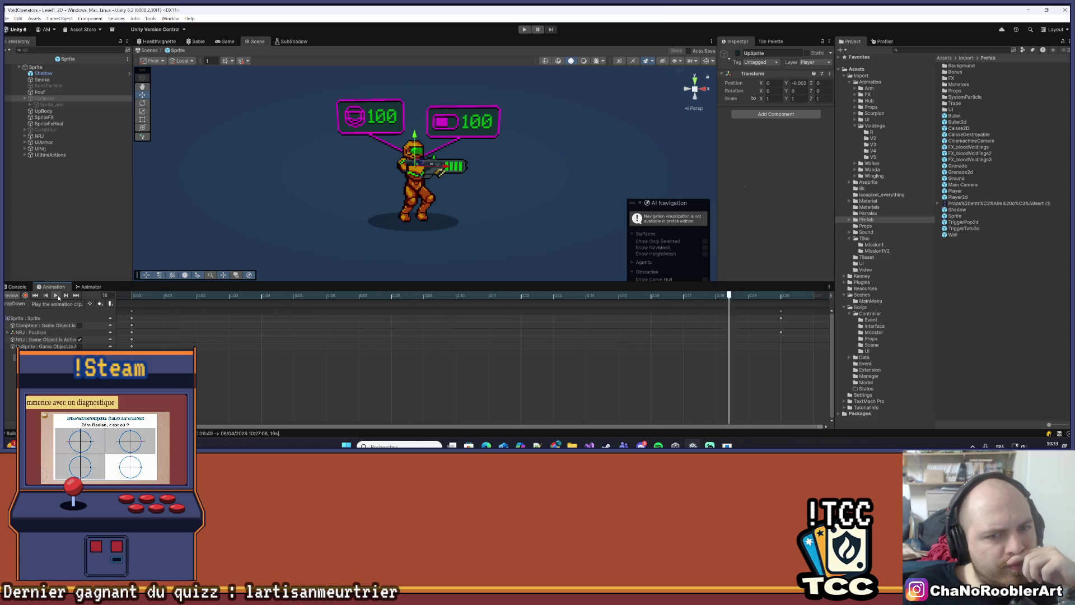
# Cancel the Create New Clip dialog, then load and play the PopIn clip
pyautogui.click(66, 303)
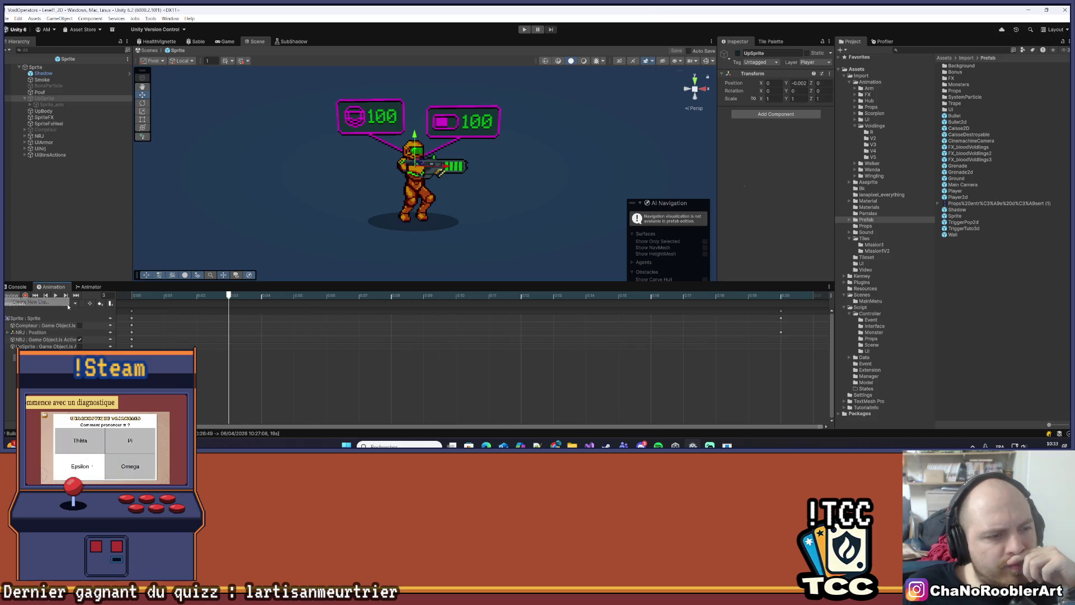
pyautogui.click(39, 302)
pyautogui.click(667, 92)
pyautogui.click(39, 302)
pyautogui.click(38, 256)
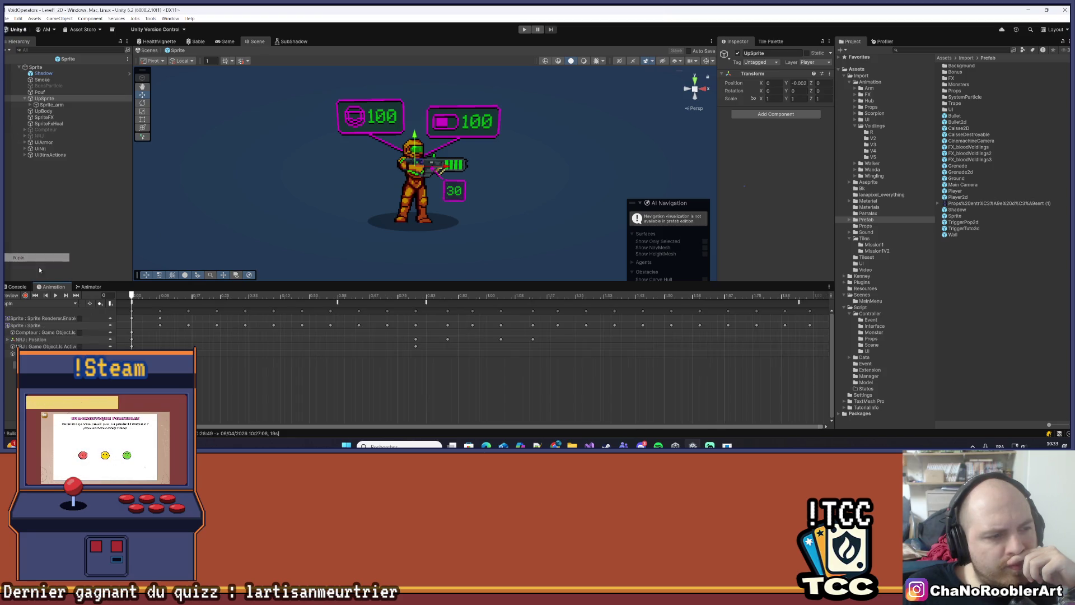
pyautogui.click(57, 297)
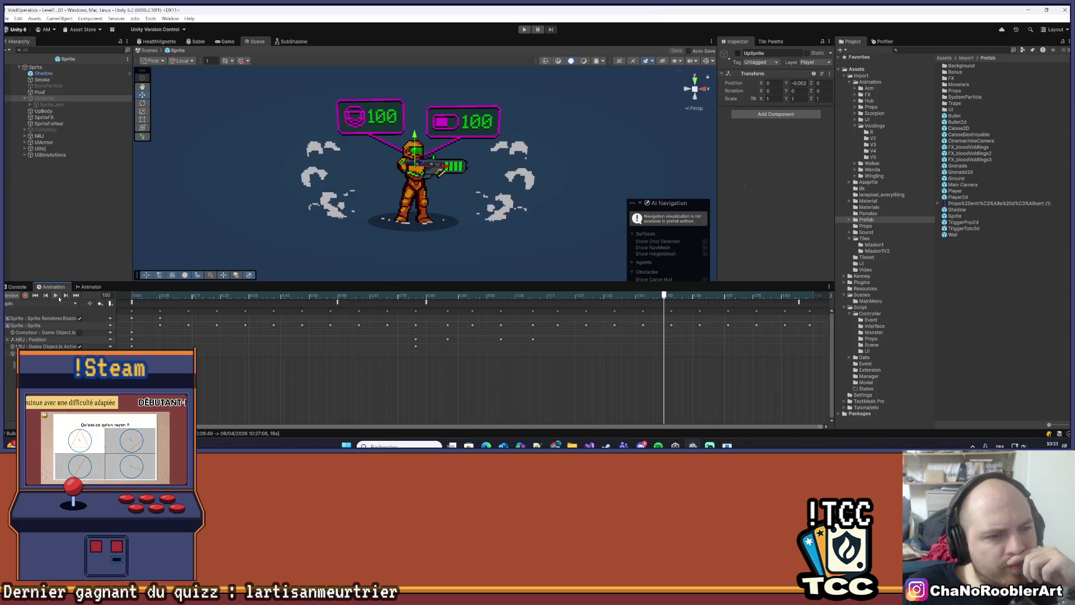
# Load and play the PreDash and Projection clips, then start File > Build And Run
pyautogui.click(39, 302)
pyautogui.click(30, 266)
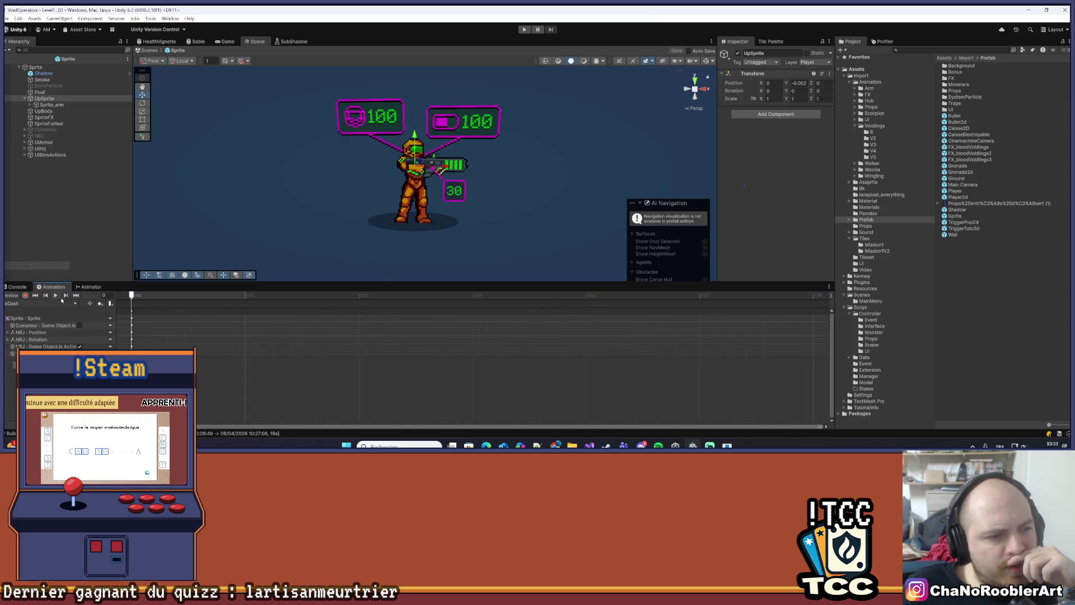
pyautogui.click(56, 296)
pyautogui.click(70, 304)
pyautogui.click(30, 273)
pyautogui.click(55, 296)
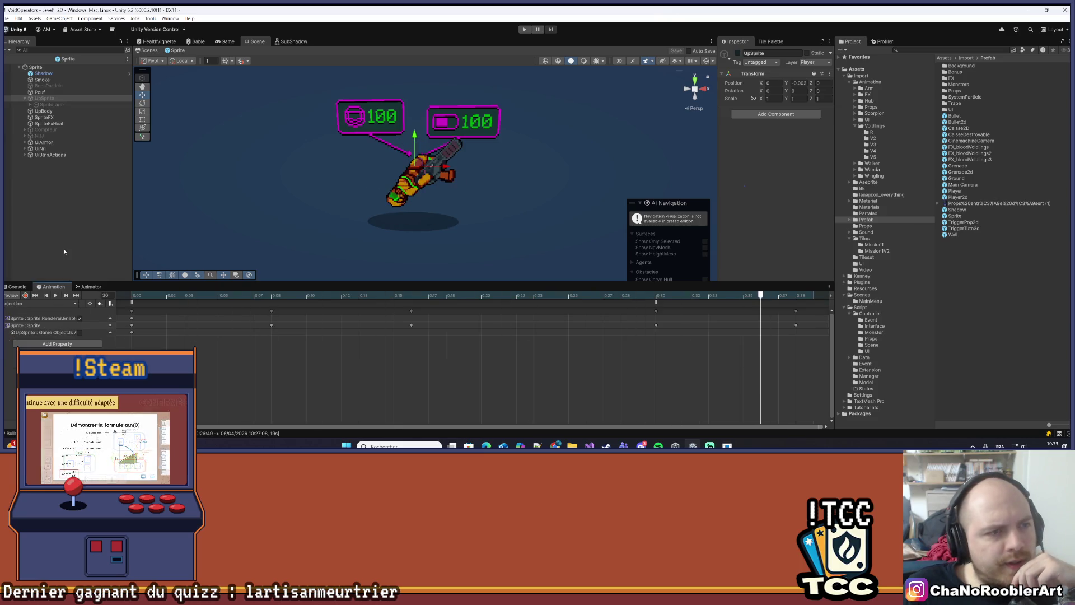
pyautogui.click(6, 19)
pyautogui.click(41, 121)
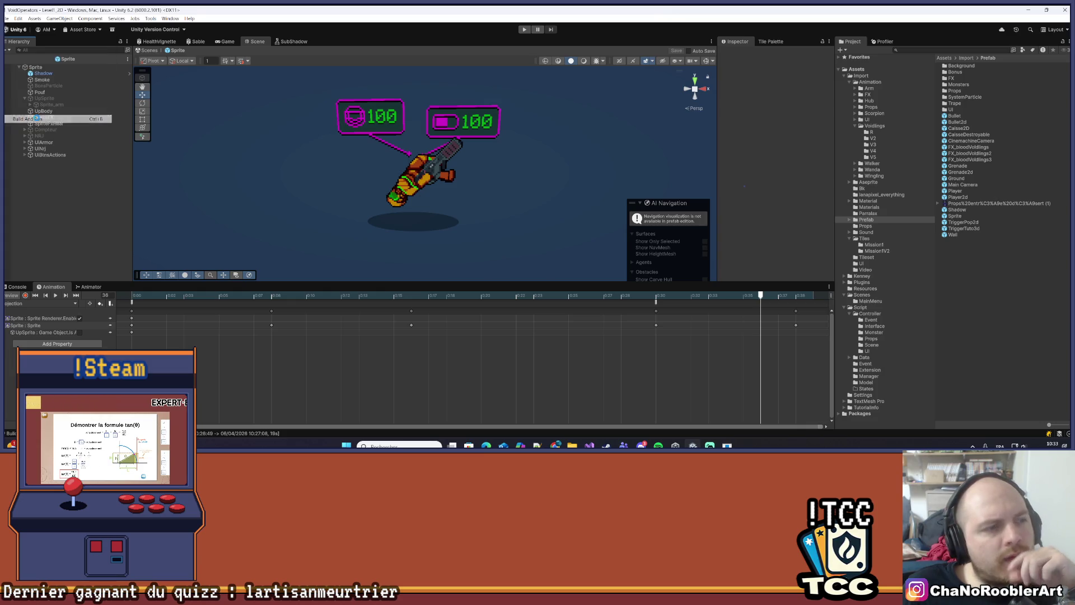
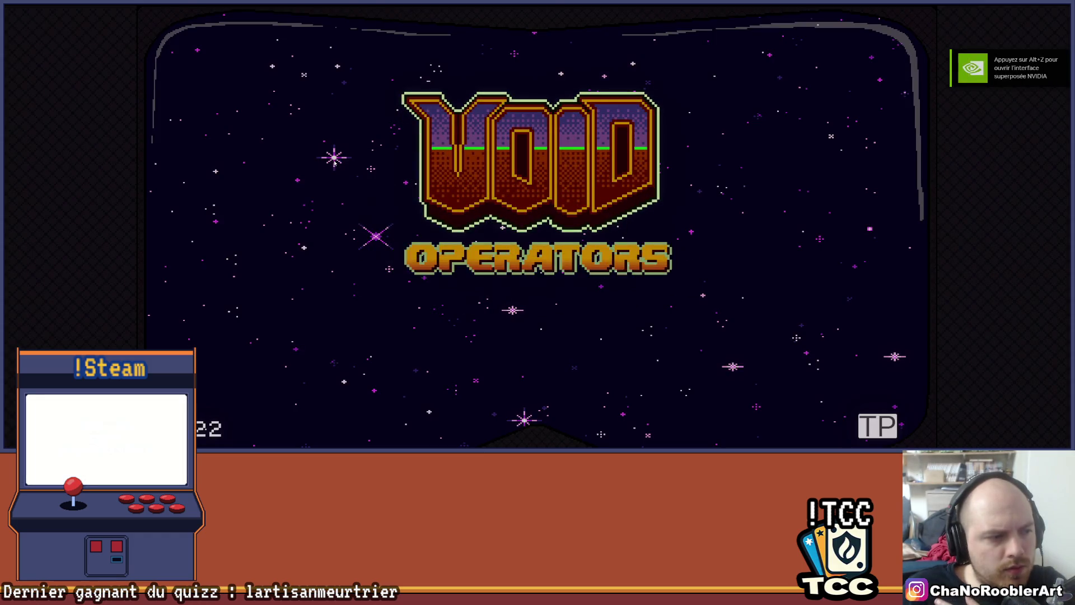
# Get past the Void Operators title screen and continue the saved game
pyautogui.press('Return')
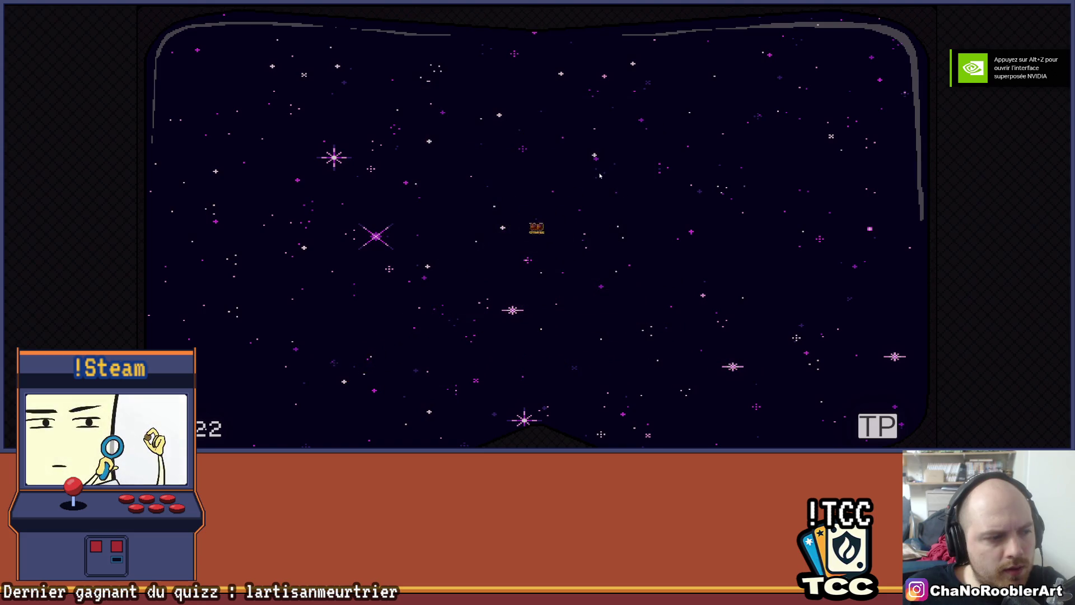
pyautogui.click(556, 133)
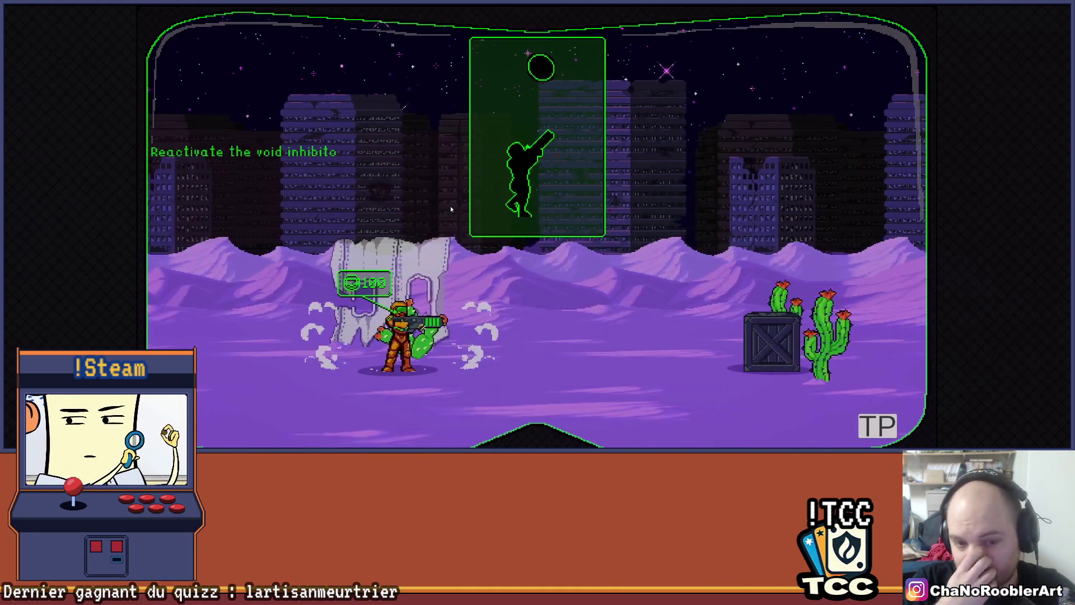
# Walk the soldier back and forth between the skeletons and the wreck, spin-jumping along the way
pyautogui.press('a')
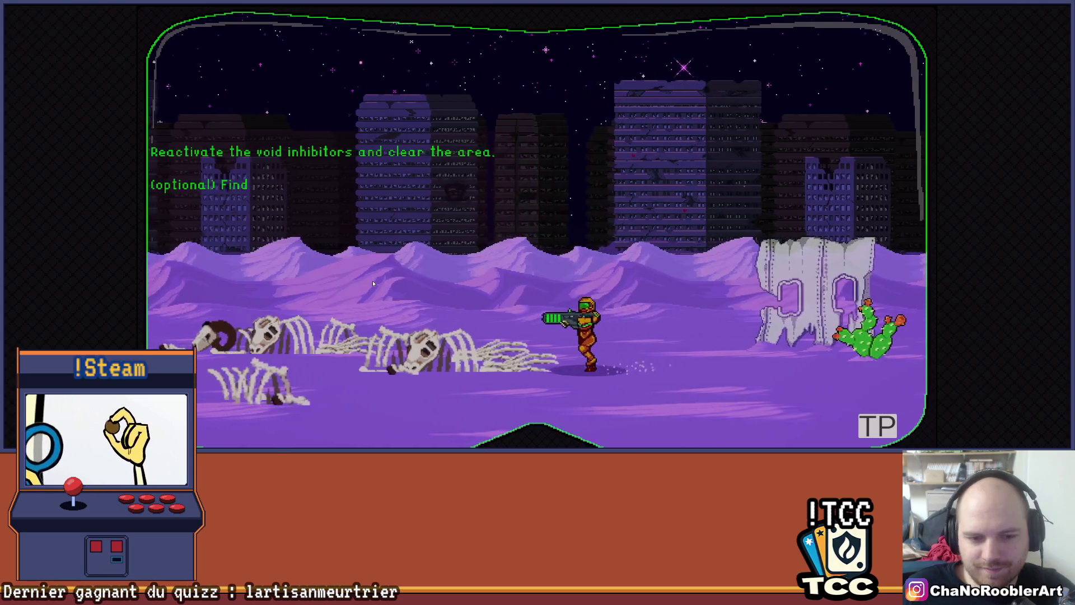
pyautogui.press('d')
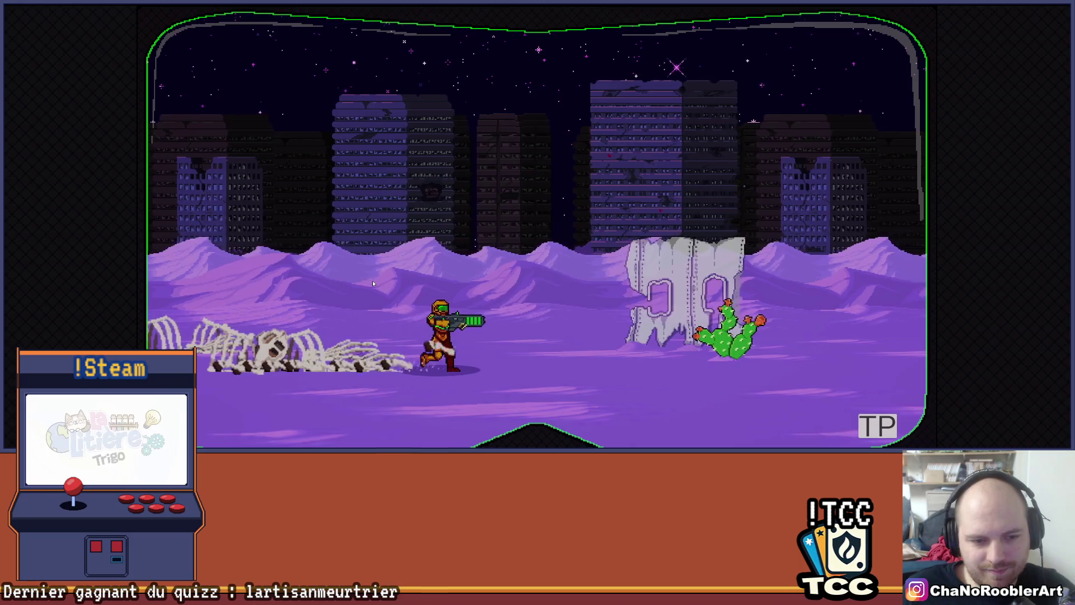
pyautogui.press('a')
pyautogui.press('a')
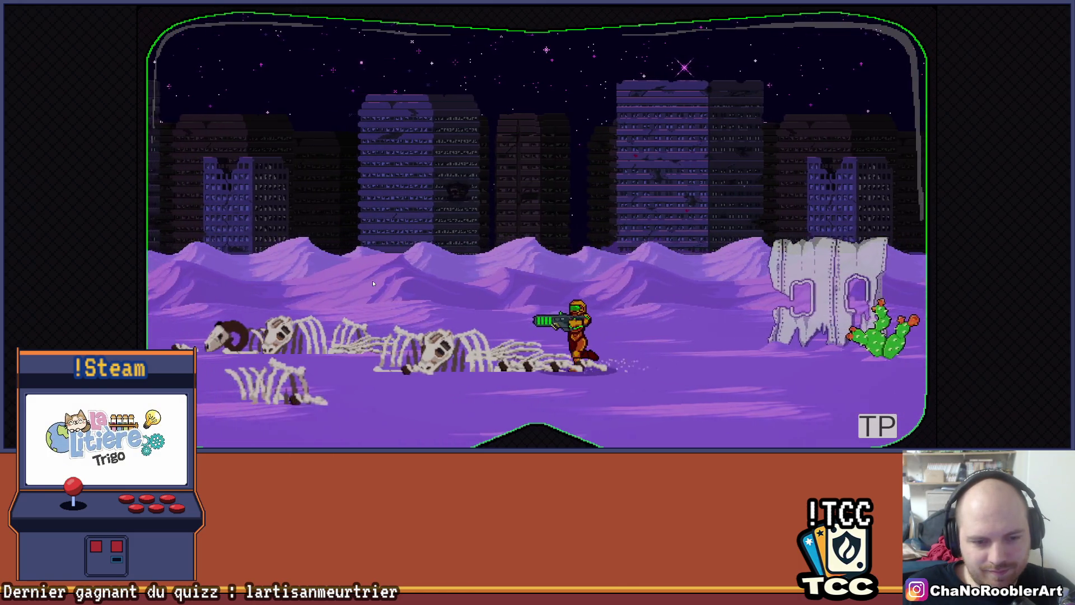
pyautogui.press('a')
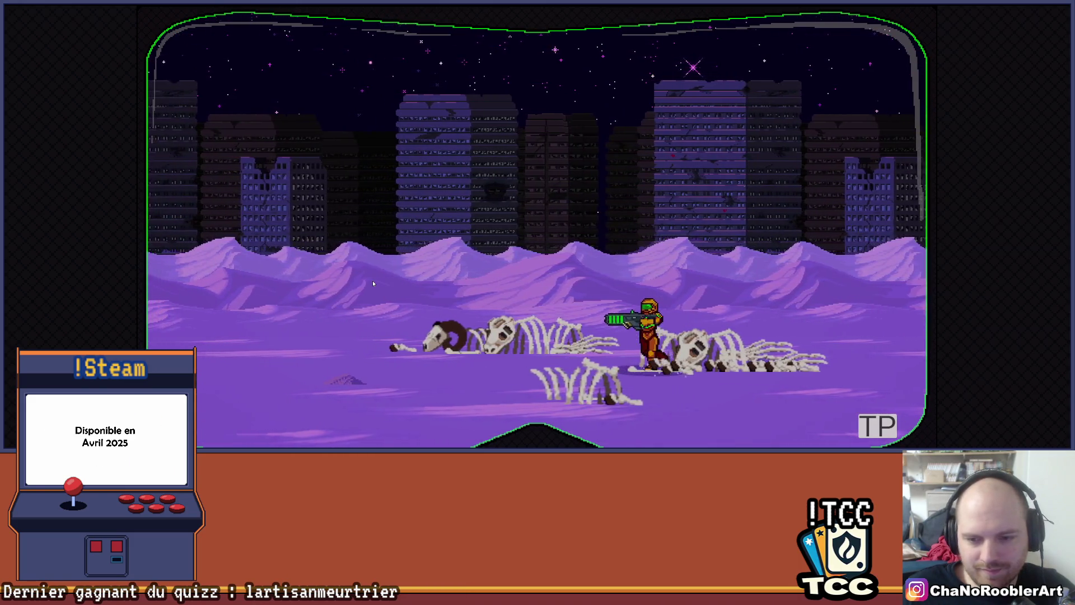
pyautogui.press('d')
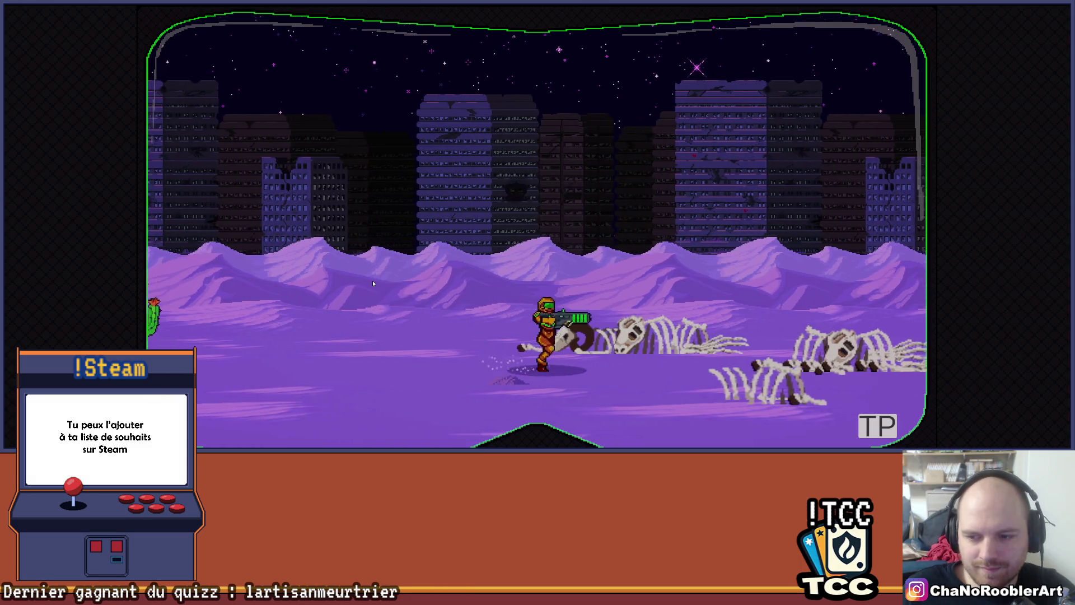
pyautogui.press('d')
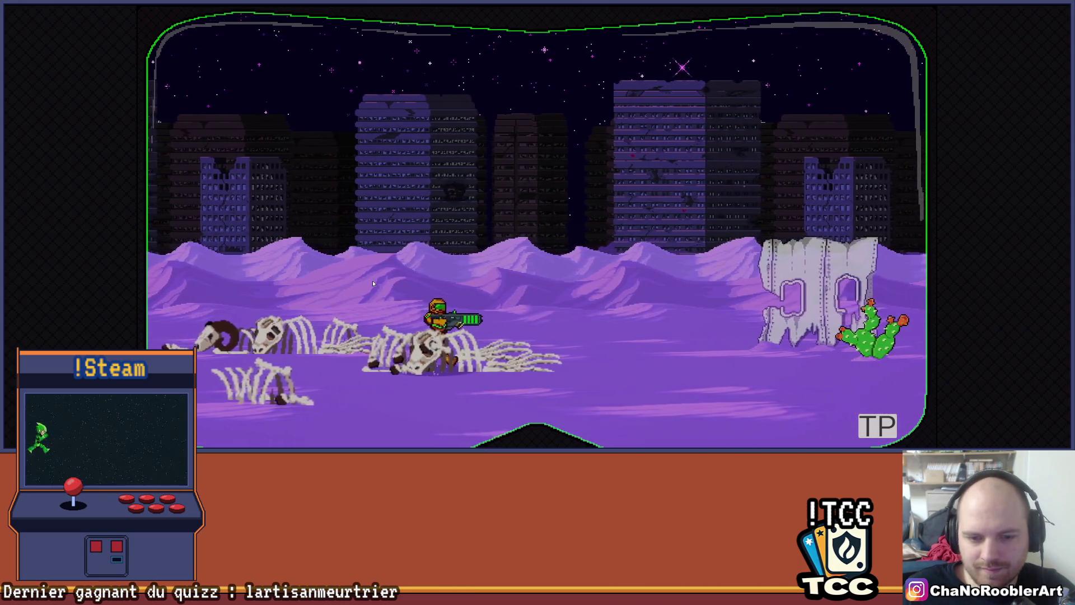
pyautogui.press('space')
pyautogui.press('d')
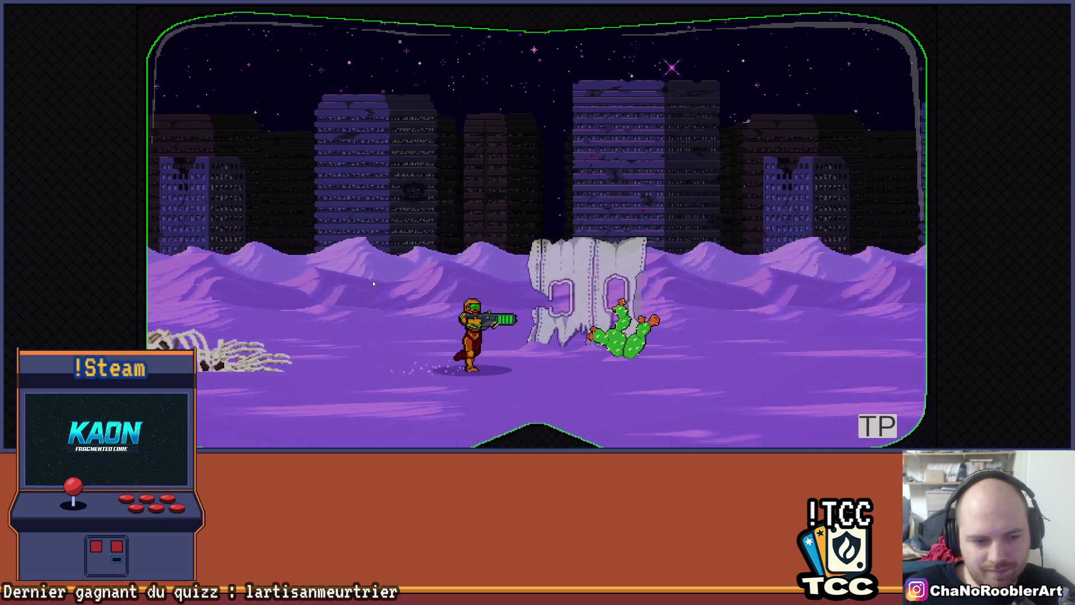
pyautogui.press('a')
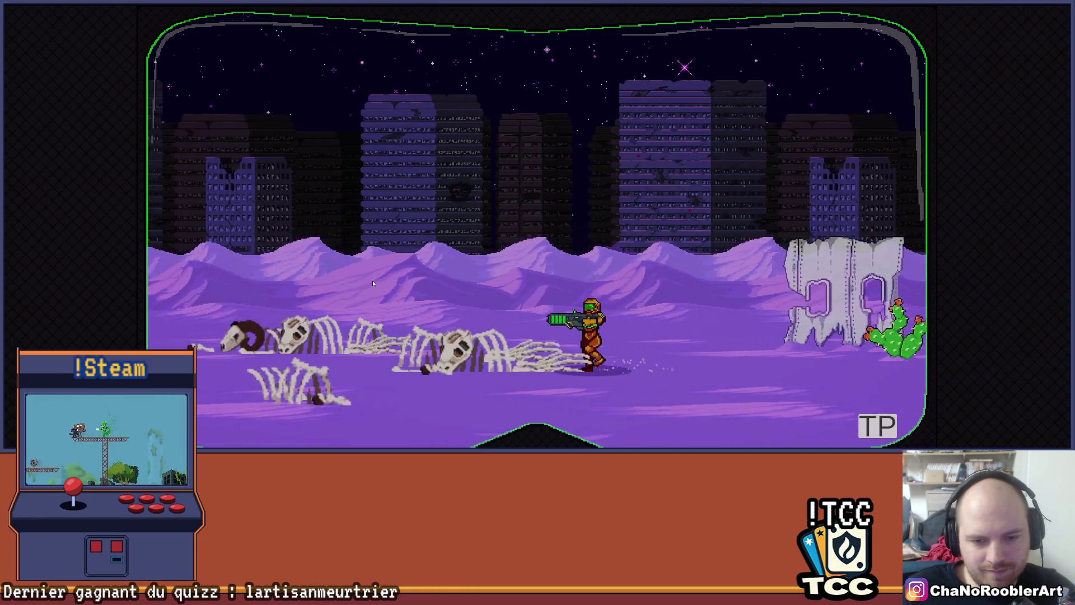
pyautogui.press('d')
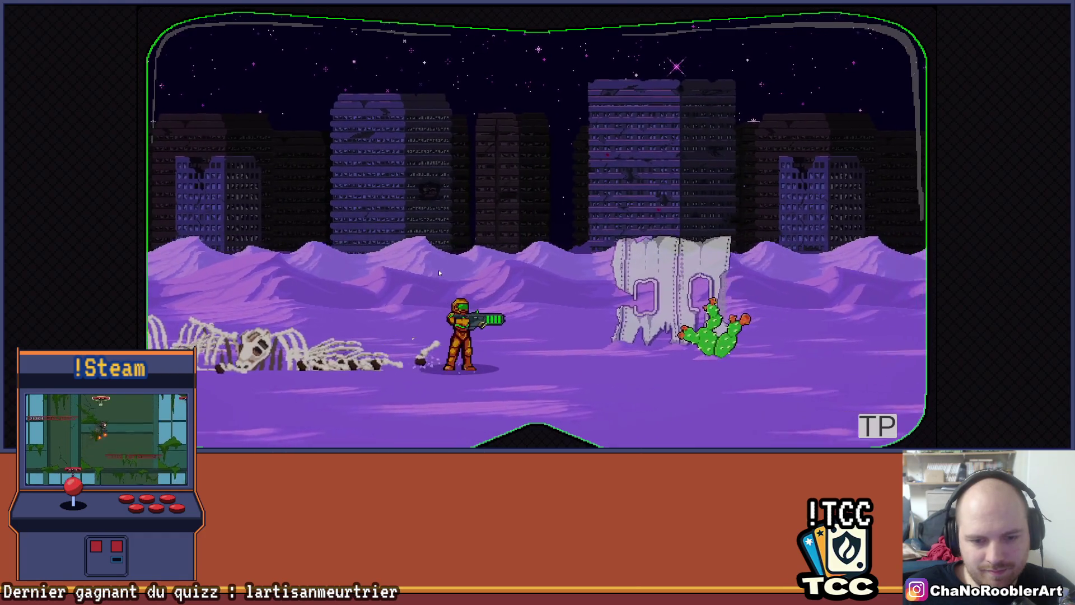
pyautogui.press('a')
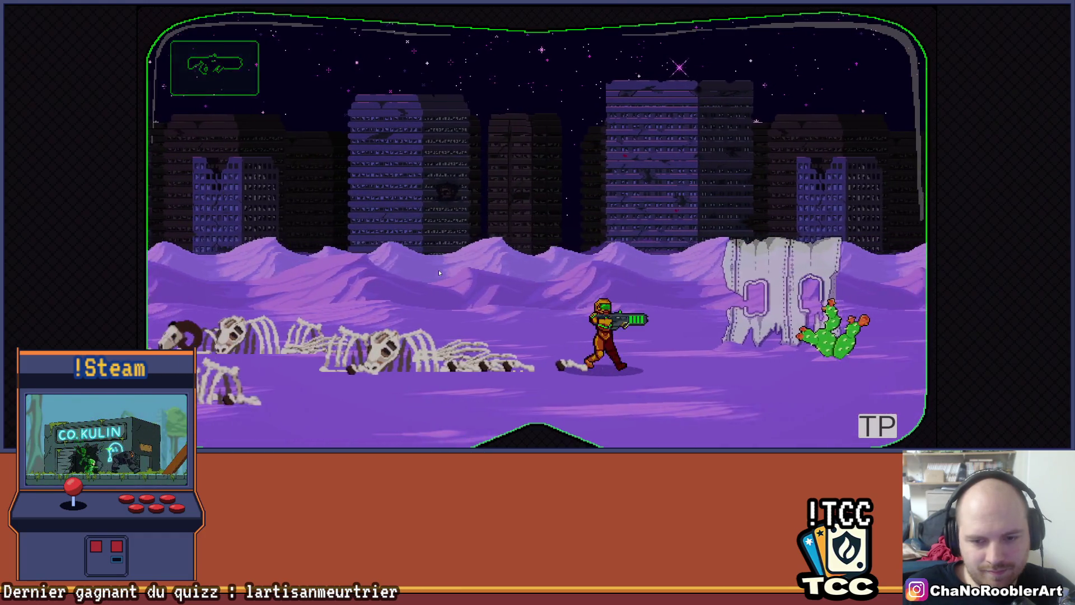
pyautogui.press('d')
pyautogui.press('a')
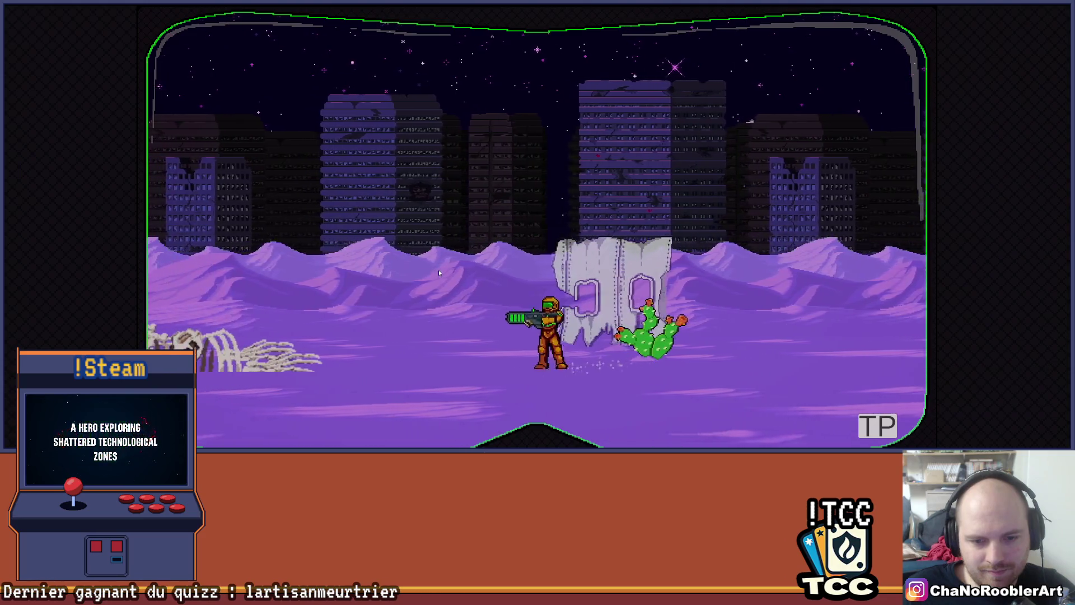
pyautogui.press('space')
pyautogui.press('d')
# Run the soldier left over the skeleton field with a somersault jump, then back right across it
pyautogui.press('a')
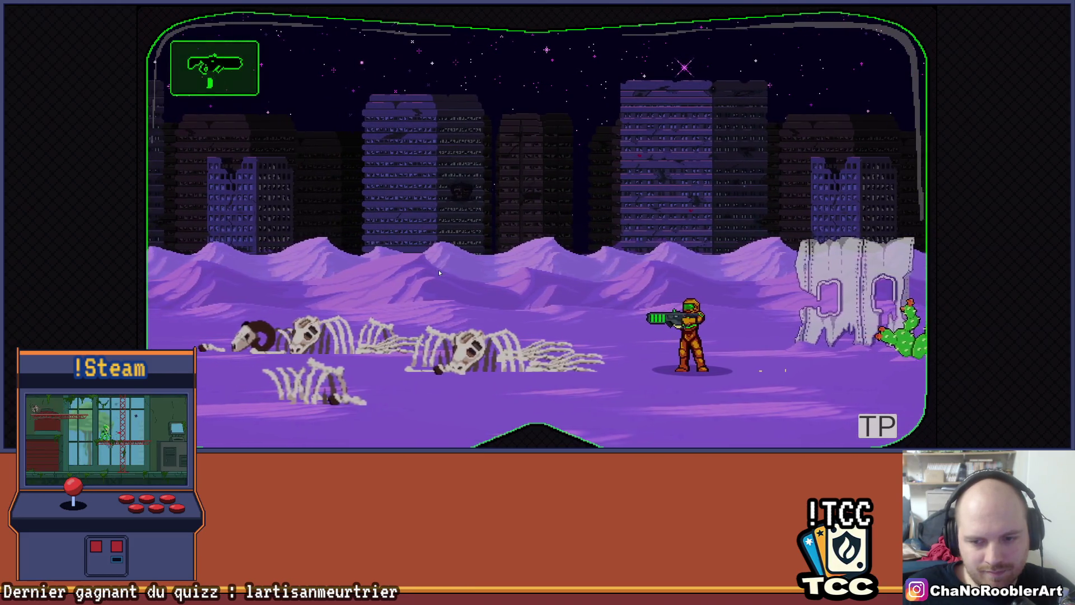
pyautogui.press('a')
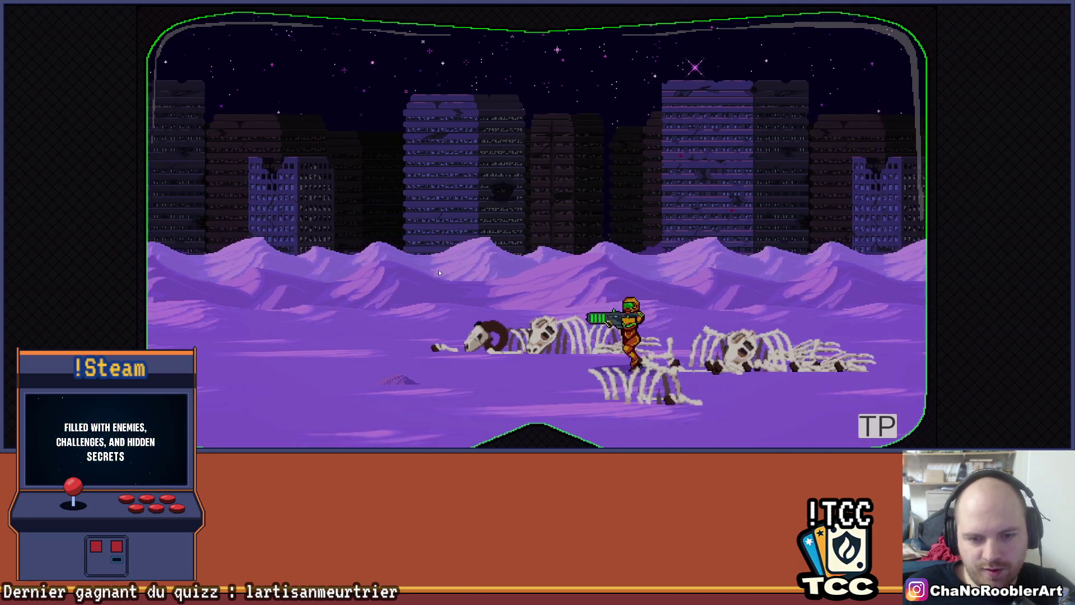
pyautogui.press('d')
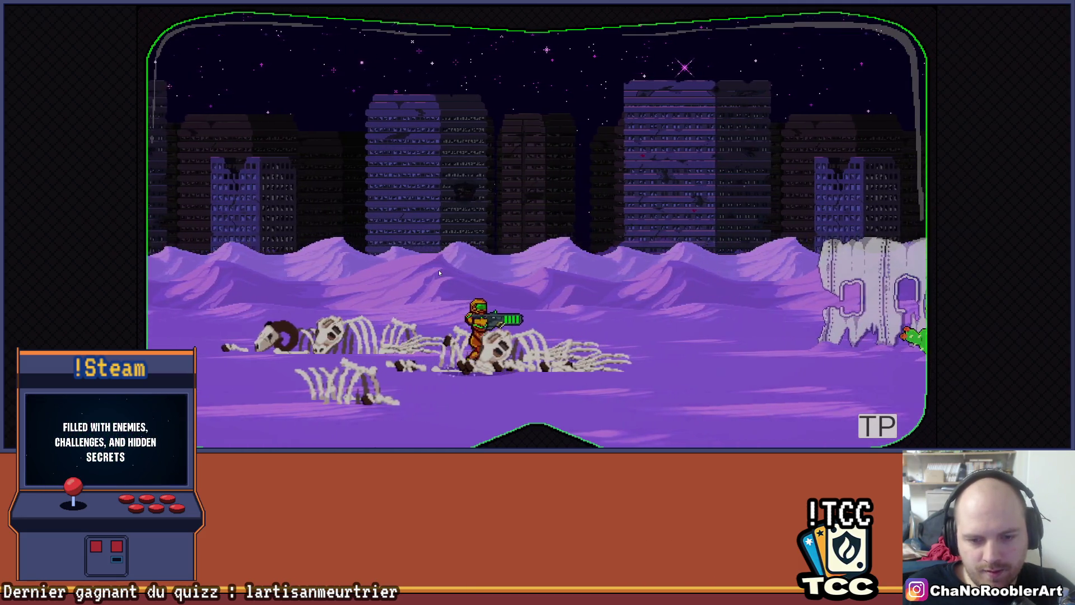
pyautogui.press('d')
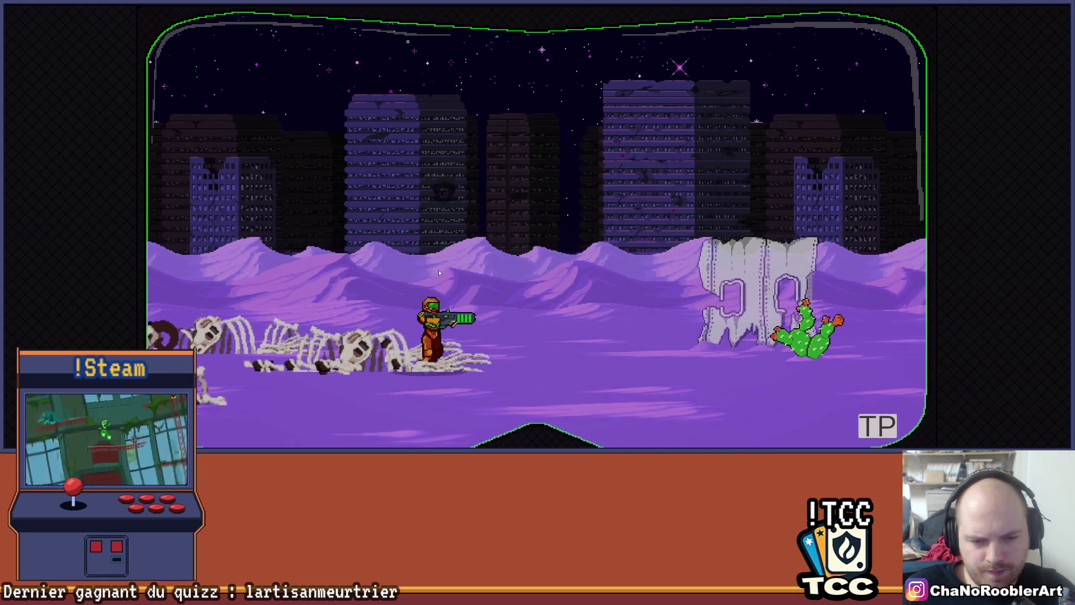
pyautogui.press('a')
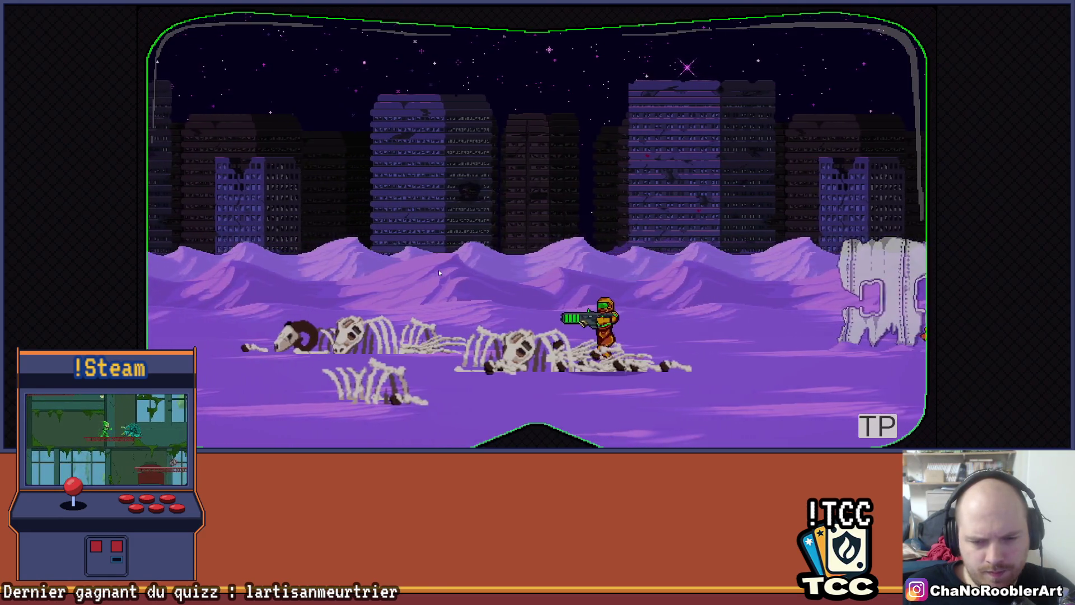
pyautogui.press('space')
pyautogui.press('a')
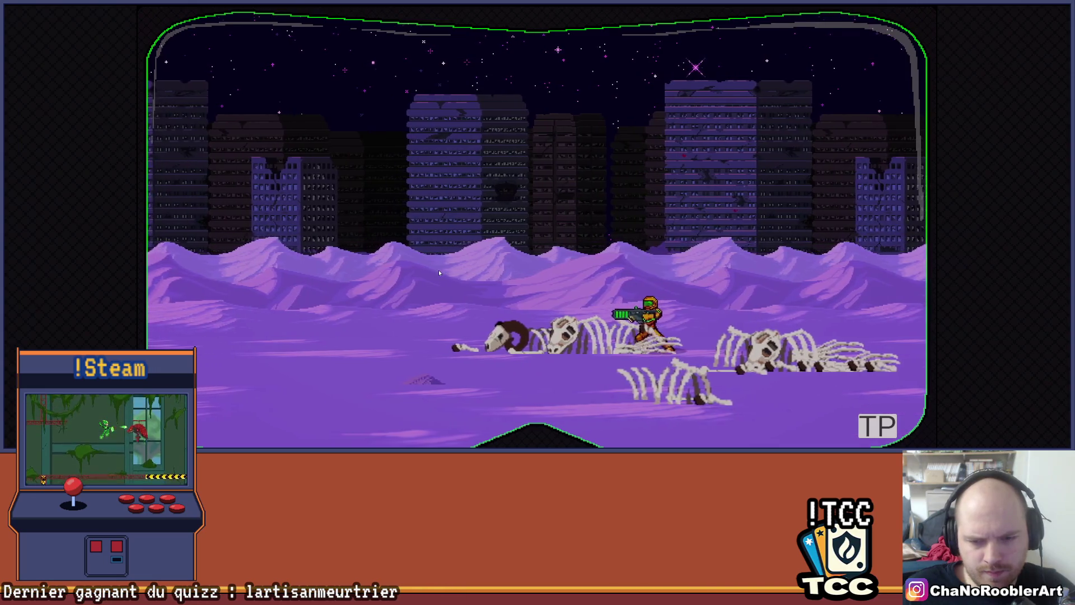
pyautogui.press('d')
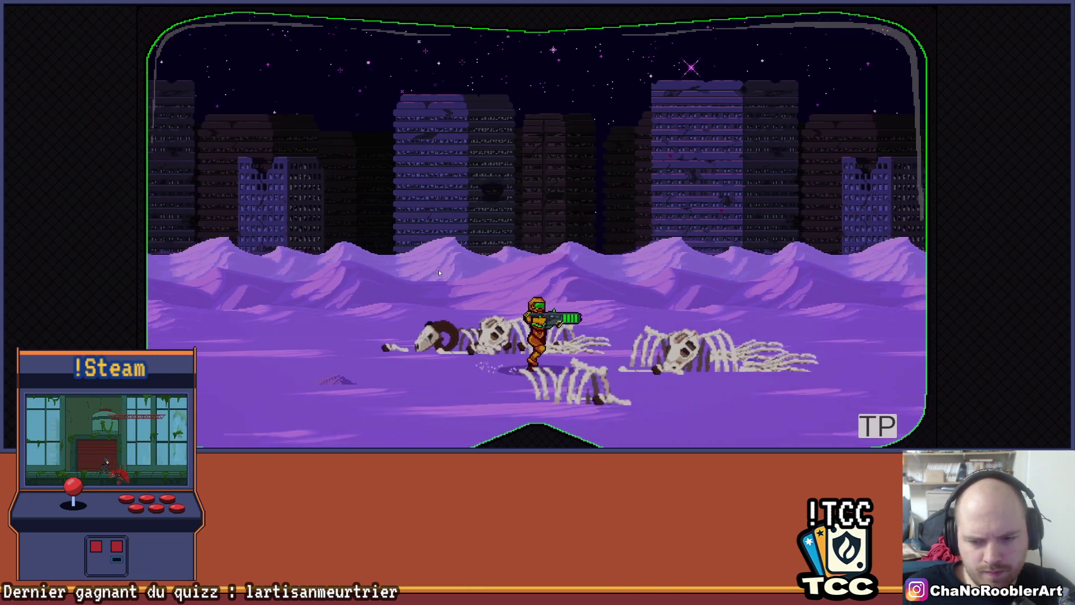
pyautogui.press('d')
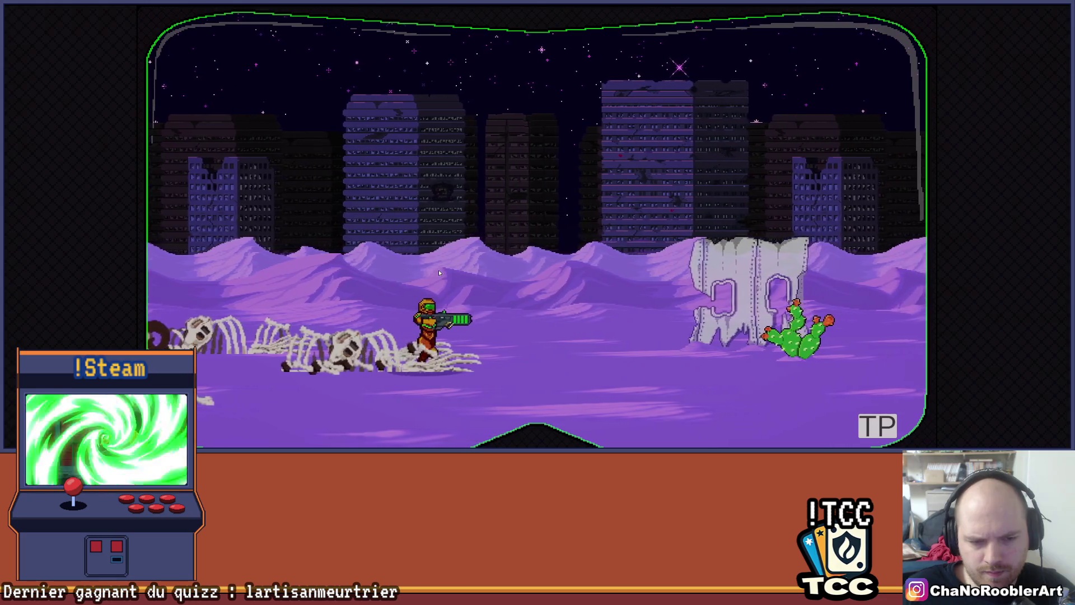
pyautogui.press('a')
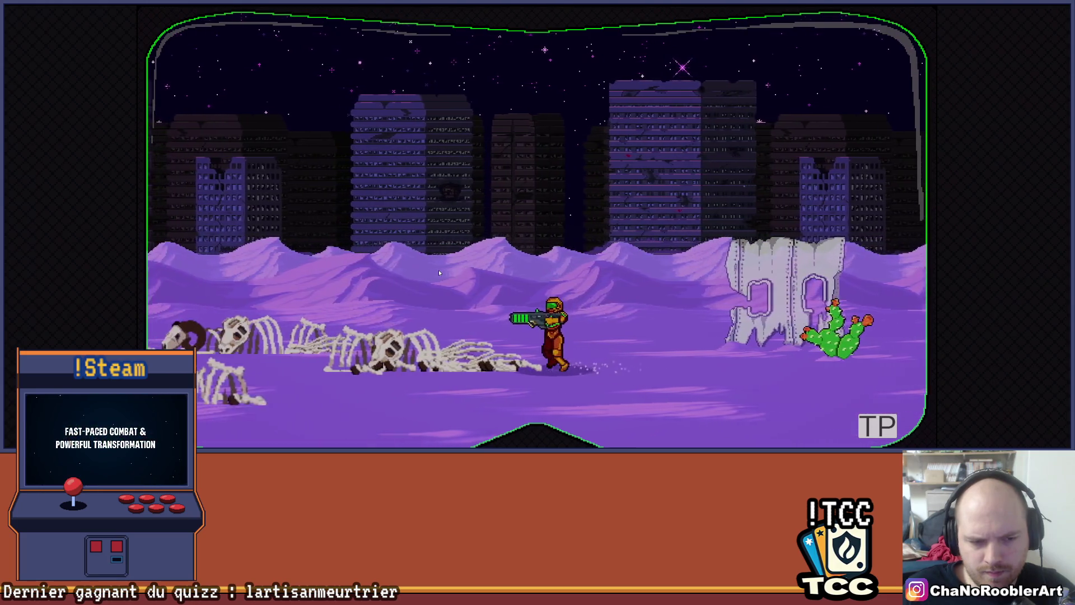
pyautogui.press('a')
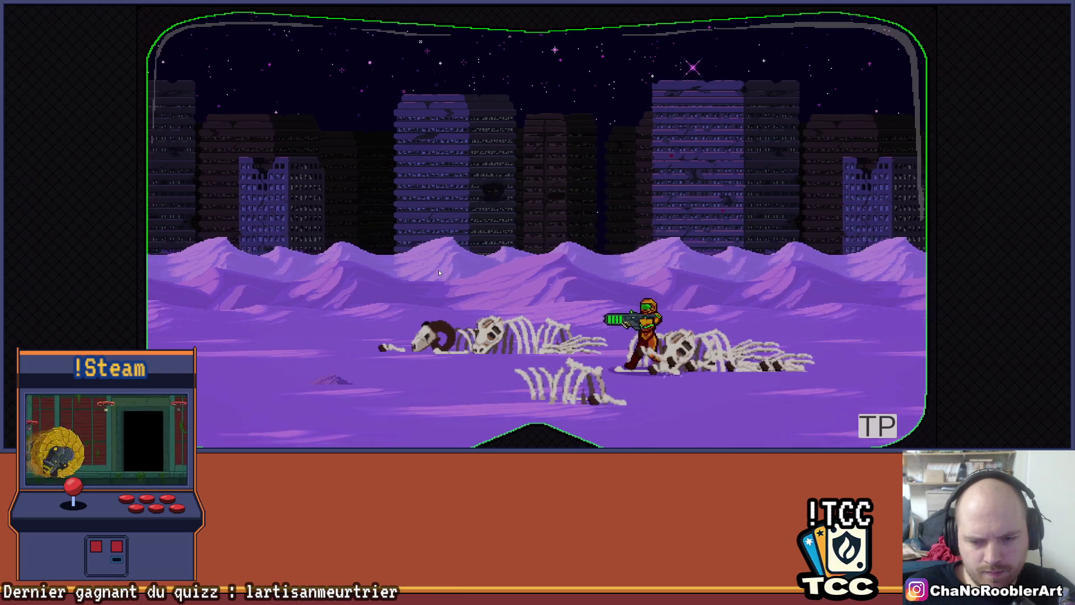
pyautogui.press('d')
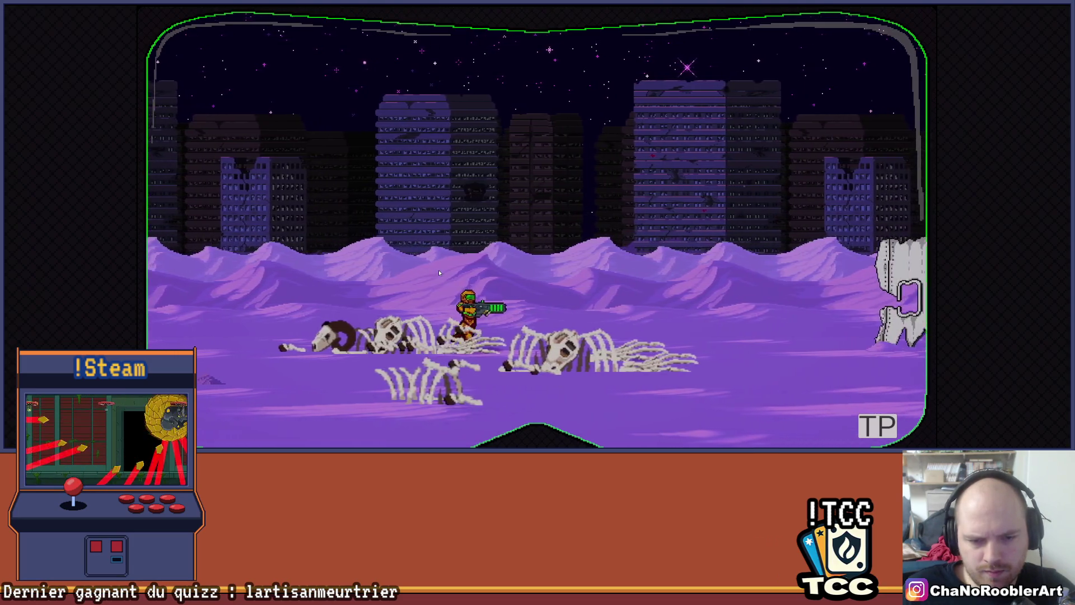
pyautogui.press('d')
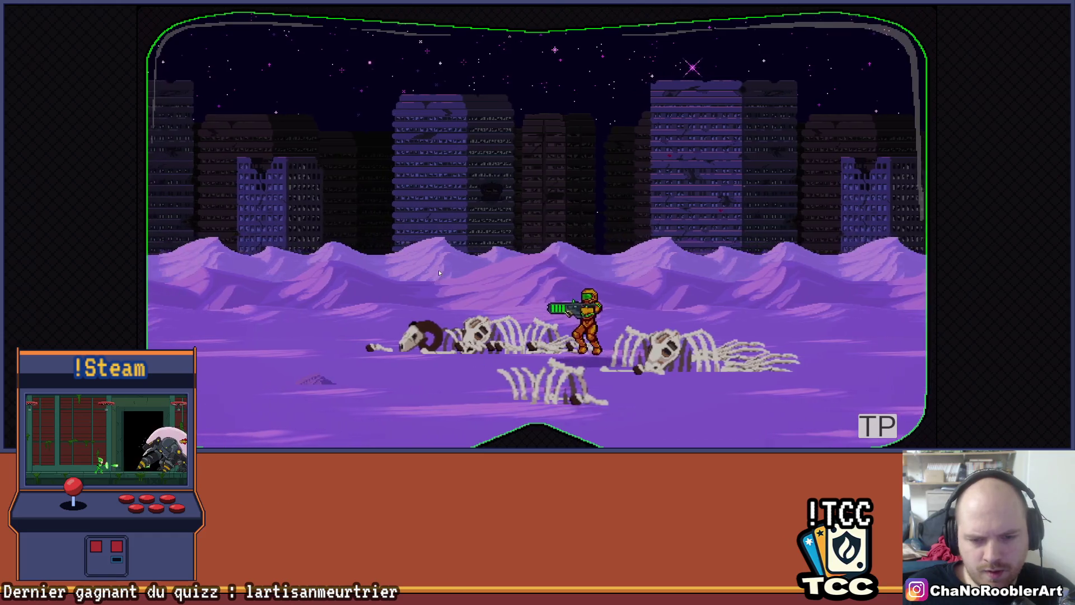
# Bring up the Mission 1 level selection and launch Mission 1
pyautogui.press('a')
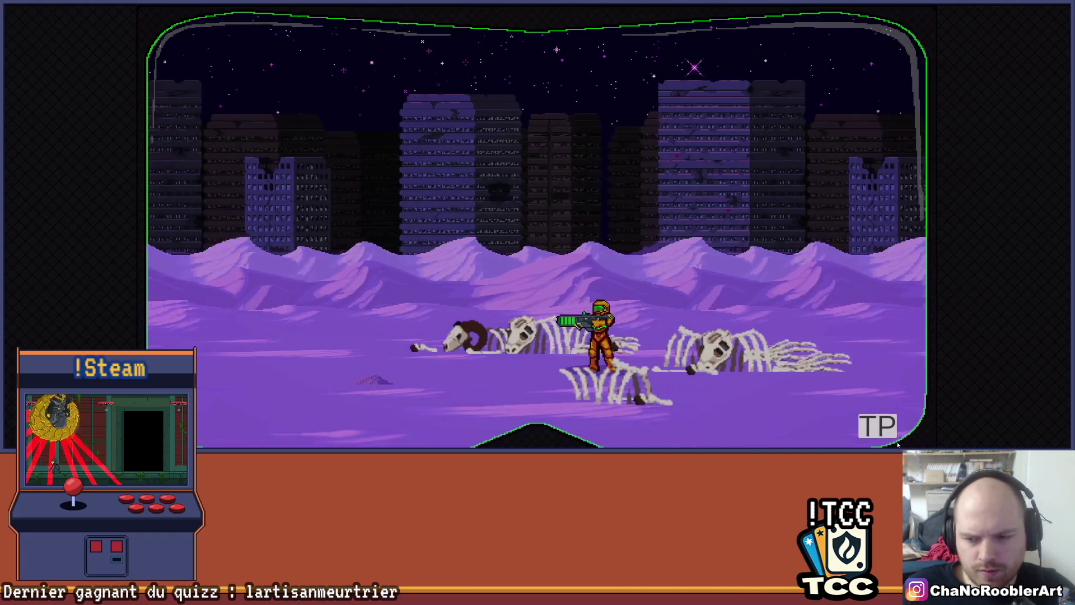
pyautogui.press('Escape')
pyautogui.click(258, 253)
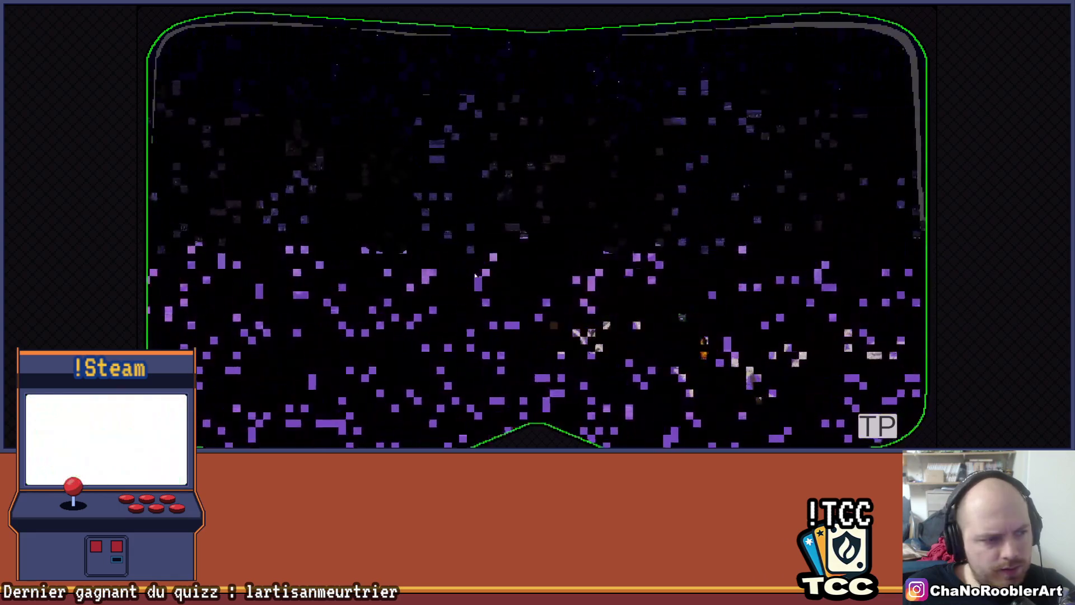
# Walk the soldier through the building with one jump, then fire three shots from the gun
pyautogui.press('d')
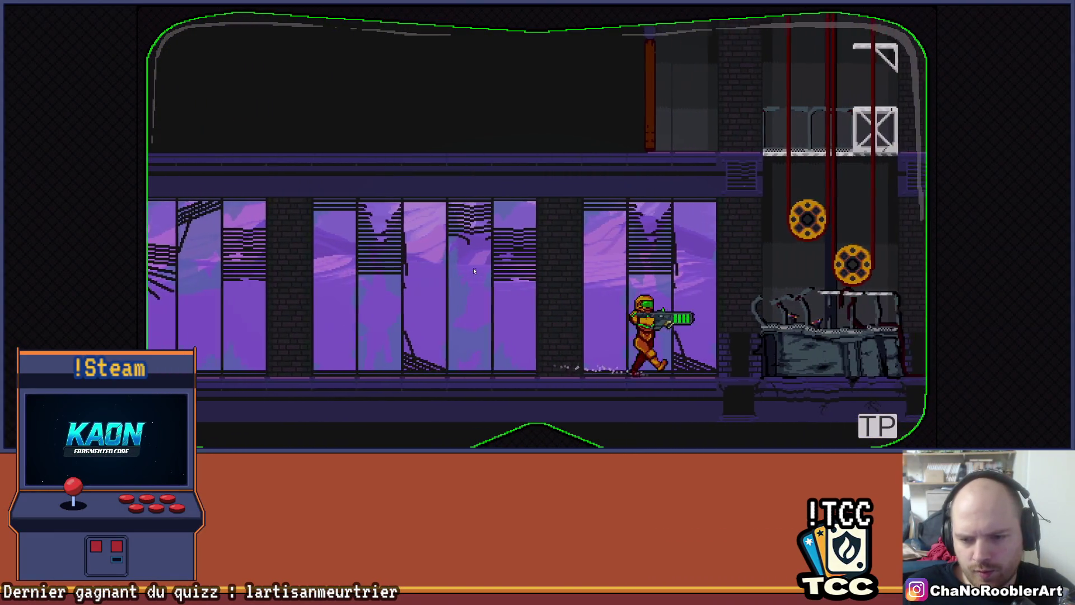
pyautogui.press('a')
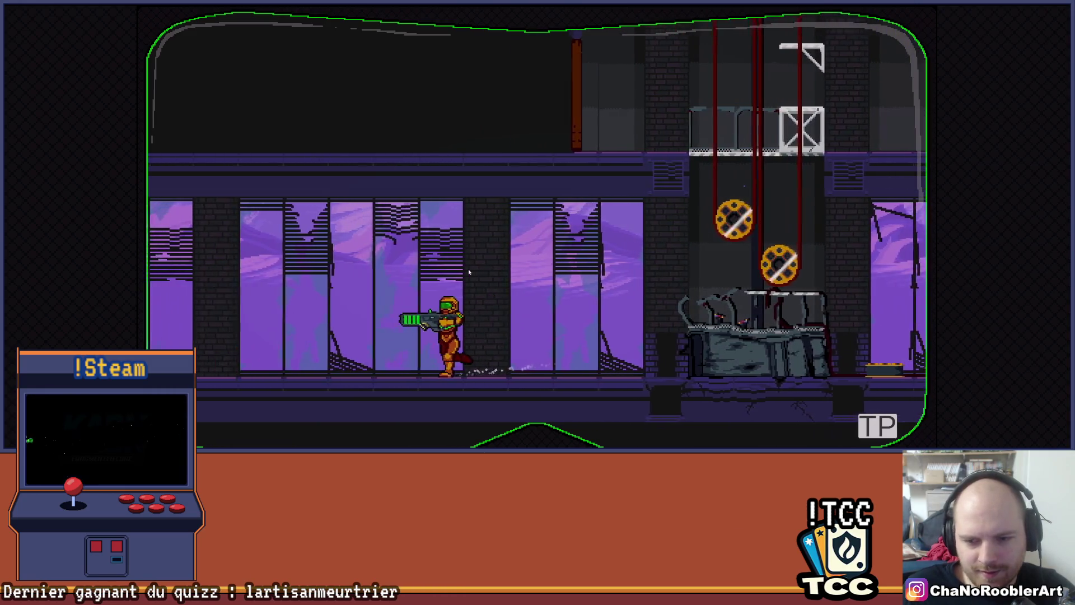
pyautogui.press('space')
pyautogui.press('d')
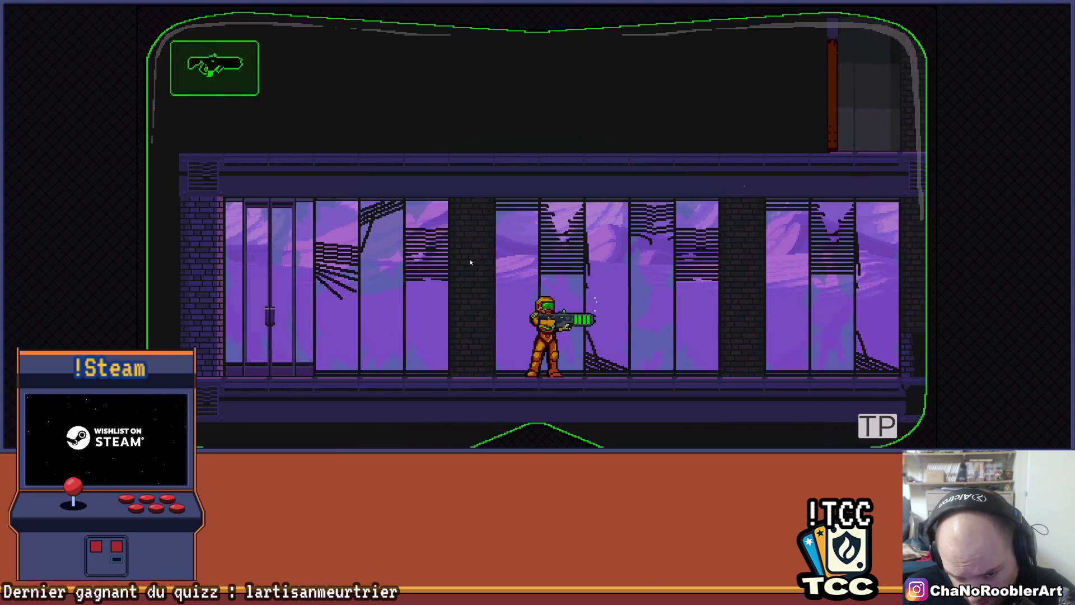
pyautogui.press('d')
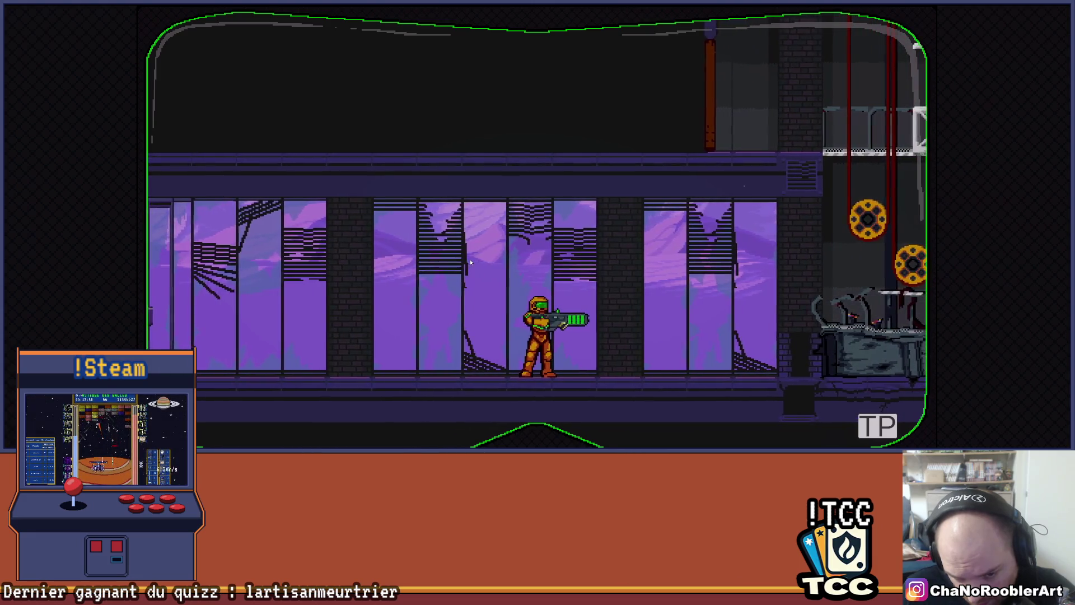
pyautogui.click(470, 262)
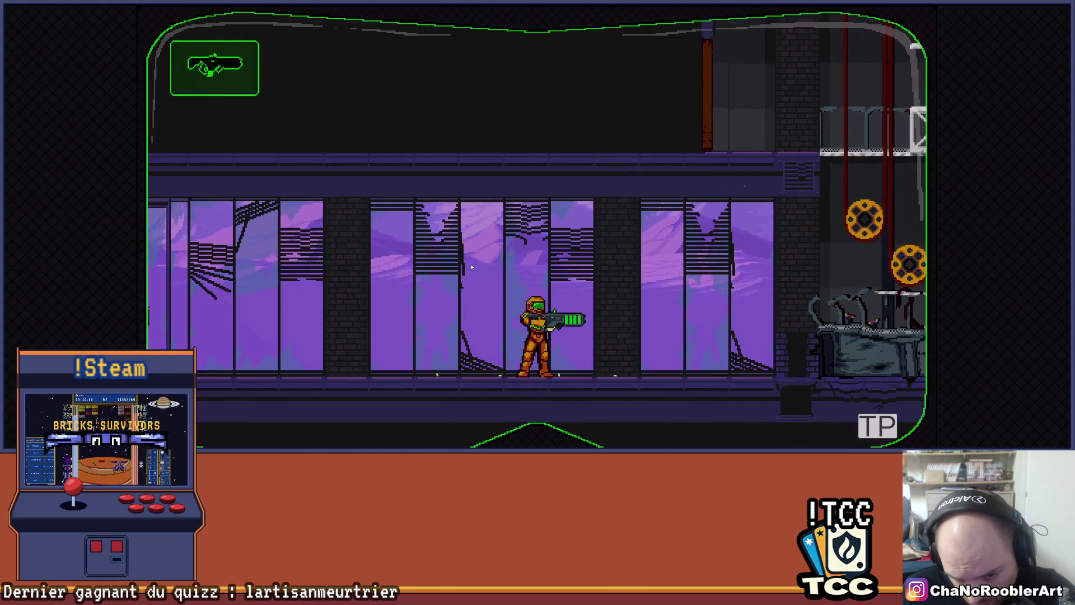
pyautogui.click(471, 267)
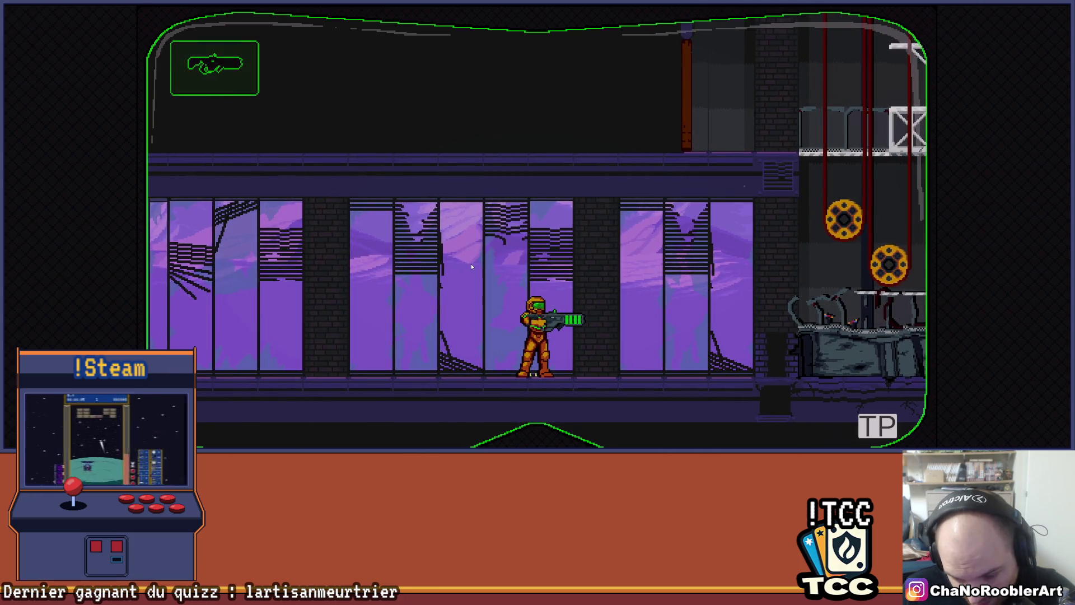
pyautogui.click(472, 267)
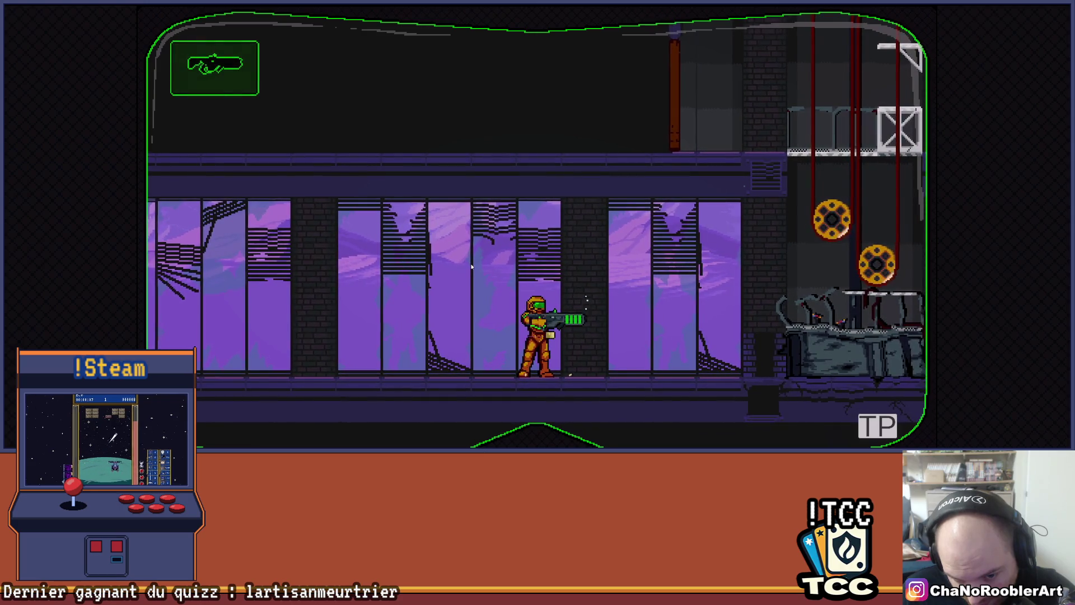
# Run the soldier left and right with a spin-jump, ending facing right
pyautogui.press('a')
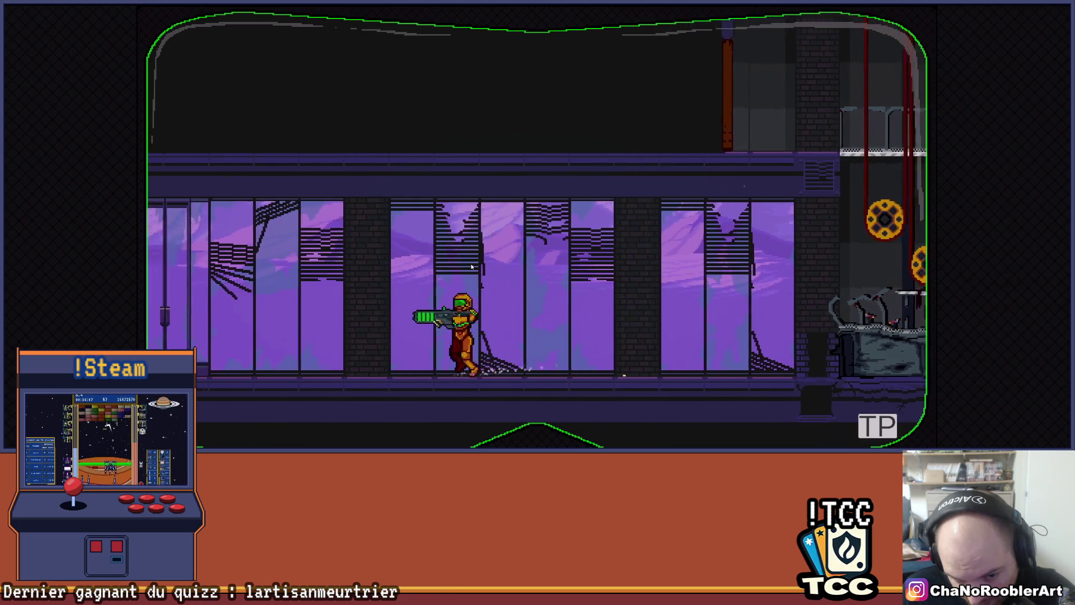
pyautogui.press('space')
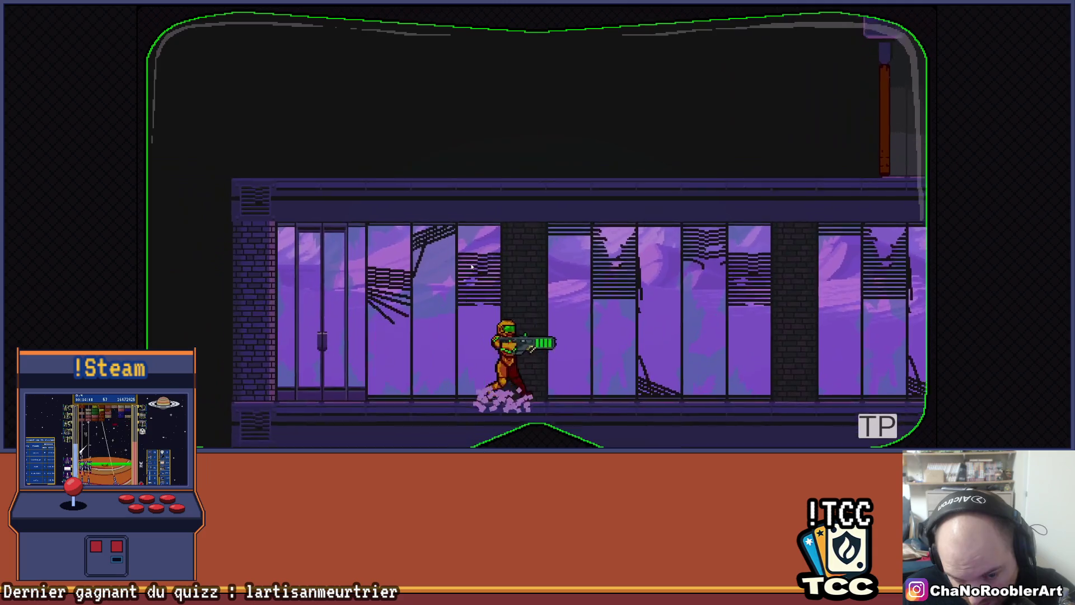
pyautogui.press('d')
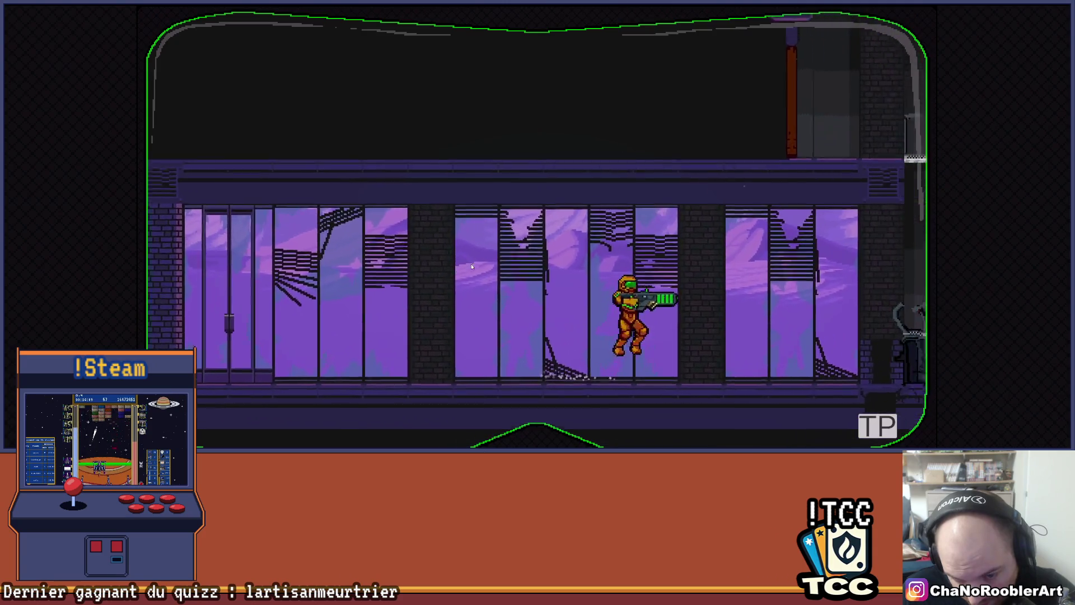
pyautogui.press('a')
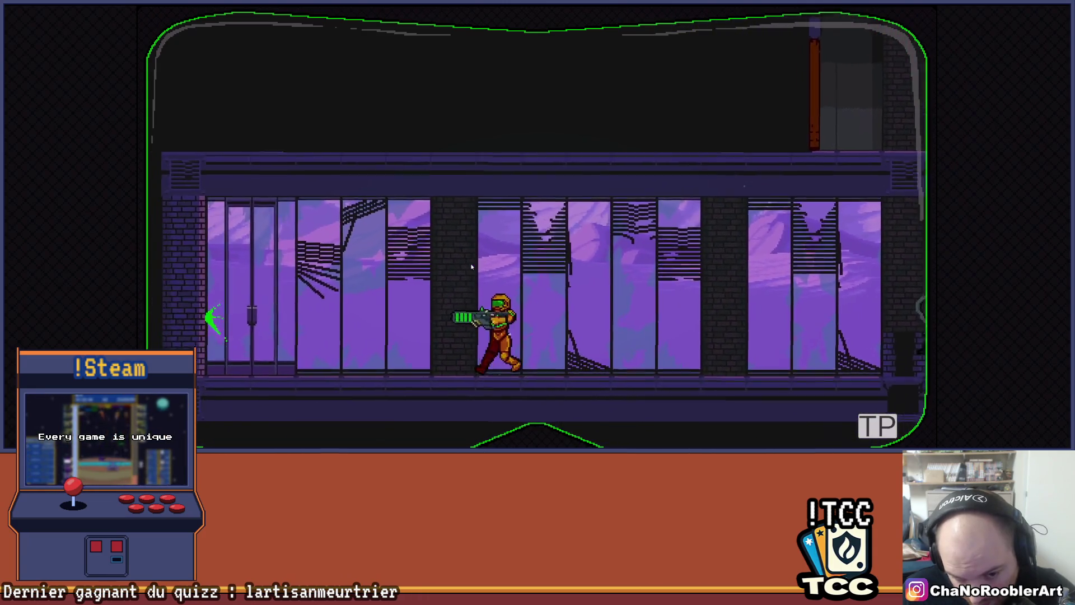
pyautogui.press('a')
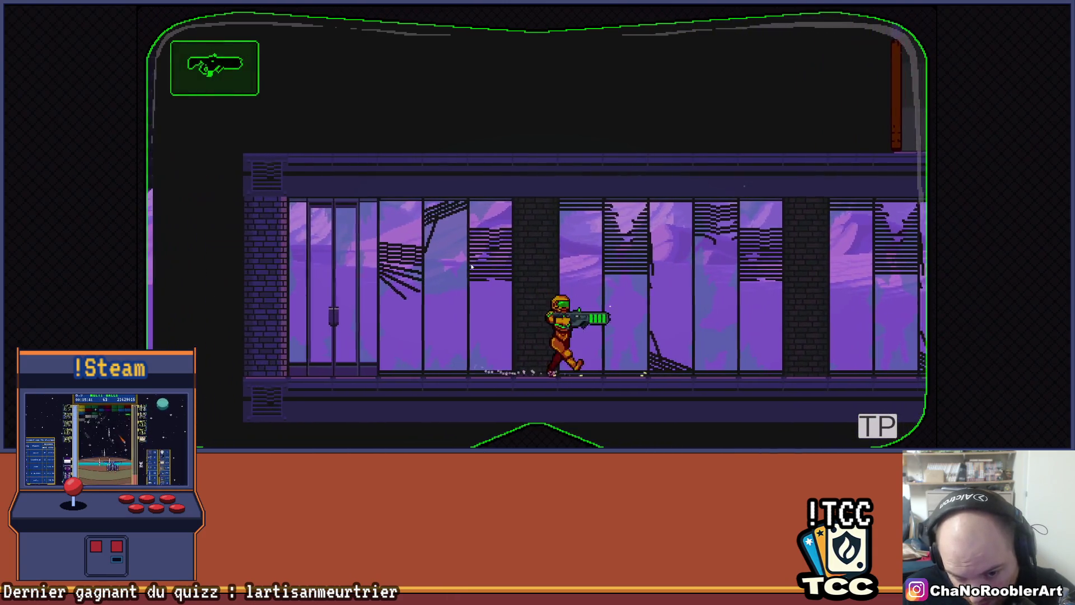
pyautogui.press('d')
pyautogui.press('a')
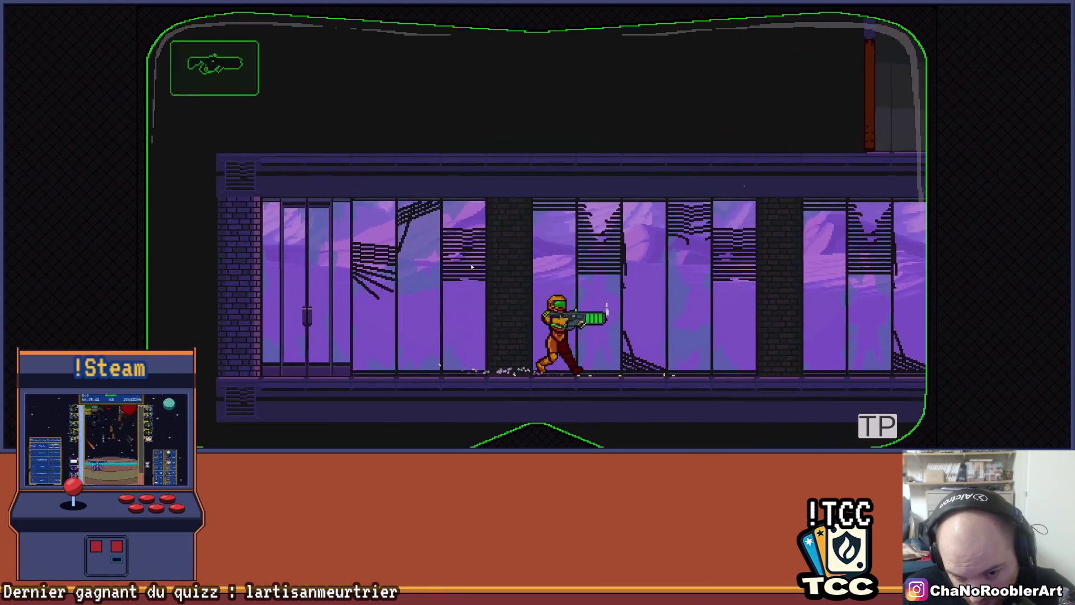
pyautogui.press('a')
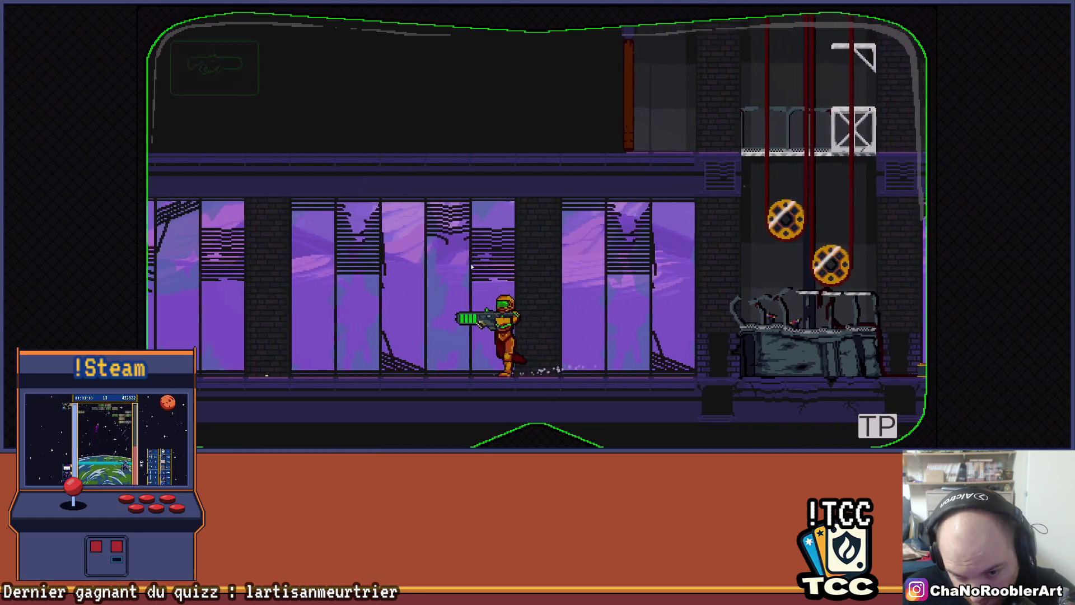
pyautogui.press('d')
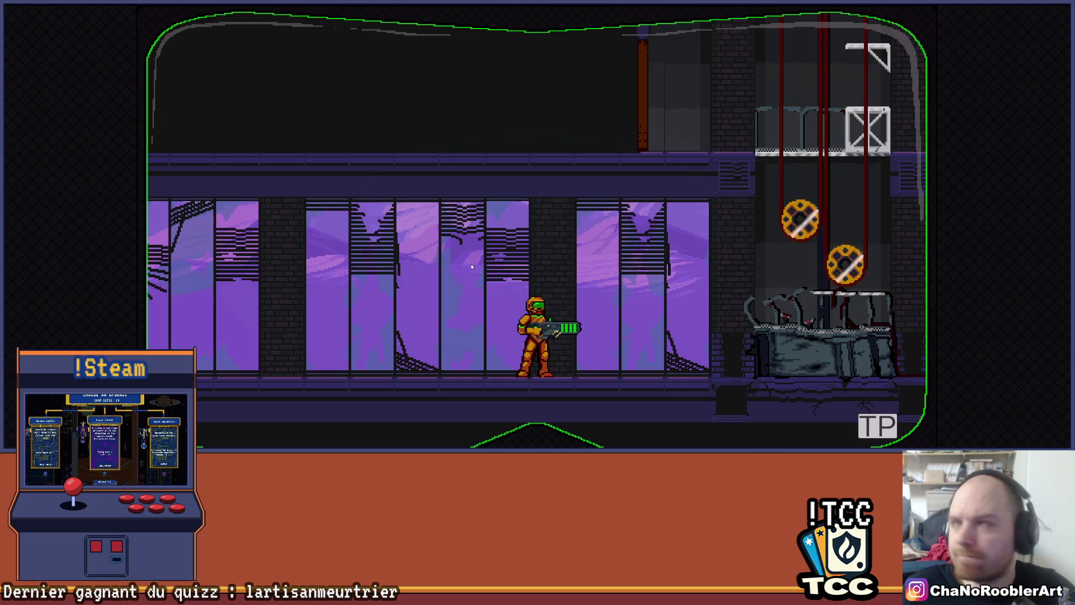
pyautogui.press('Right')
# Spin-jump the soldier onto the gear lift and climb up, then stop play mode with Ctrl+P
pyautogui.press('space')
pyautogui.press('Right')
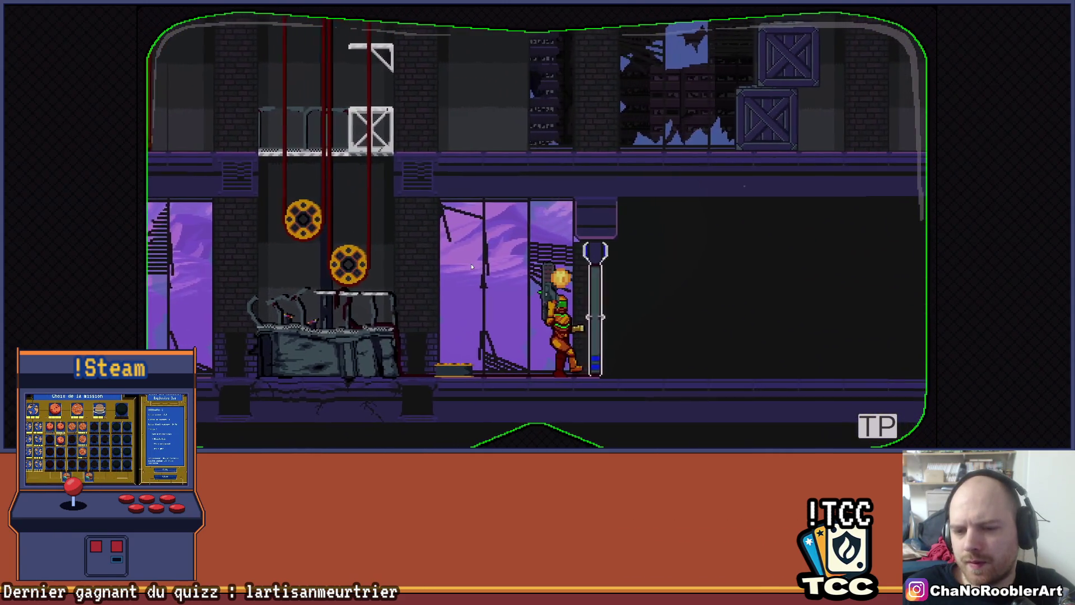
pyautogui.press('Left')
pyautogui.press('space')
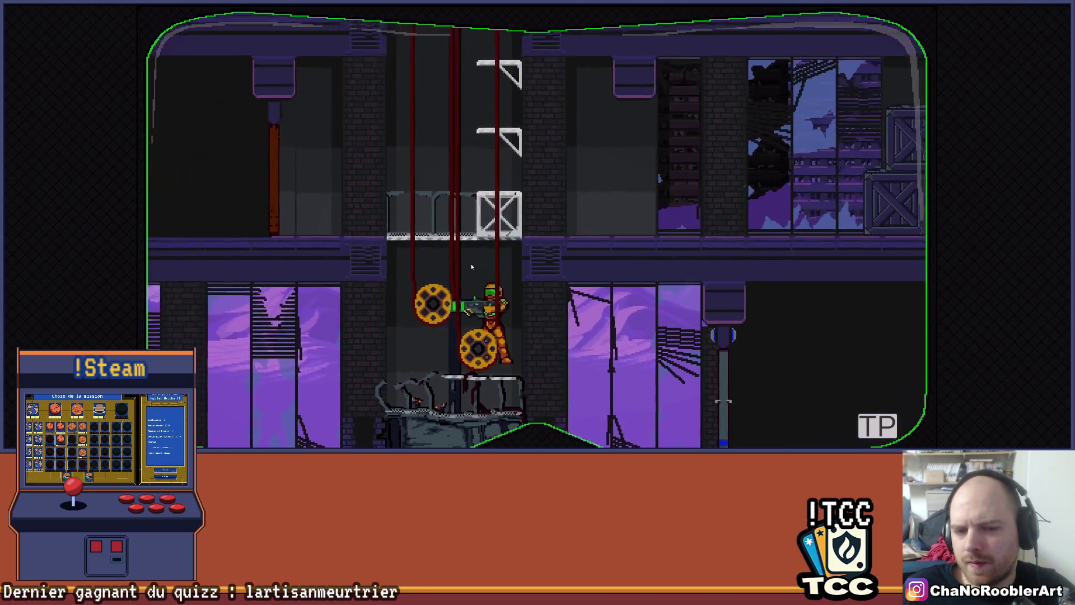
pyautogui.press('space')
pyautogui.press('space')
pyautogui.press('space')
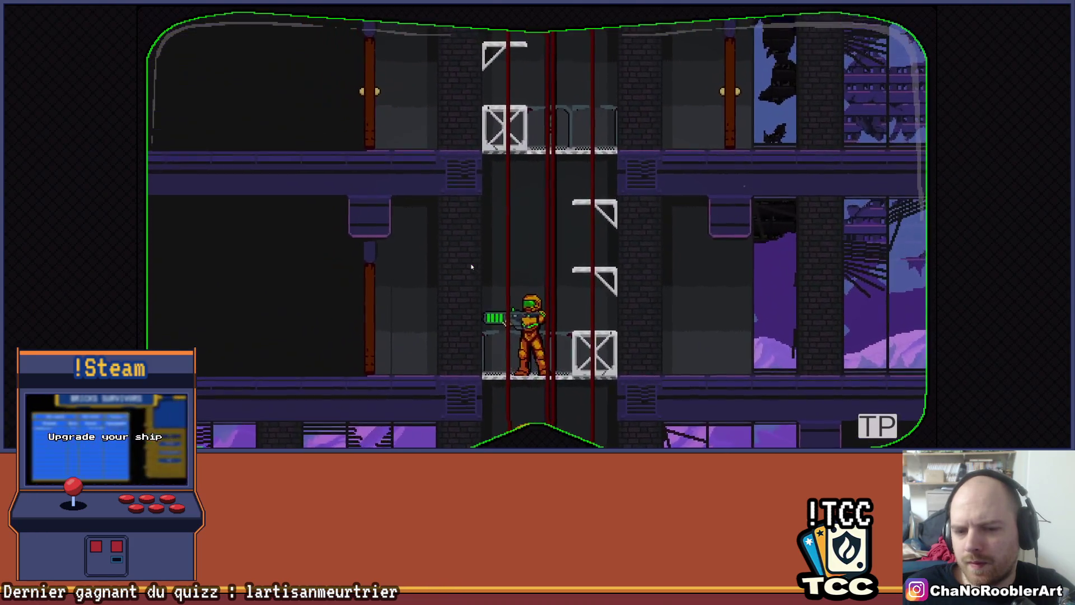
pyautogui.press('Right')
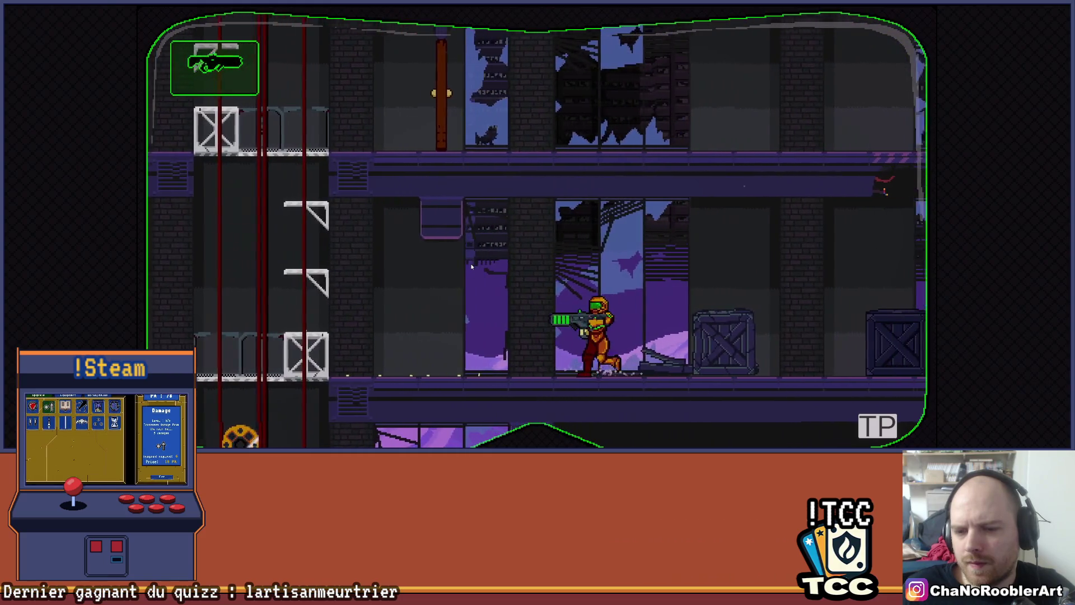
pyautogui.press('Left')
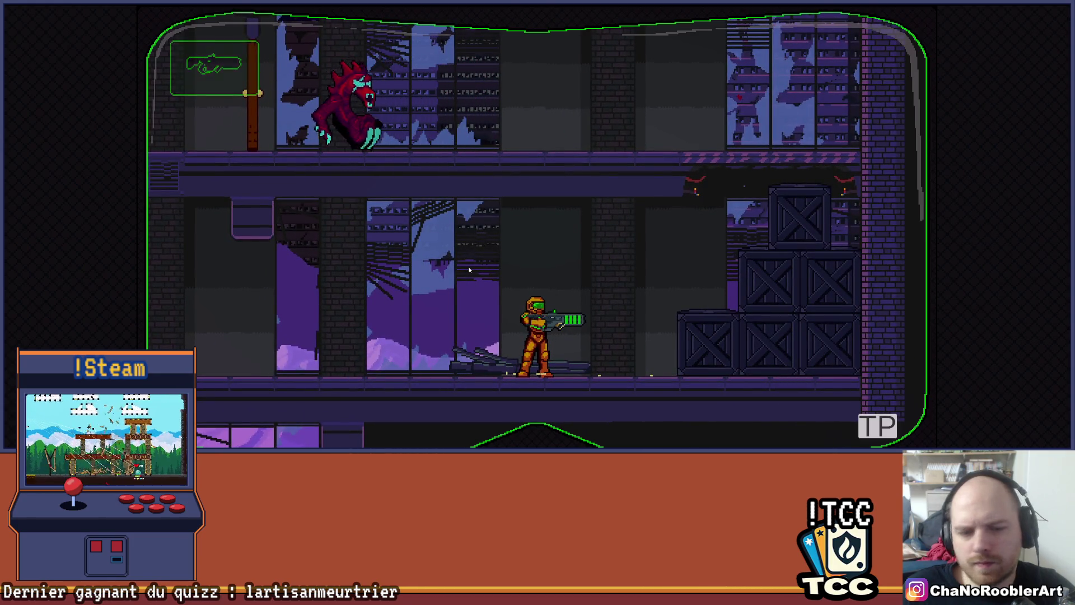
pyautogui.hotkey('ctrl', 'p')
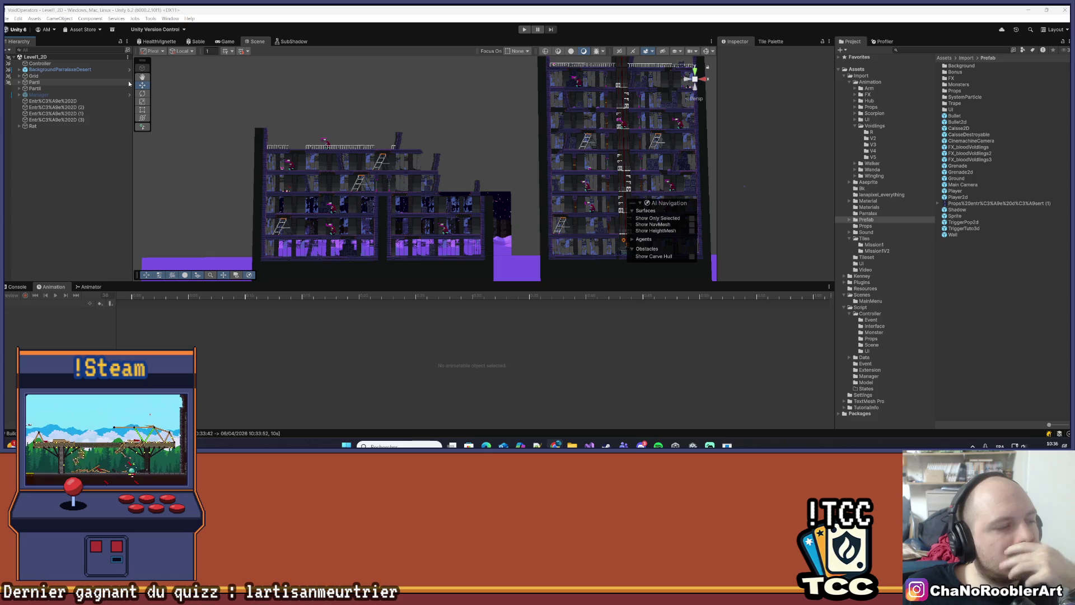
# Open the Sprite prefab from the Project window and drop down the Animation window's clip list
pyautogui.moveTo(426, 226); pyautogui.dragTo(427, 165)
pyautogui.scroll(2, 427, 165)
pyautogui.scroll(-3, 336, 174)
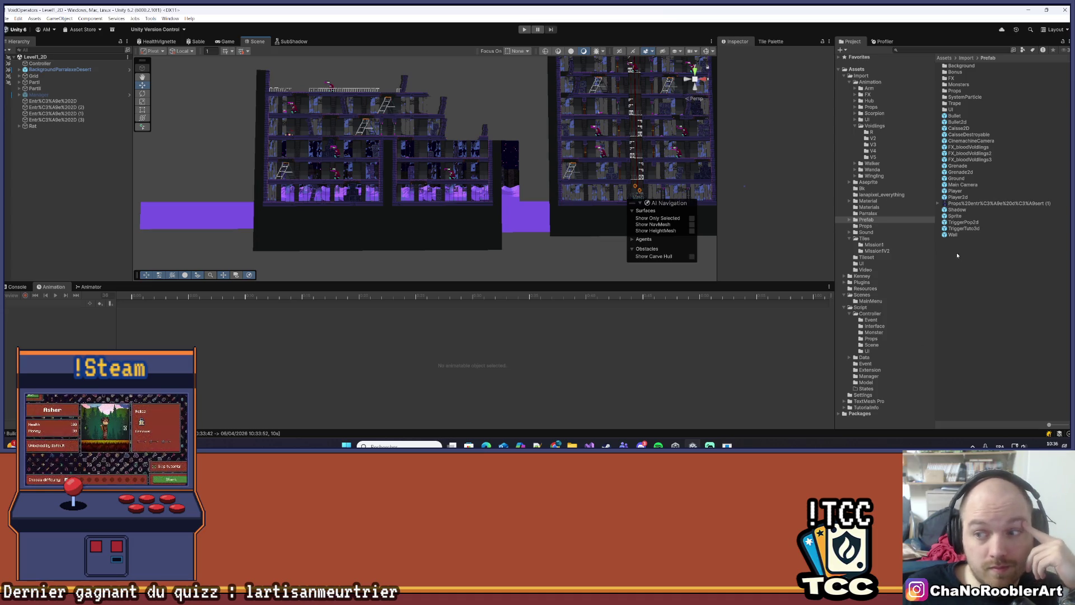
pyautogui.doubleClick(961, 216)
pyautogui.scroll(5, 317, 203)
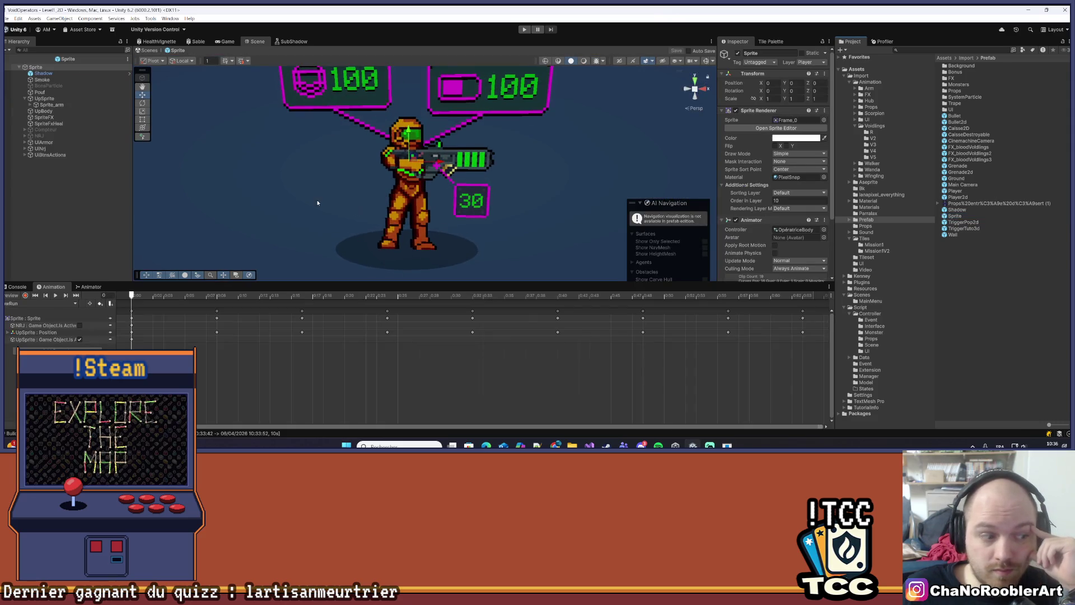
pyautogui.scroll(-2, 313, 205)
pyautogui.scroll(2, 308, 207)
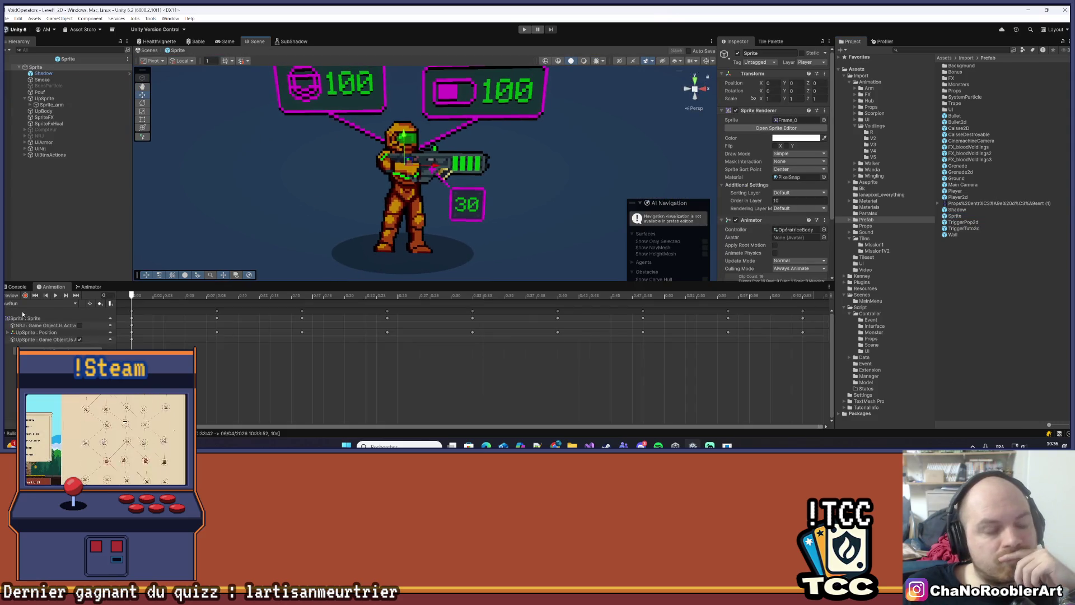
pyautogui.click(75, 303)
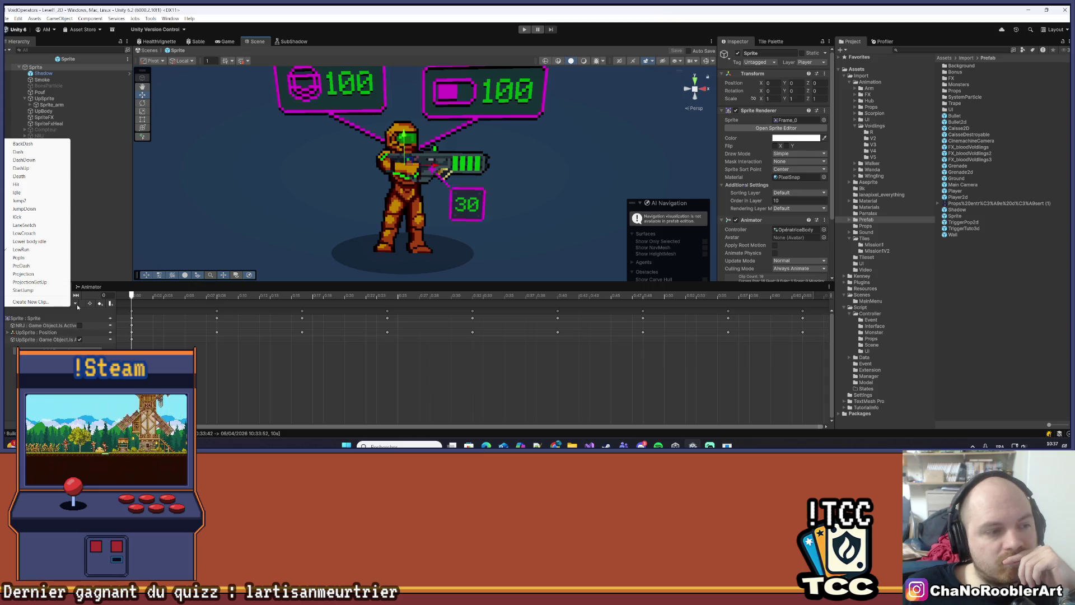
# Select Sprite_arm, load its UpperReloadMag clip and scrub its frames, zooming on the soldier
pyautogui.click(58, 106)
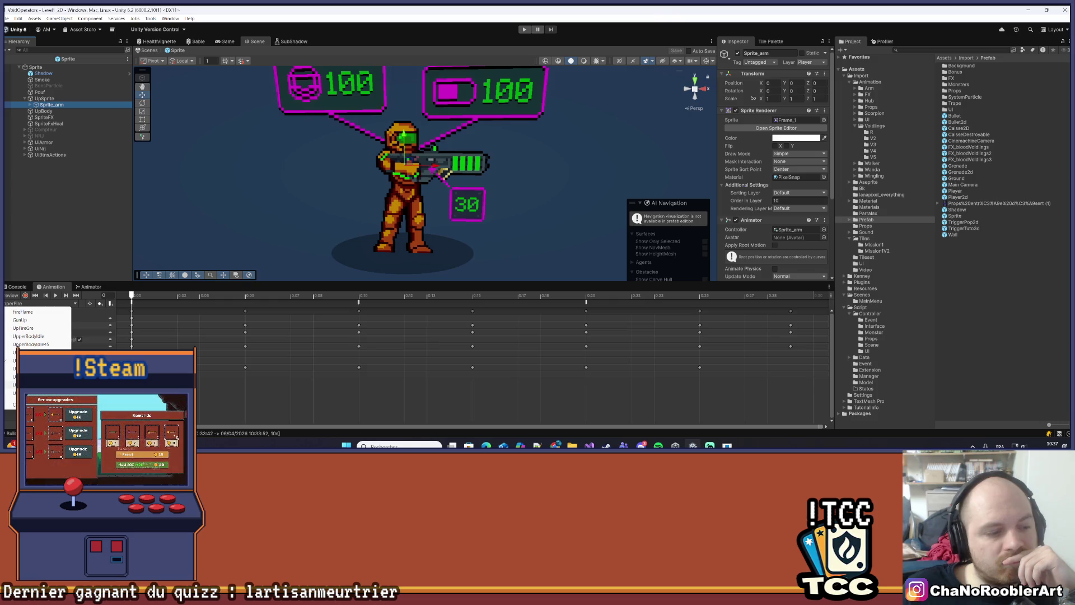
pyautogui.click(34, 360)
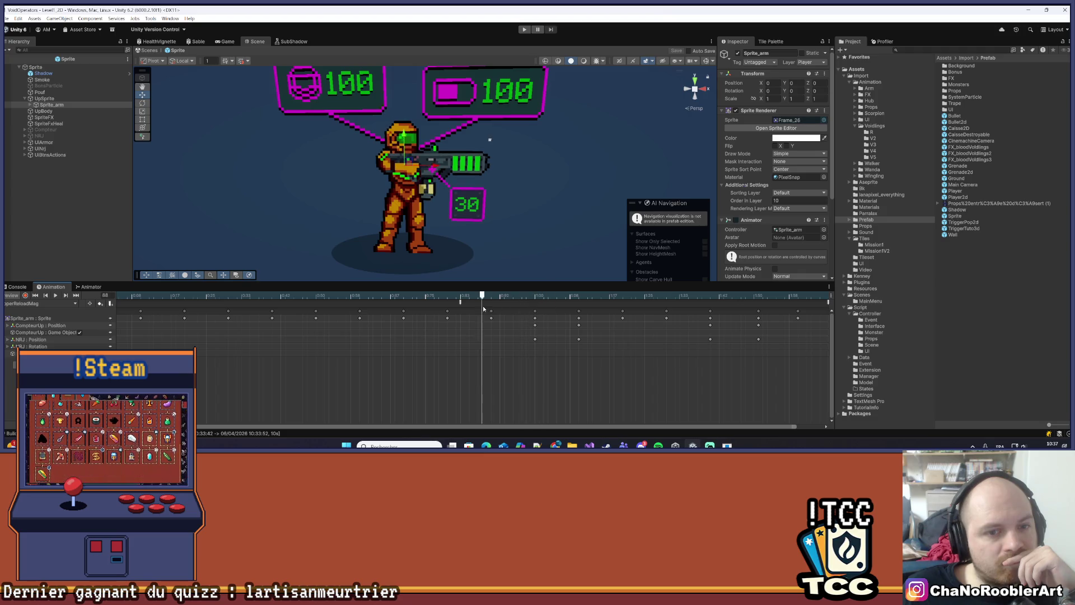
pyautogui.moveTo(543, 297); pyautogui.dragTo(593, 303)
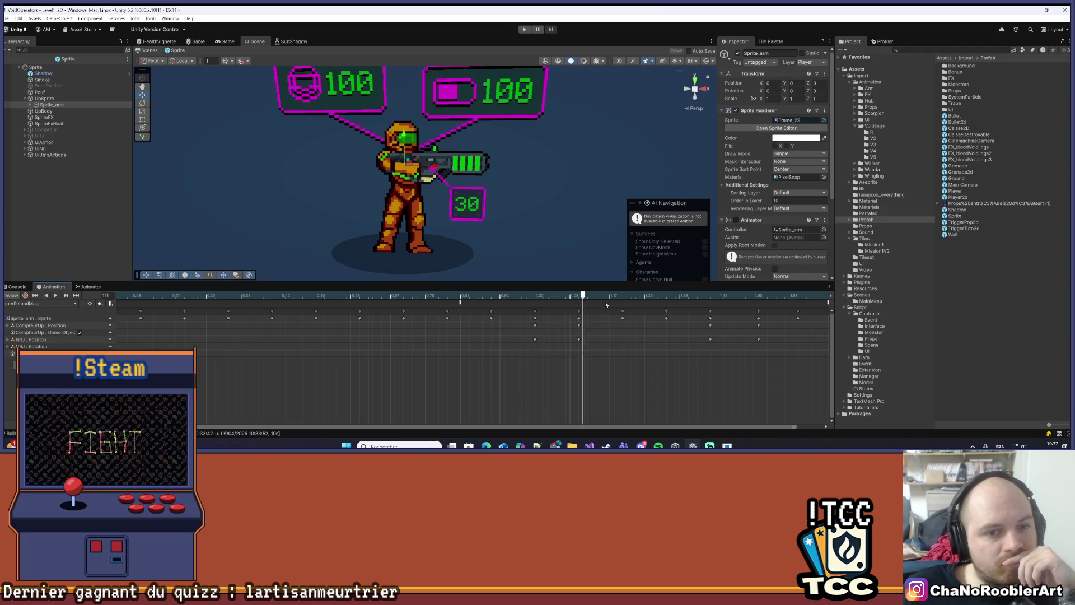
pyautogui.moveTo(816, 312); pyautogui.dragTo(556, 315)
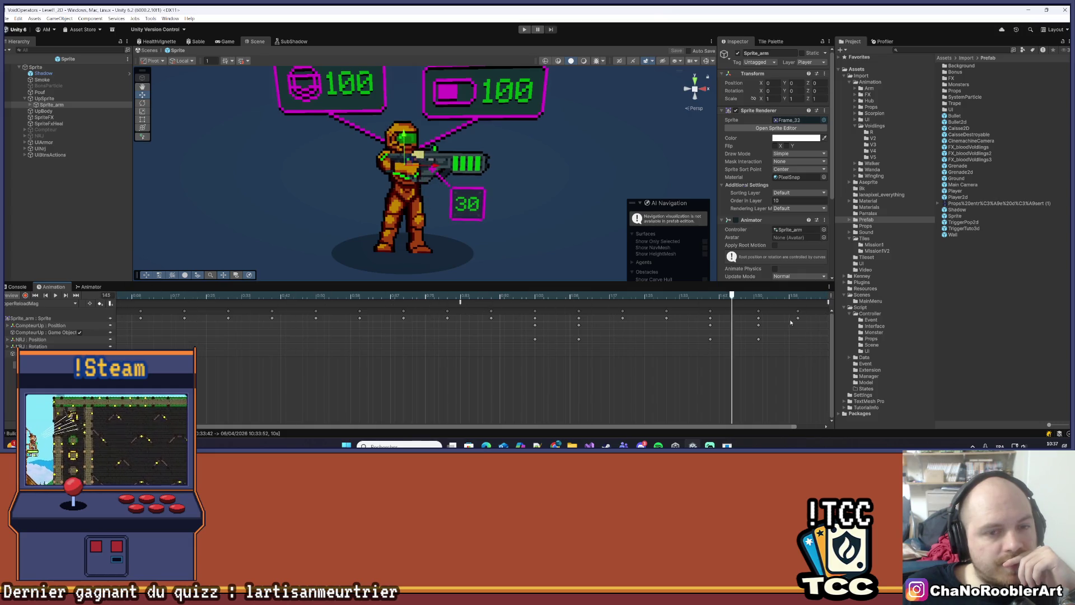
pyautogui.scroll(1, 403, 211)
pyautogui.scroll(5, 403, 211)
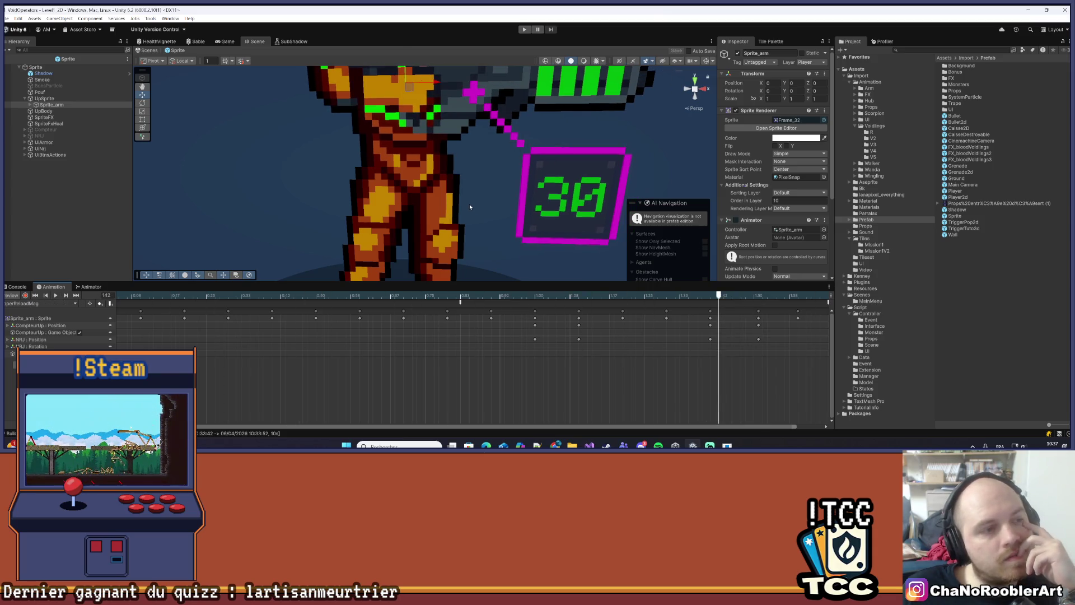
# Switch from Sprite_arm to the root Sprite object, dismissing the save dialog that appears
pyautogui.click(73, 303)
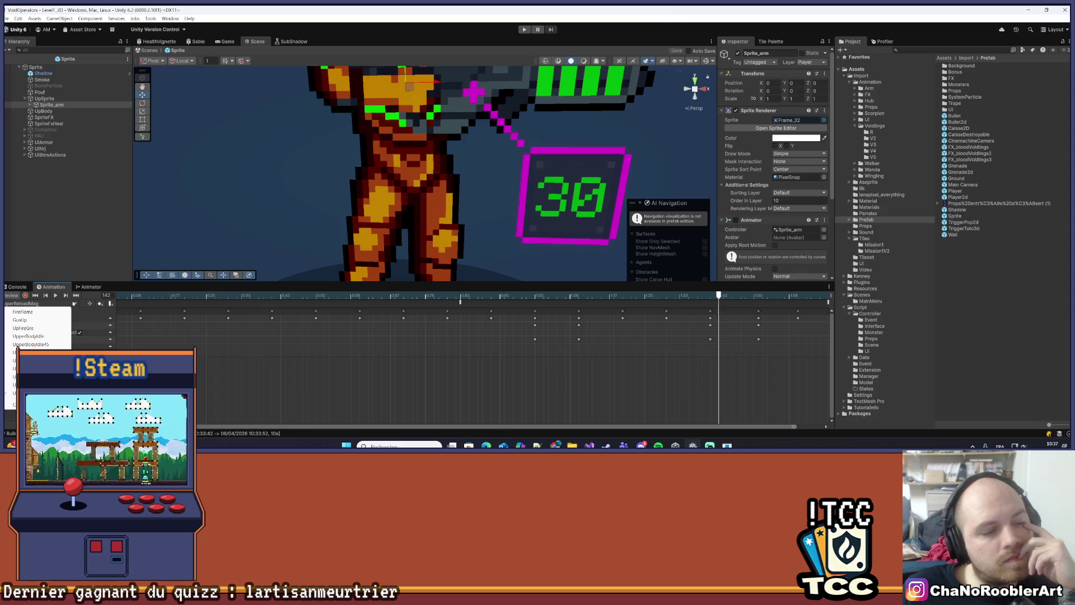
pyautogui.click(45, 104)
pyautogui.click(35, 67)
pyautogui.click(67, 305)
pyautogui.press('Escape')
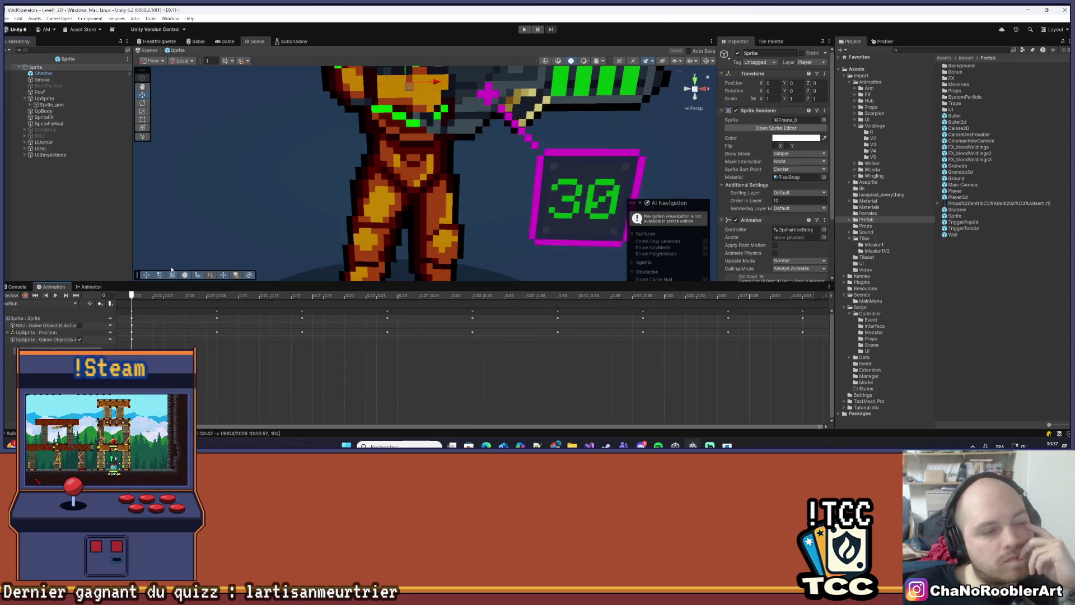
# Load a different body clip, play its preview on the soldier, and reopen the clip list
pyautogui.click(76, 304)
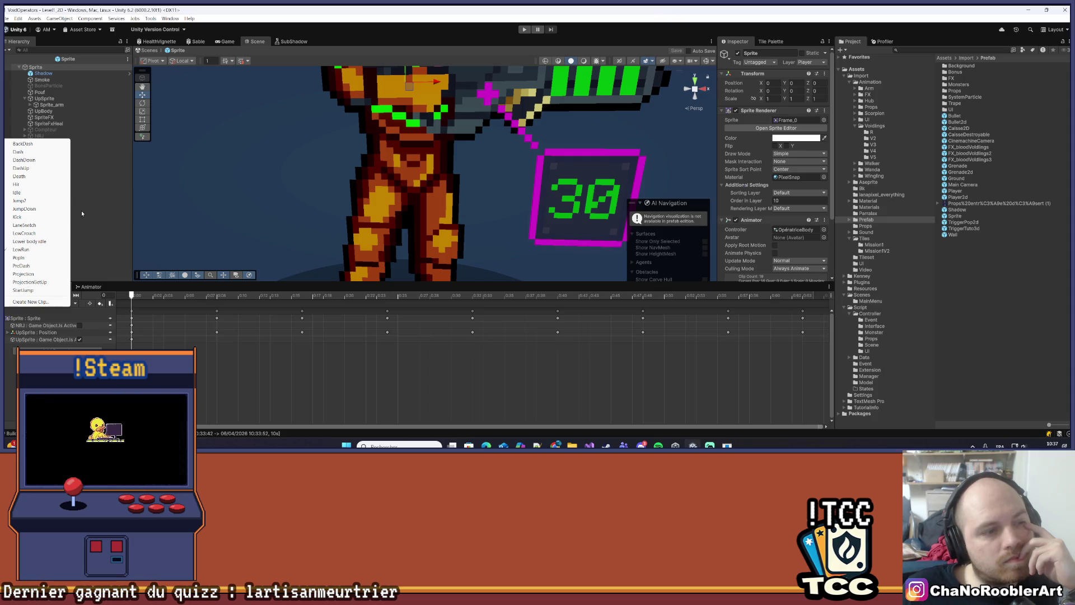
pyautogui.click(33, 192)
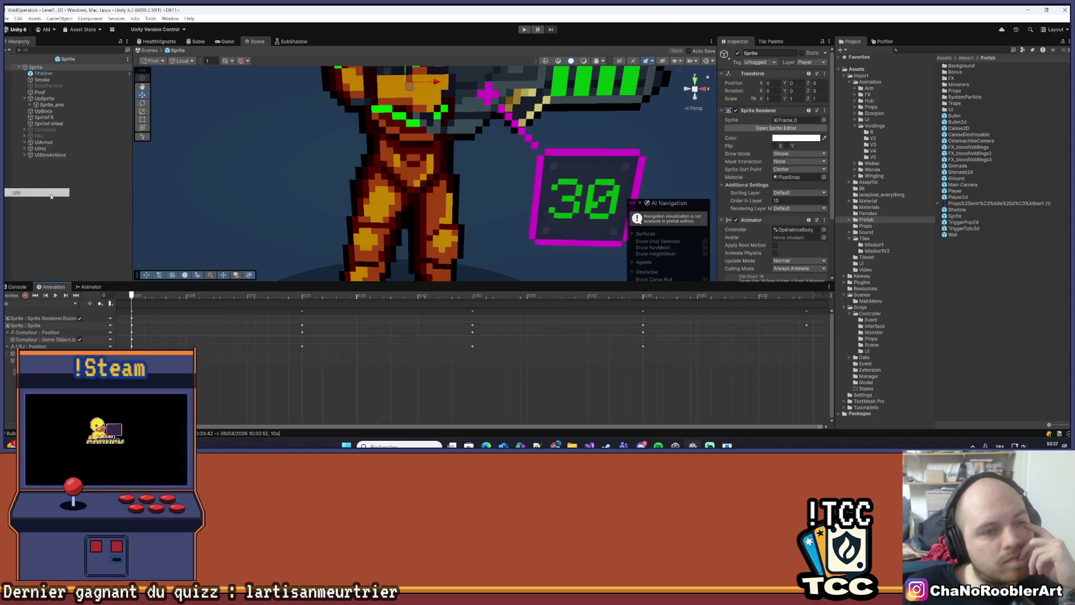
pyautogui.click(58, 295)
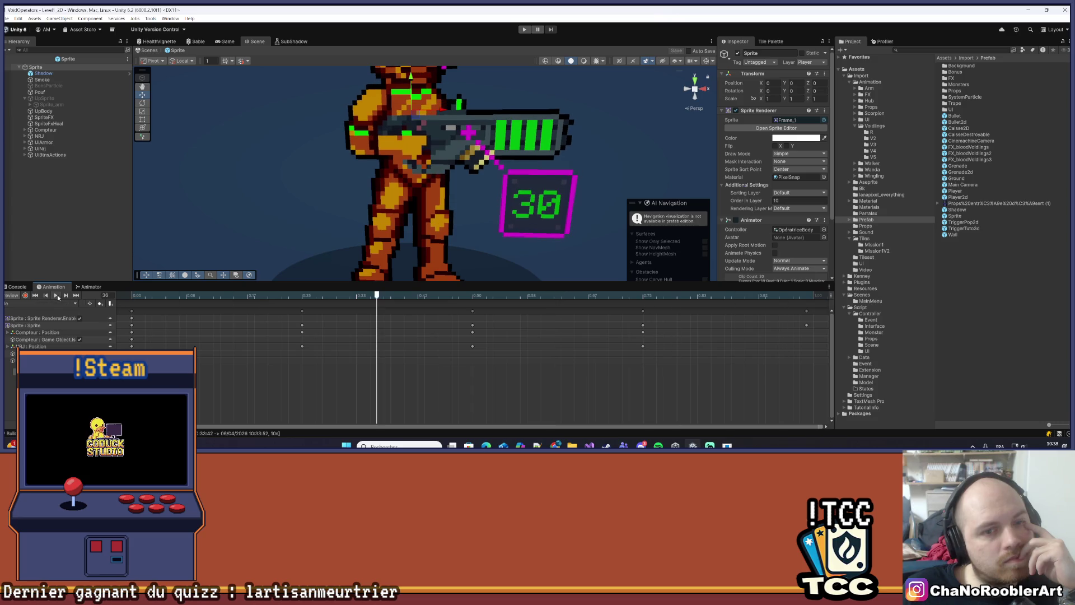
pyautogui.click(74, 304)
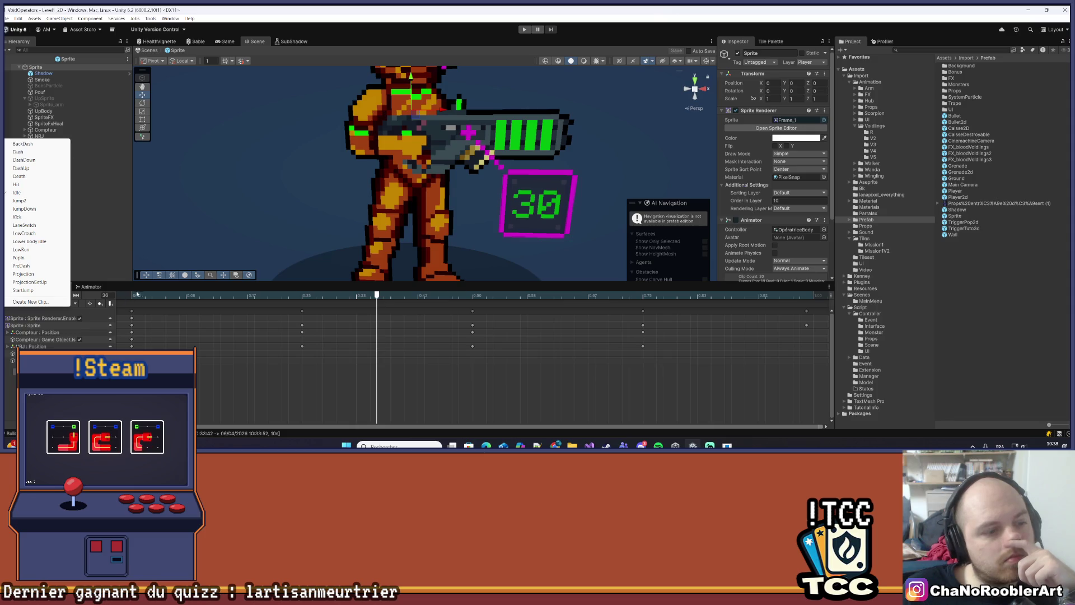
# Show the Animator state graph and pan it to reveal Entry, Kick and jump states
pyautogui.press('Escape')
pyautogui.click(90, 287)
pyautogui.scroll(-5, 332, 325)
pyautogui.scroll(3, 343, 339)
pyautogui.moveTo(343, 343)
pyautogui.mouseDown()
pyautogui.moveTo(392, 347)
pyautogui.moveTo(260, 386)
pyautogui.mouseUp()
pyautogui.moveTo(445, 320)
pyautogui.mouseDown()
pyautogui.moveTo(425, 357)
pyautogui.moveTo(477, 397)
pyautogui.mouseUp()
# Compare UpSprite's timeline and the root Sprite's timeline, then launch Visual Studio 2022
pyautogui.click(57, 98)
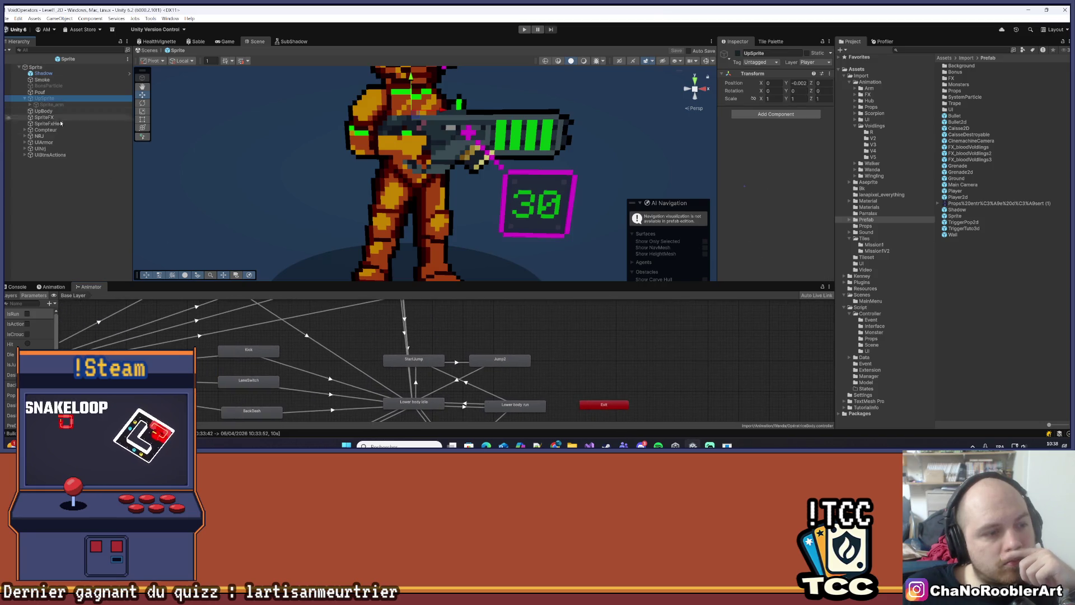
pyautogui.click(61, 288)
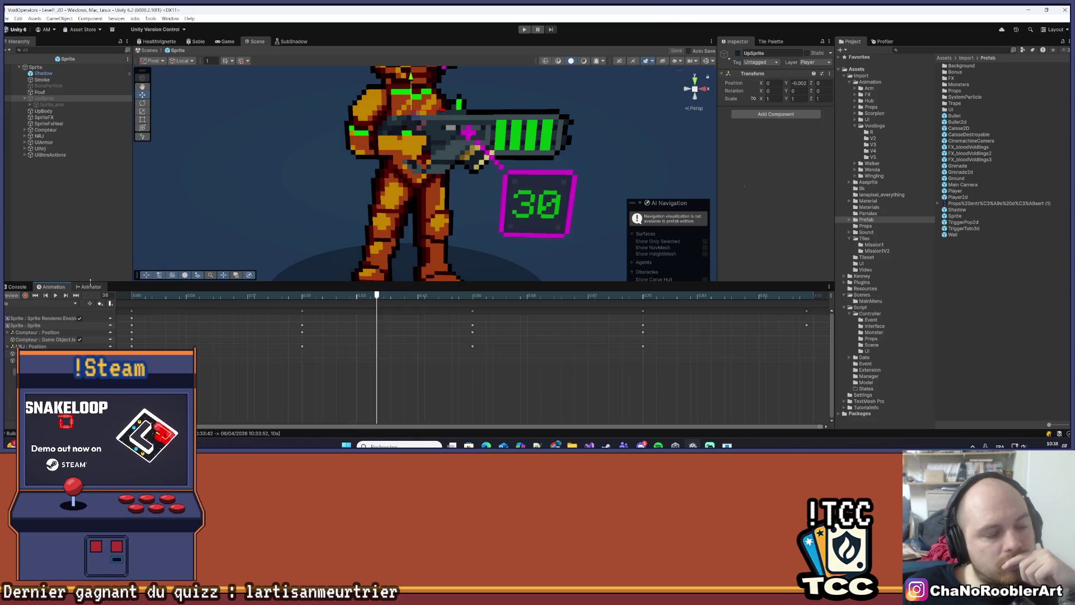
pyautogui.click(89, 287)
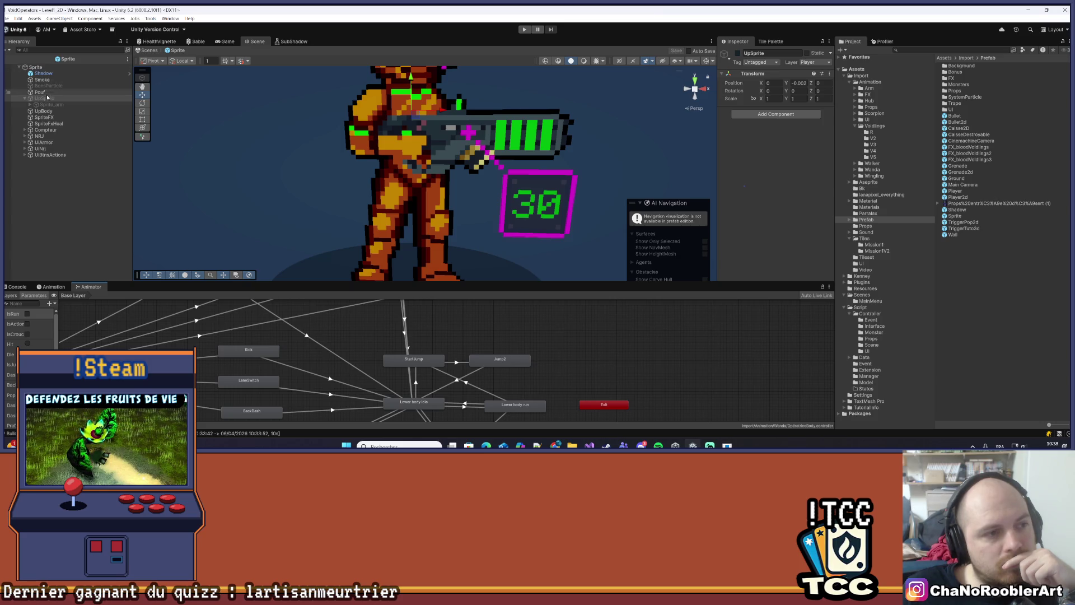
pyautogui.click(35, 67)
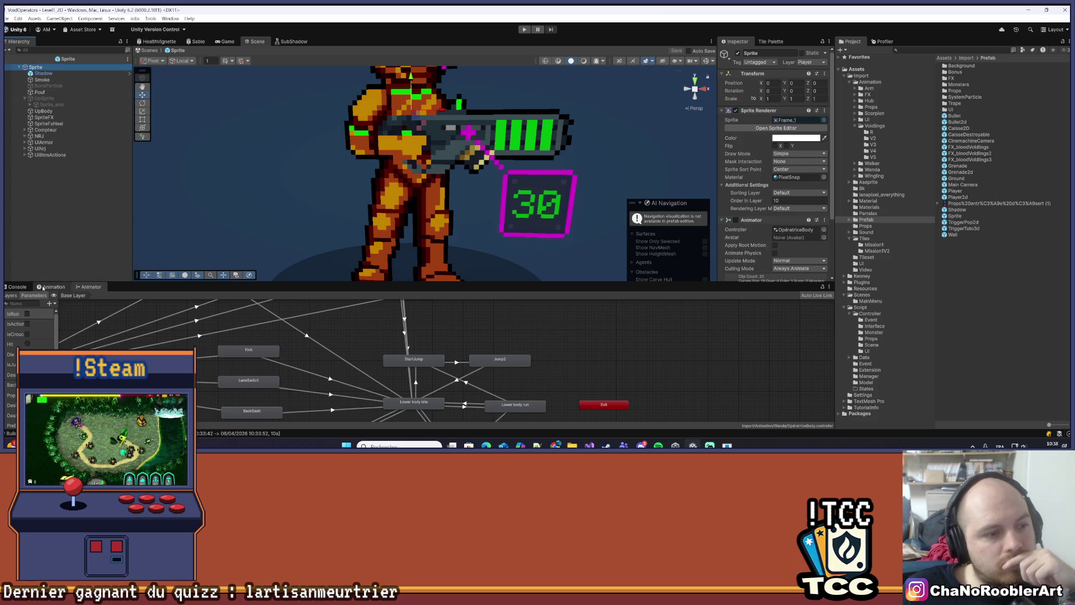
pyautogui.click(41, 287)
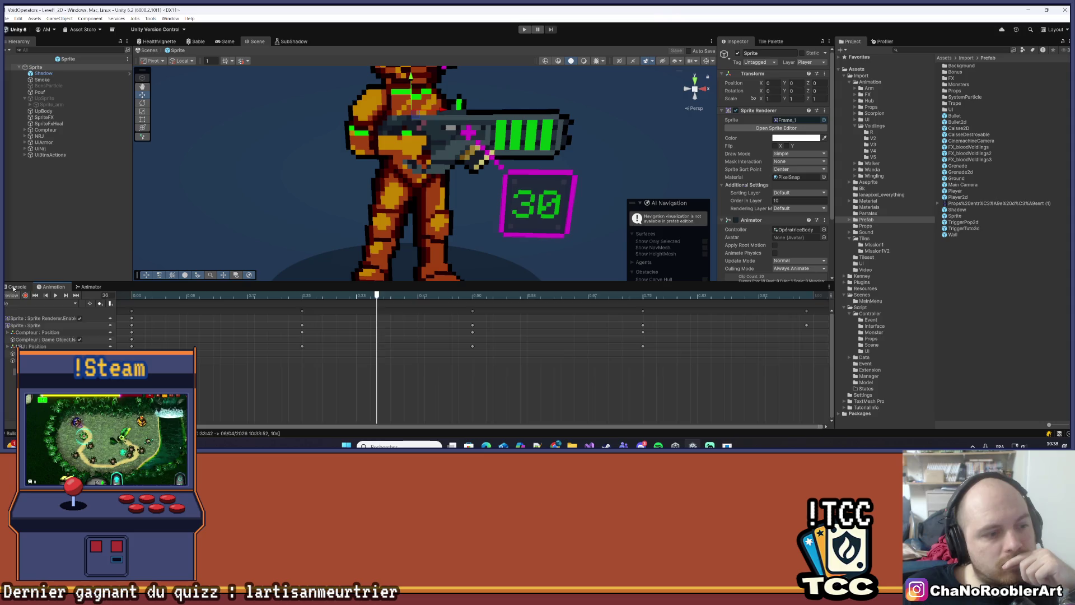
pyautogui.click(588, 443)
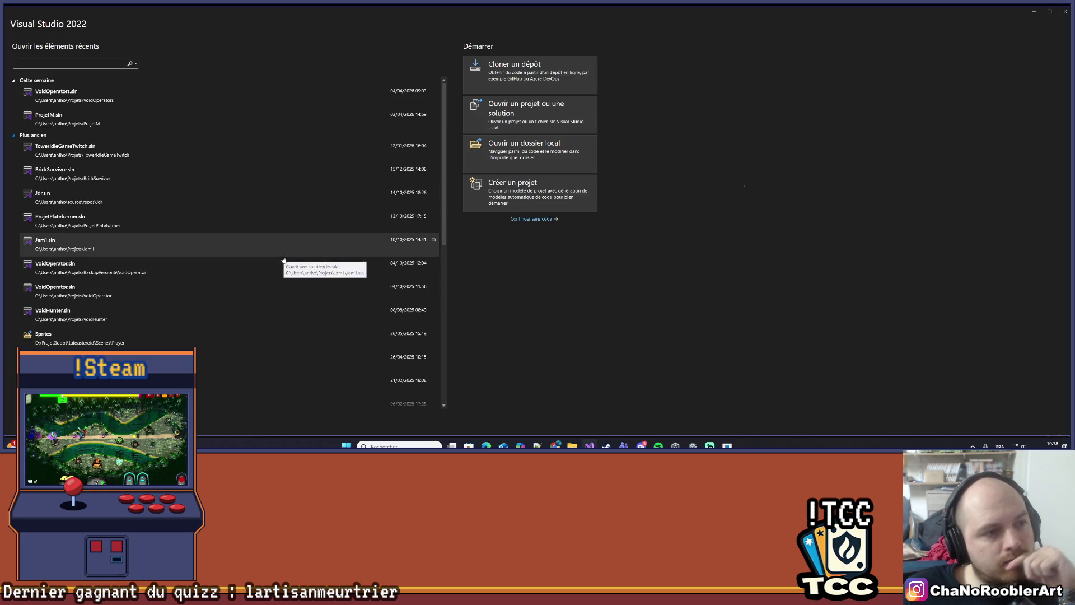
# Open VoidOperators.sln from the recent items list
pyautogui.click(159, 95)
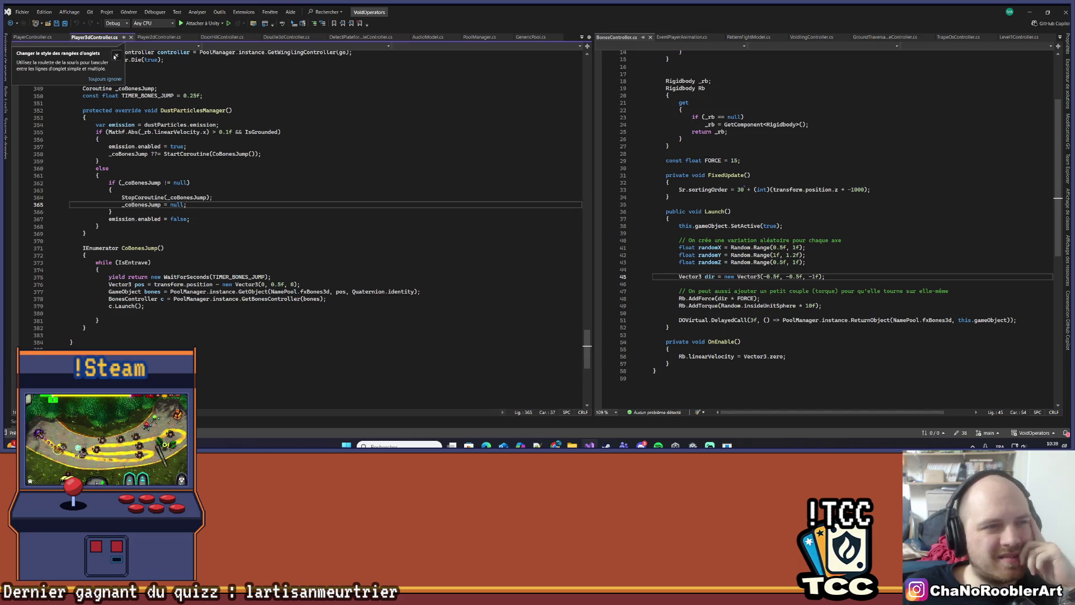
# Dismiss the tab-layout tip, scroll Player3dController.cs to line 1, and right-click the PlayerController base class
pyautogui.click(115, 56)
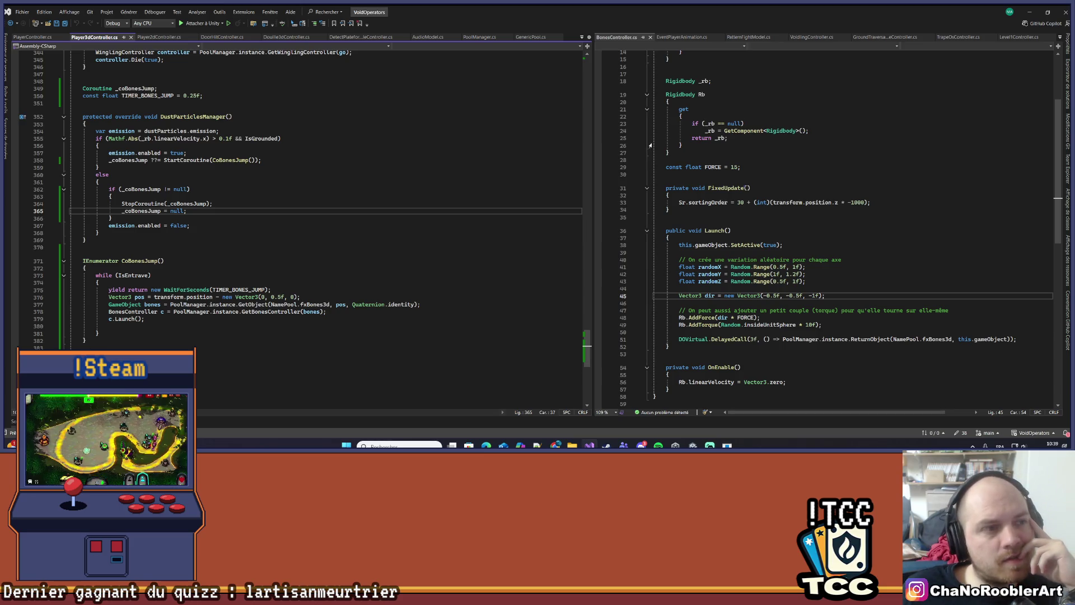
pyautogui.scroll(20, 413, 280)
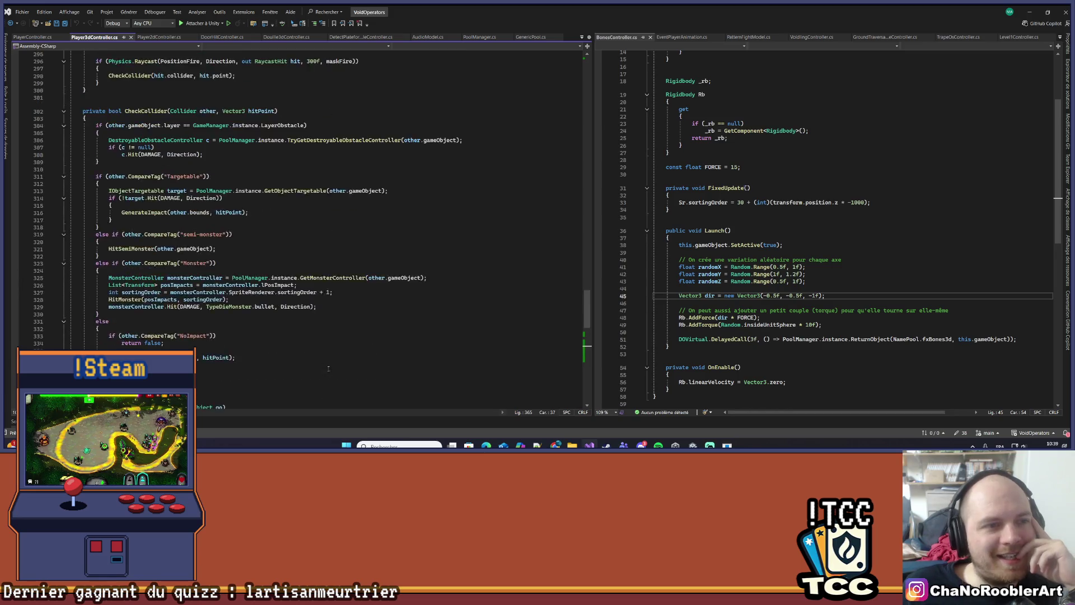
pyautogui.scroll(20, 330, 358)
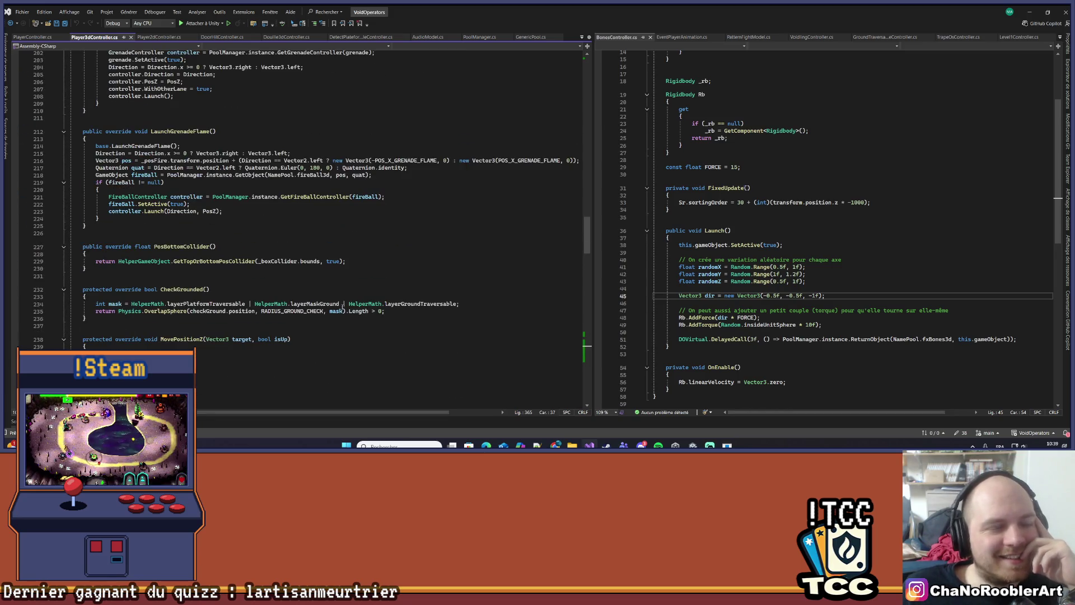
pyautogui.scroll(20, 338, 311)
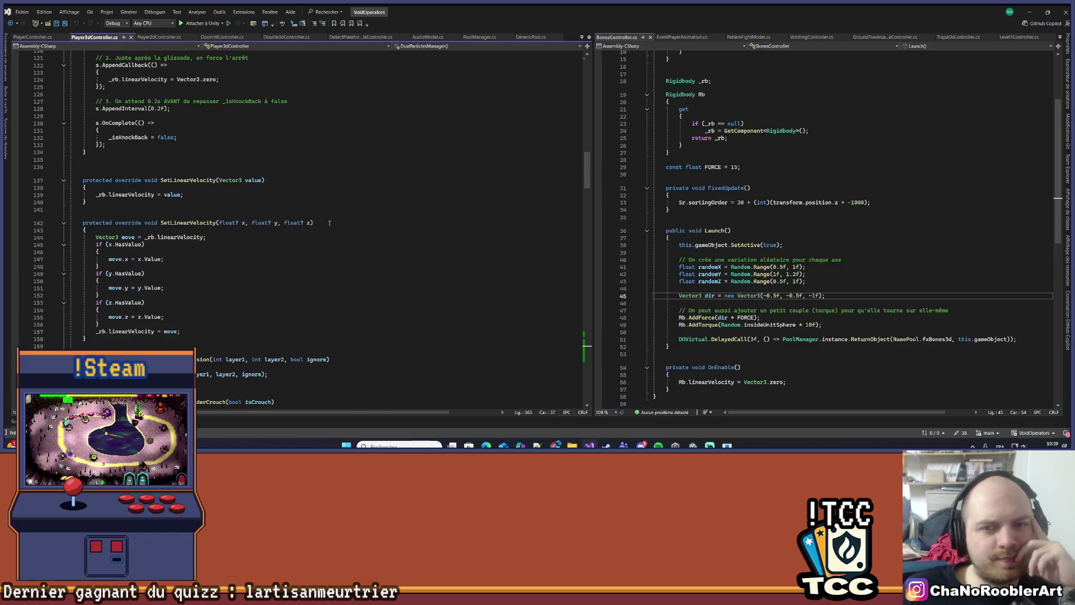
pyautogui.scroll(20, 590, 106)
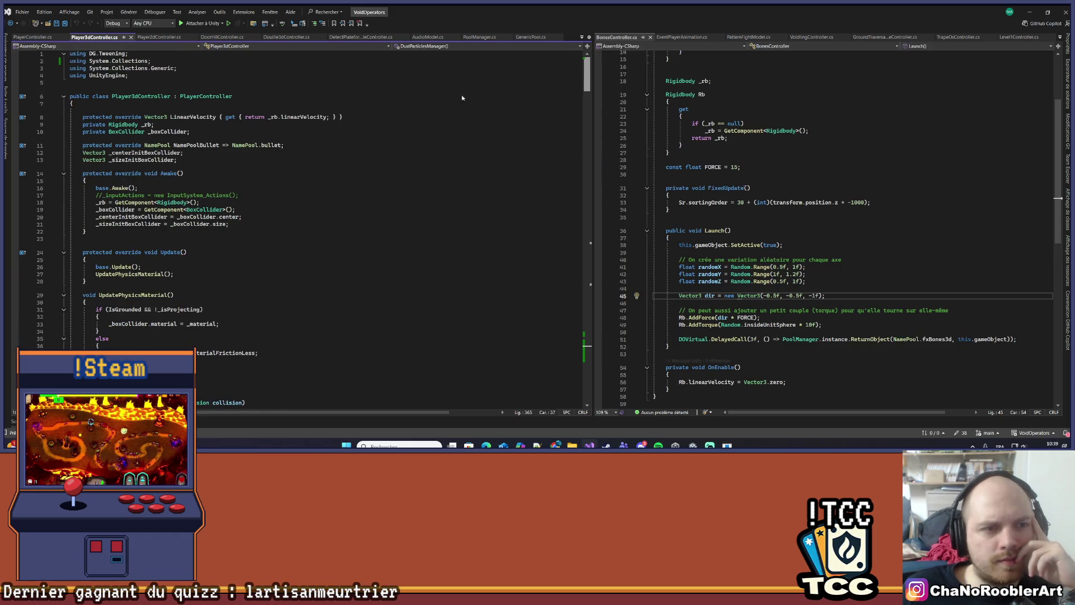
pyautogui.rightClick(210, 97)
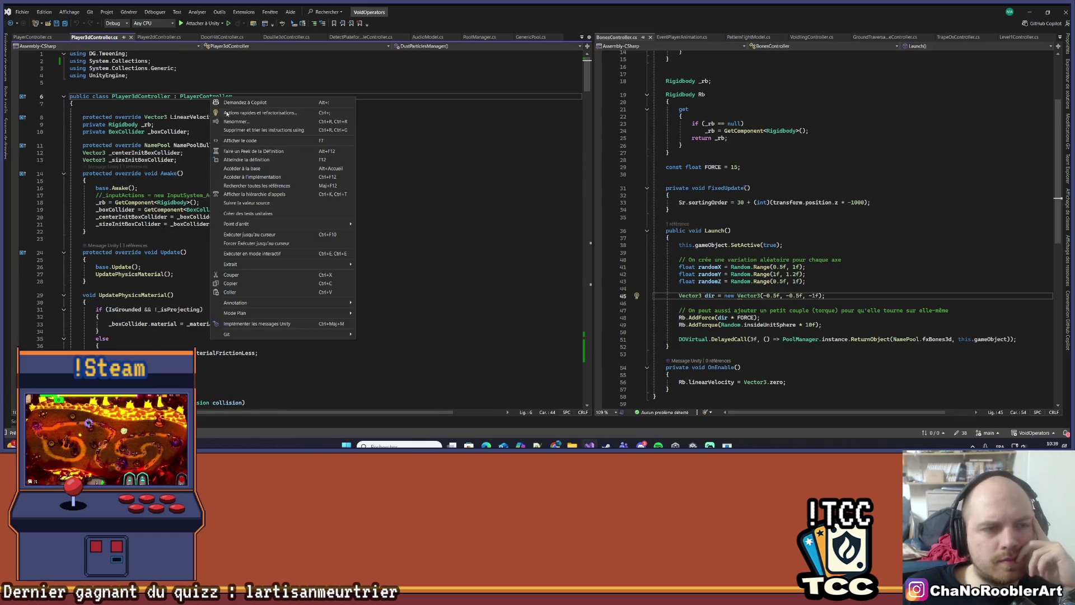
# Search the PlayerController code for 'Reload', stepping through matches to ReloadIfInterrupt
pyautogui.click(247, 160)
pyautogui.click(259, 140)
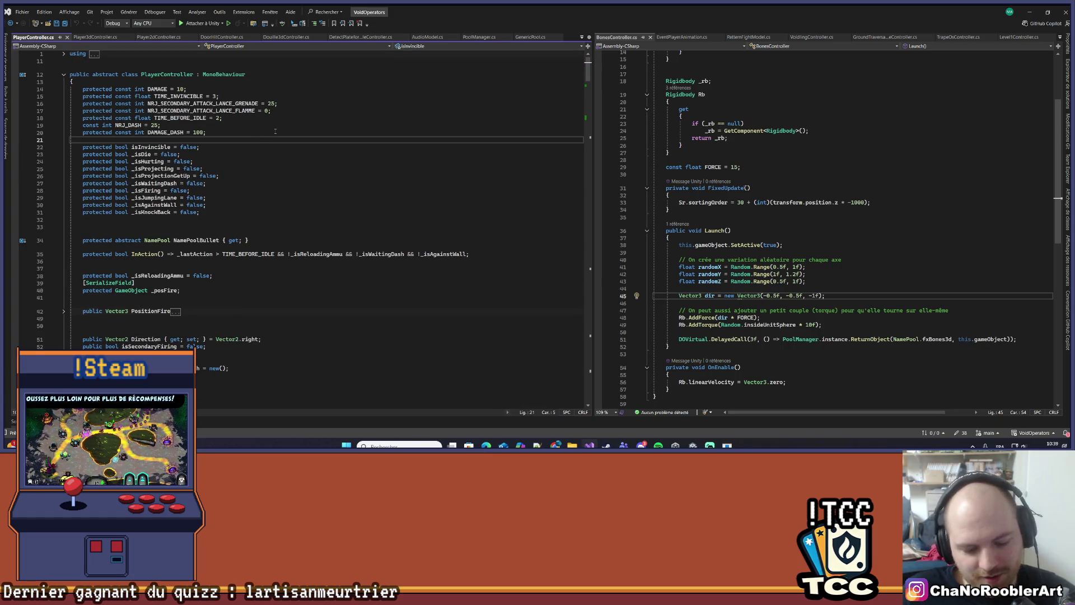
pyautogui.hotkey('ctrl', 'f')
pyautogui.write('Reoload')
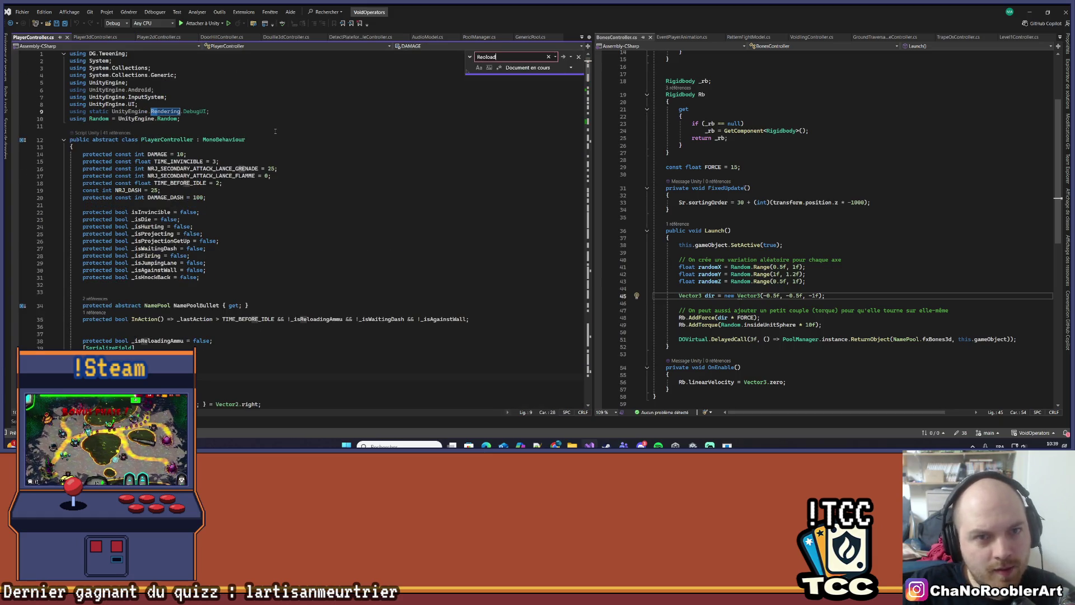
pyautogui.write('load')
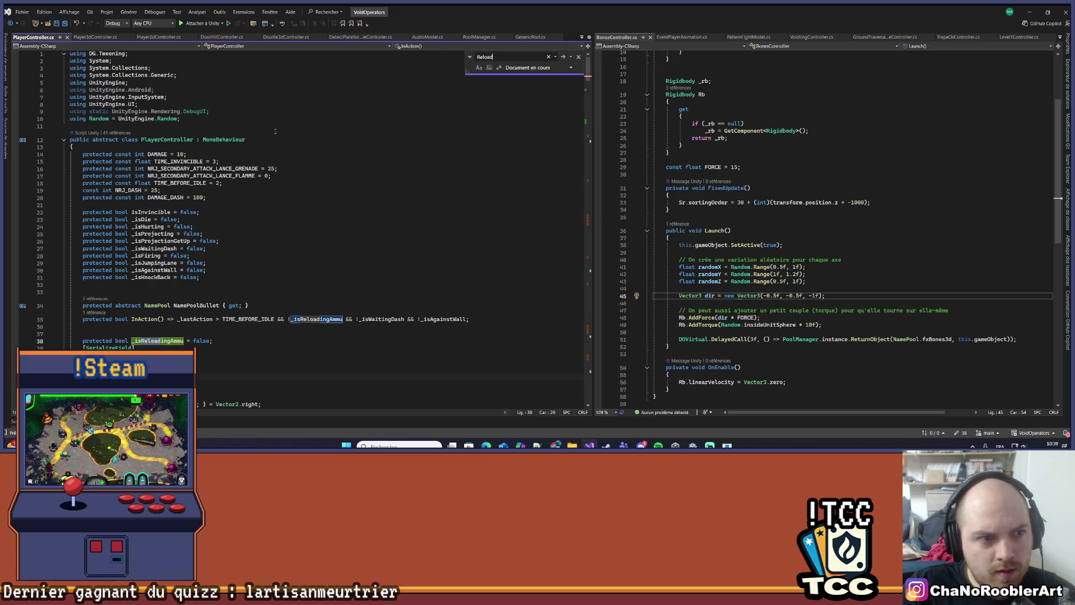
pyautogui.press('Return')
pyautogui.press('Return')
pyautogui.press('Return')
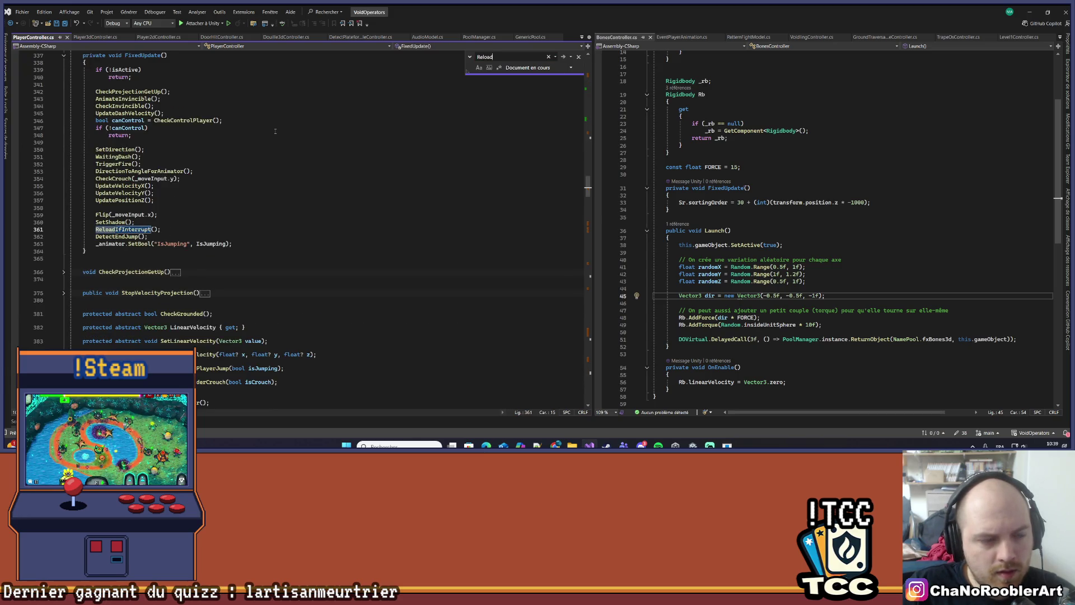
pyautogui.press('Return')
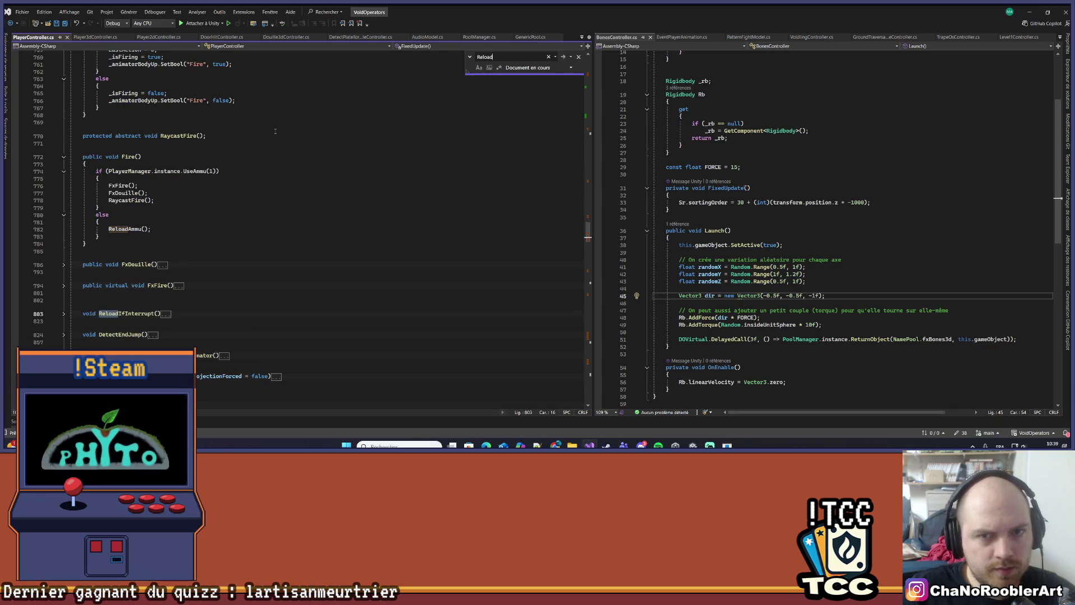
# Go to the ReloadAmmu definition, expand its body showing the Reload trigger, and return to Unity
pyautogui.scroll(-2, 224, 224)
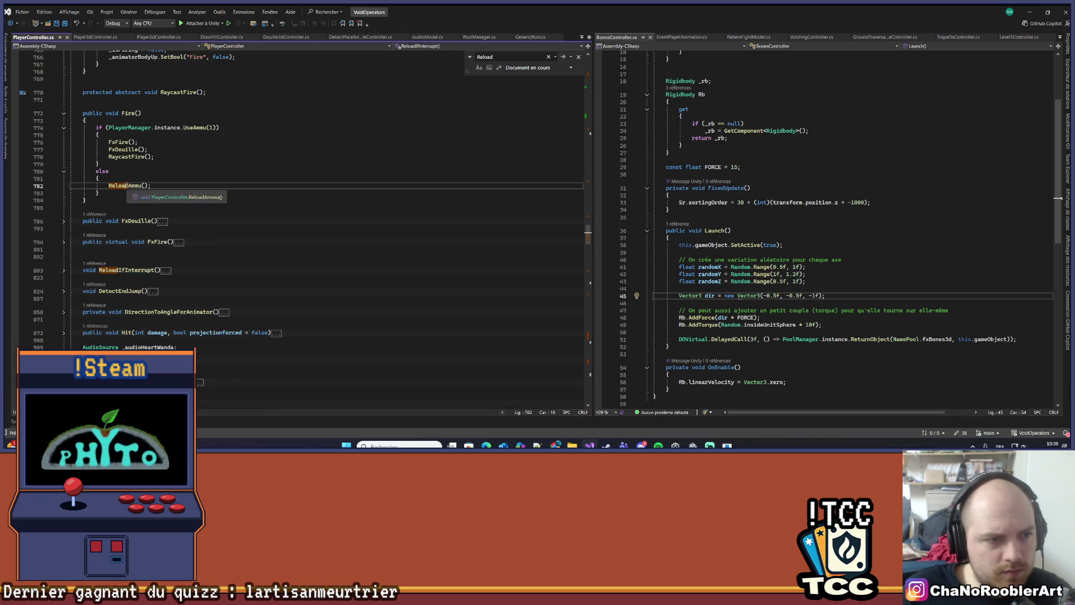
pyautogui.rightClick(124, 185)
pyautogui.click(162, 244)
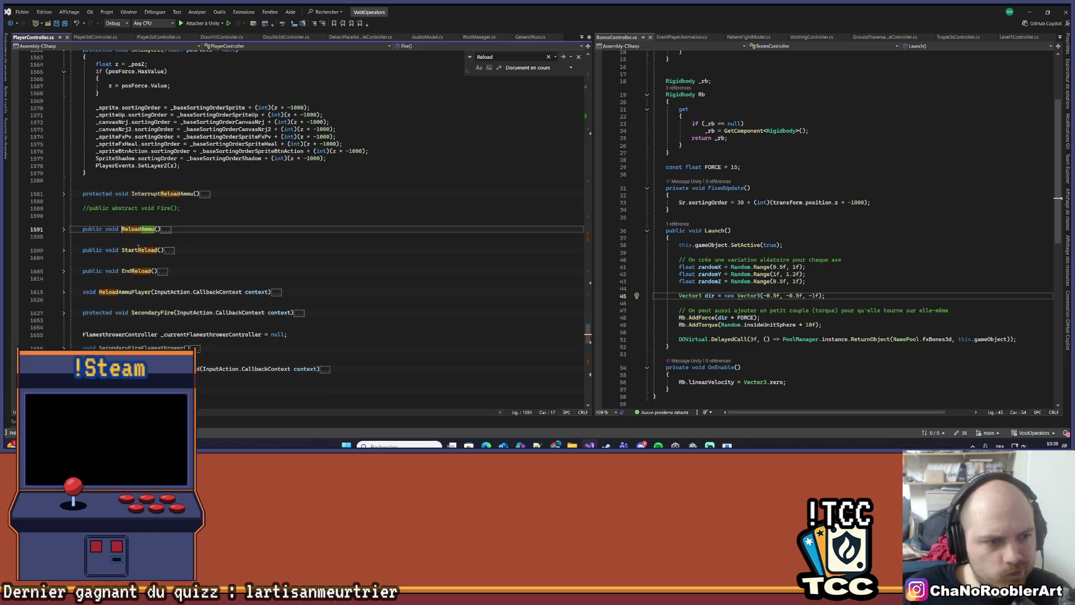
pyautogui.click(63, 229)
pyautogui.click(233, 228)
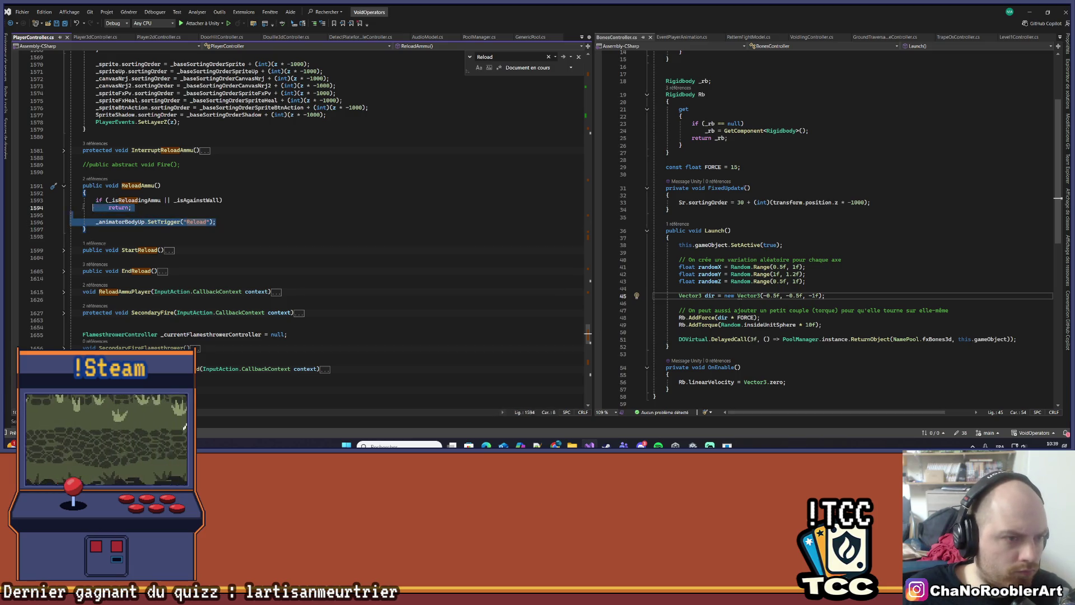
pyautogui.click(309, 214)
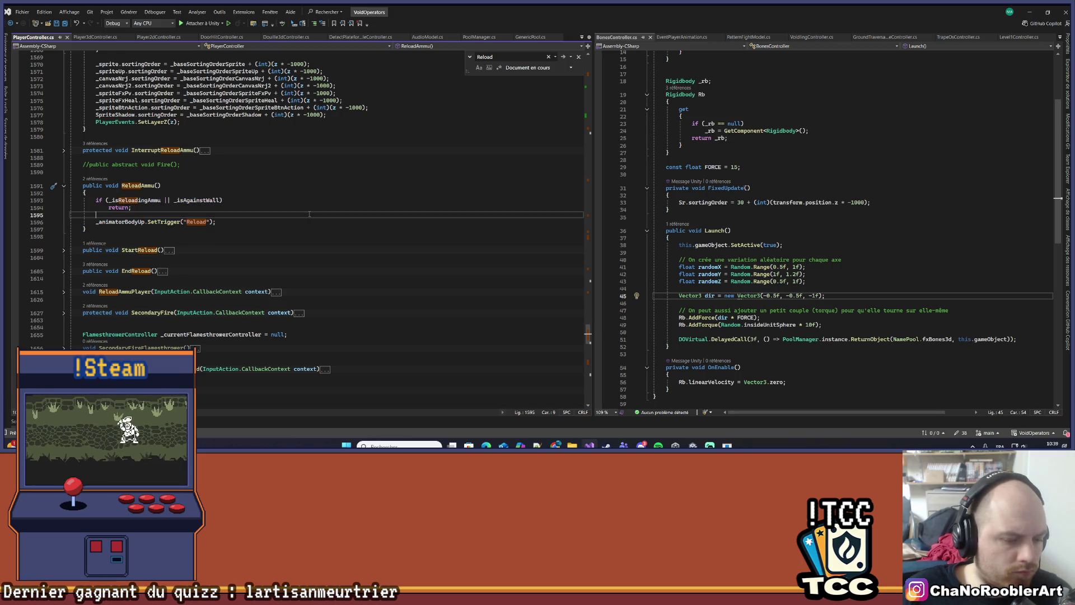
pyautogui.hotkey('alt', 'Tab')
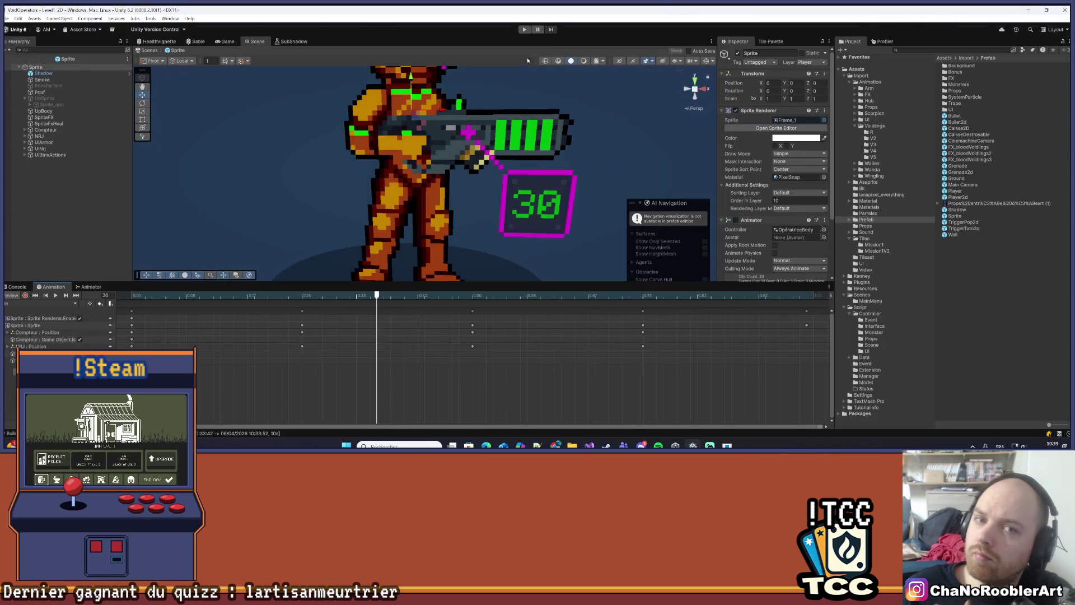
# Frame the player sprite, toggle UpSprite to compare gun sizes, and list Sprite_arm's animation clips
pyautogui.press('f')
pyautogui.moveTo(401, 152); pyautogui.dragTo(392, 157)
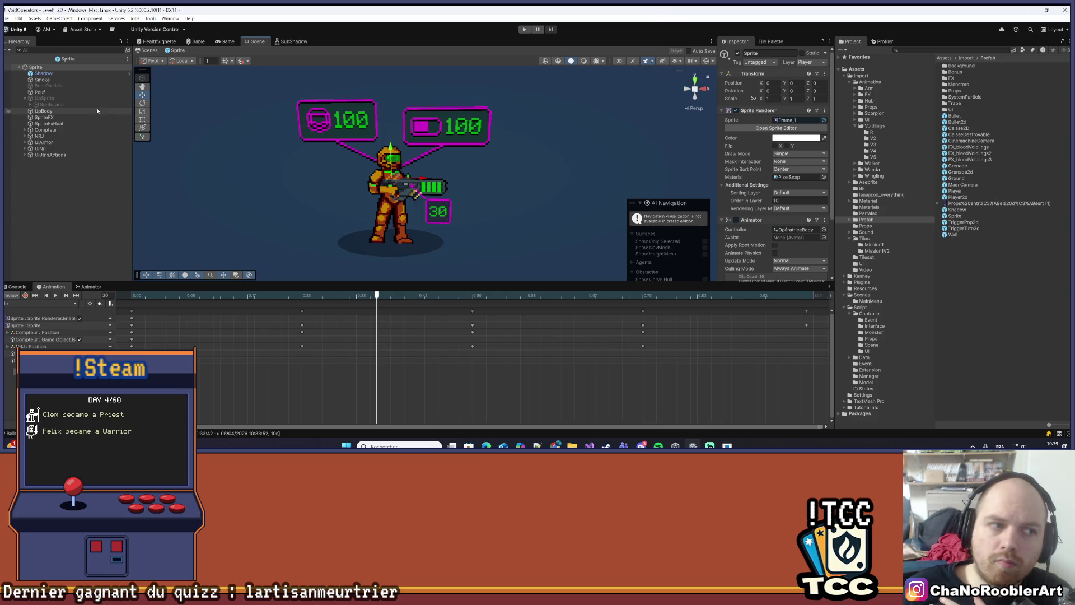
pyautogui.click(77, 100)
pyautogui.click(738, 53)
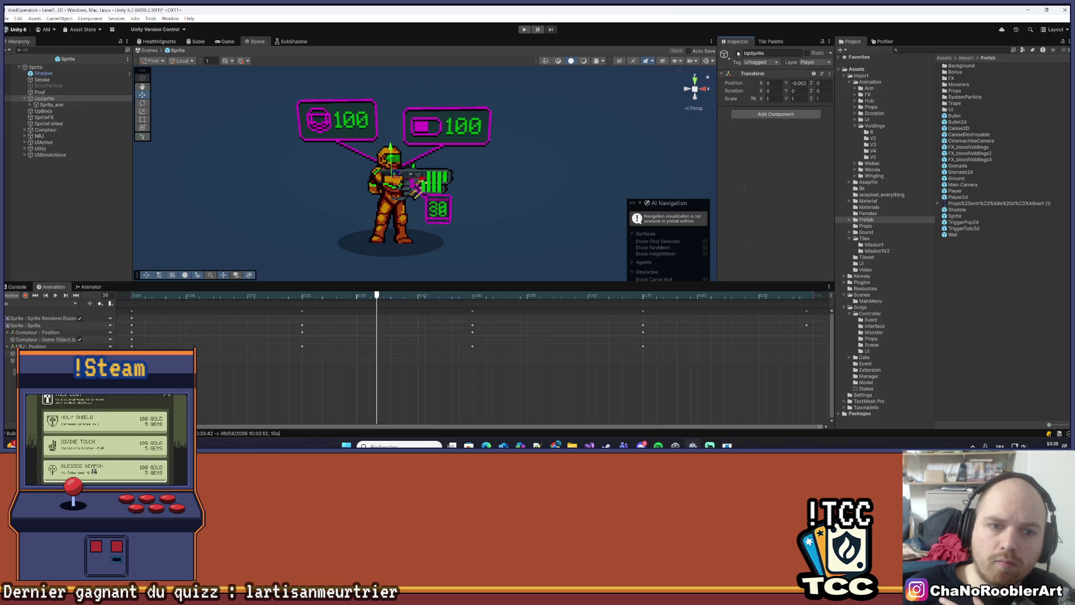
pyautogui.click(738, 53)
pyautogui.click(737, 53)
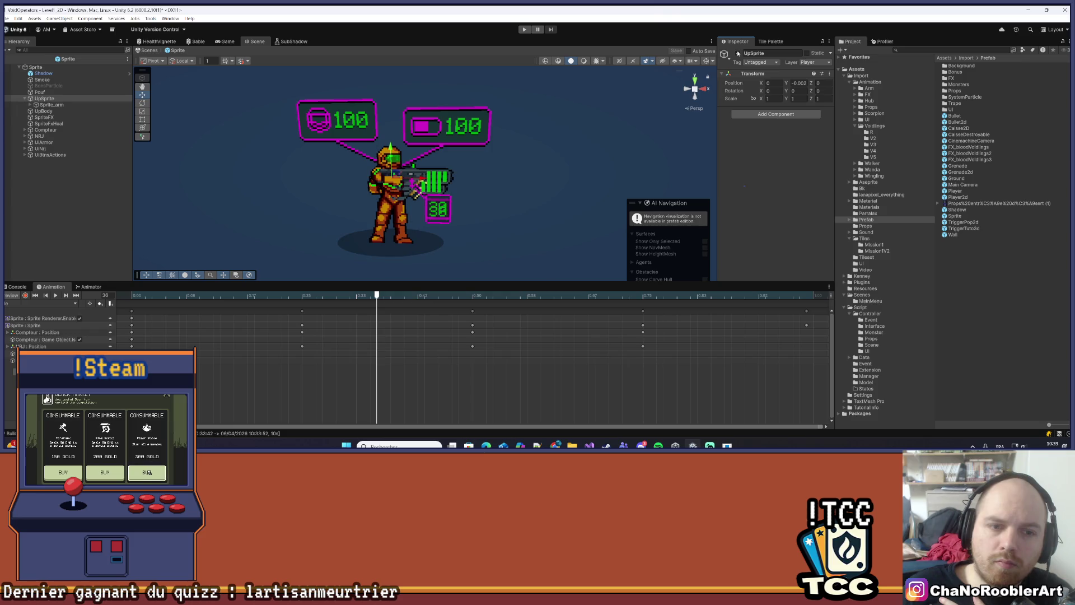
pyautogui.click(738, 53)
pyautogui.click(738, 52)
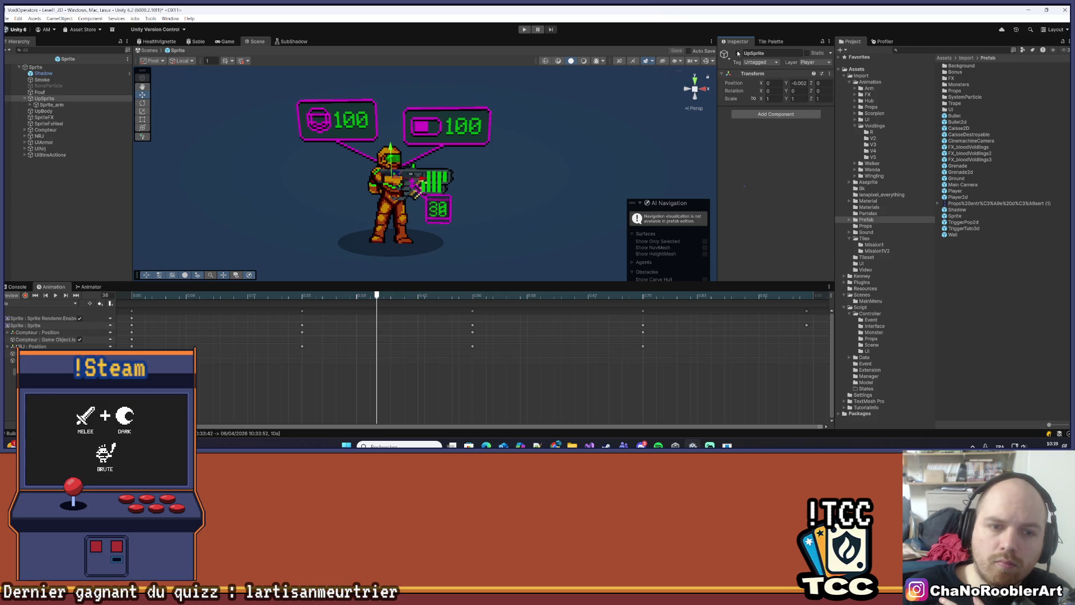
pyautogui.click(737, 53)
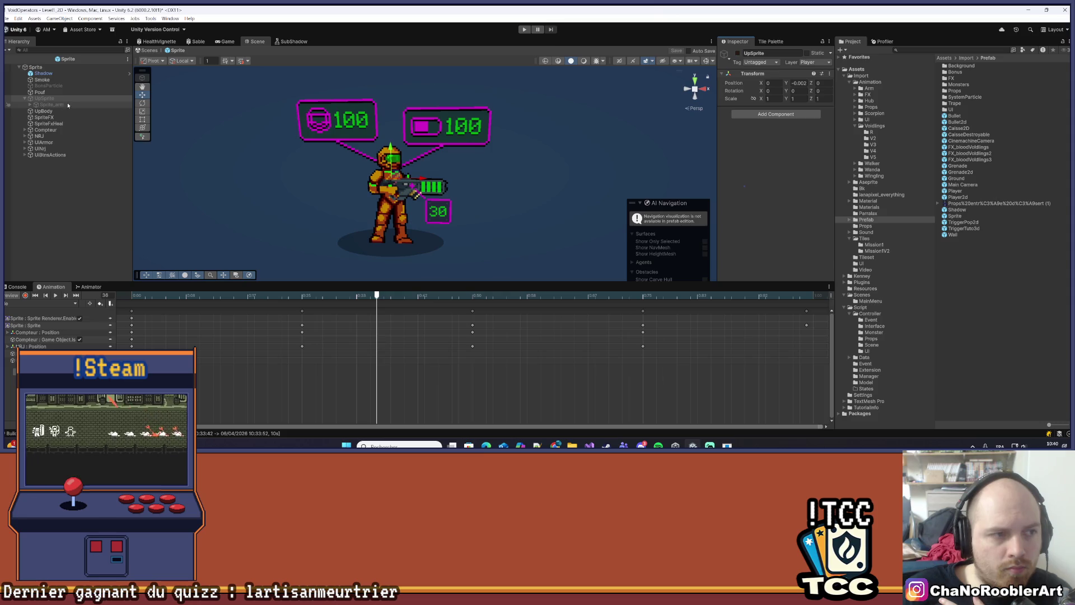
pyautogui.click(68, 104)
pyautogui.click(73, 303)
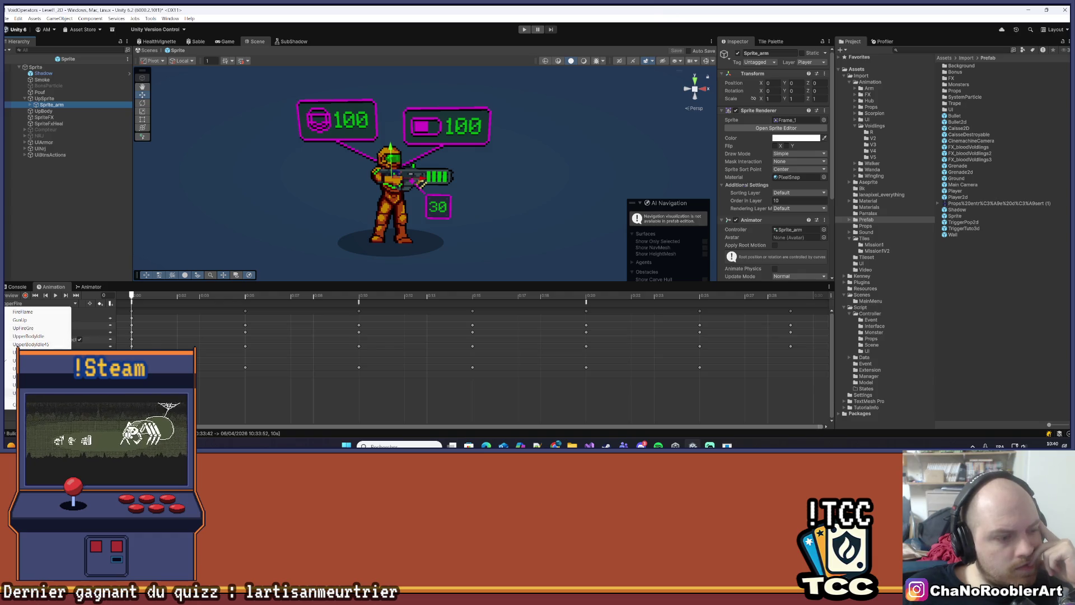
# Play the arm's reload clip from frame 0 and inspect the CompteurUp : Position keys
pyautogui.click(34, 352)
pyautogui.click(55, 295)
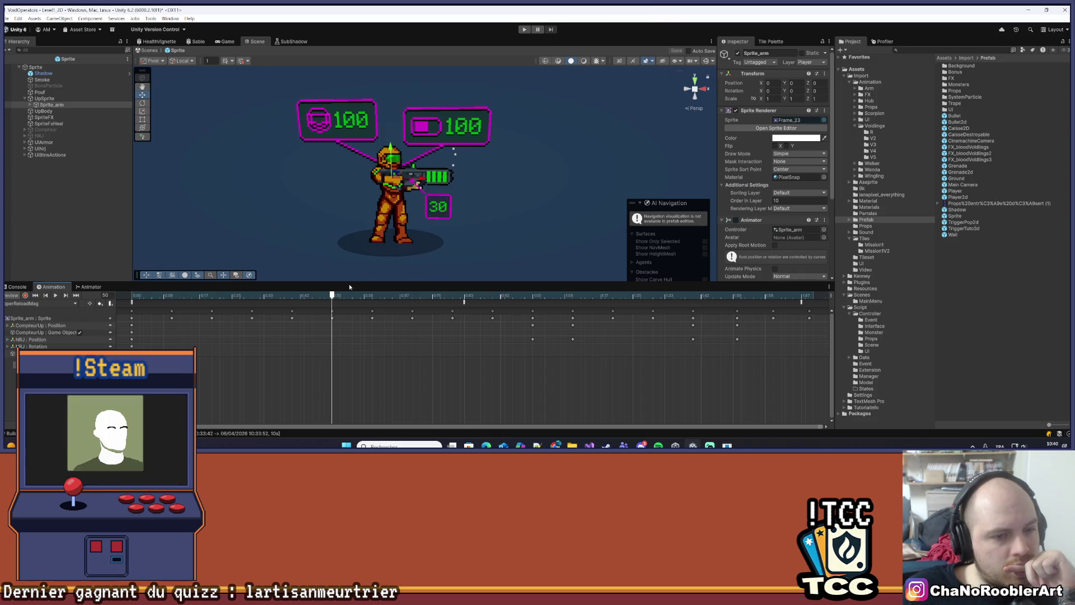
pyautogui.moveTo(334, 293)
pyautogui.mouseDown()
pyautogui.moveTo(157, 295)
pyautogui.moveTo(114, 308)
pyautogui.mouseUp()
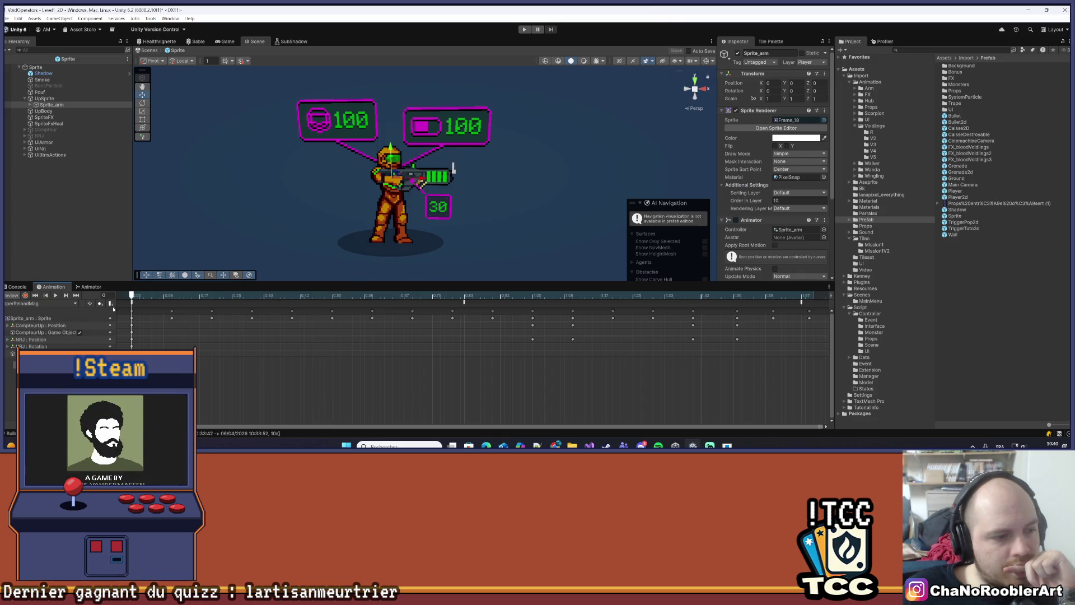
pyautogui.click(8, 327)
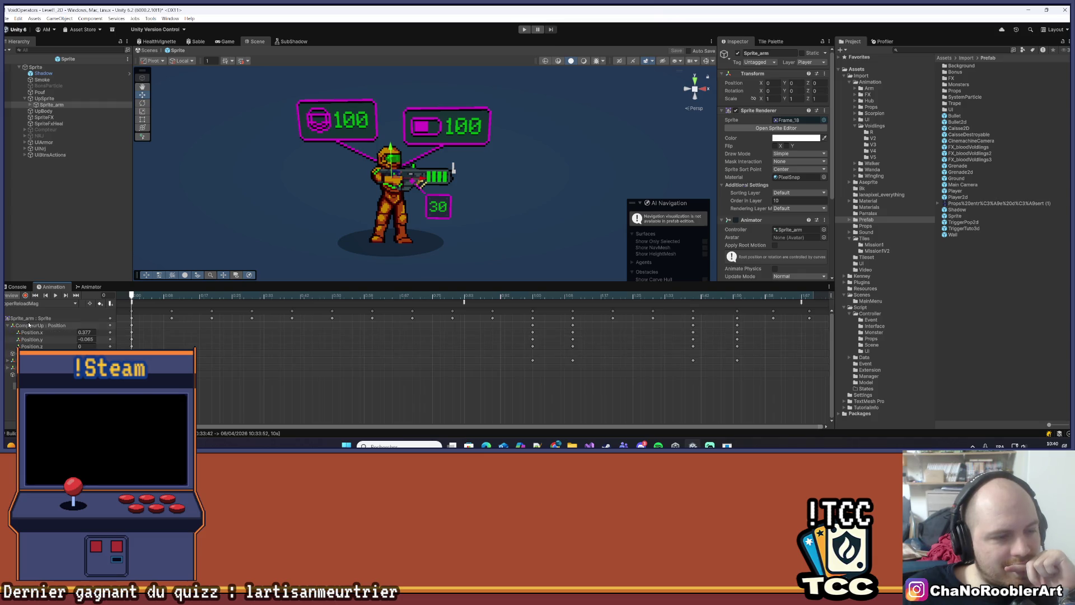
pyautogui.click(29, 324)
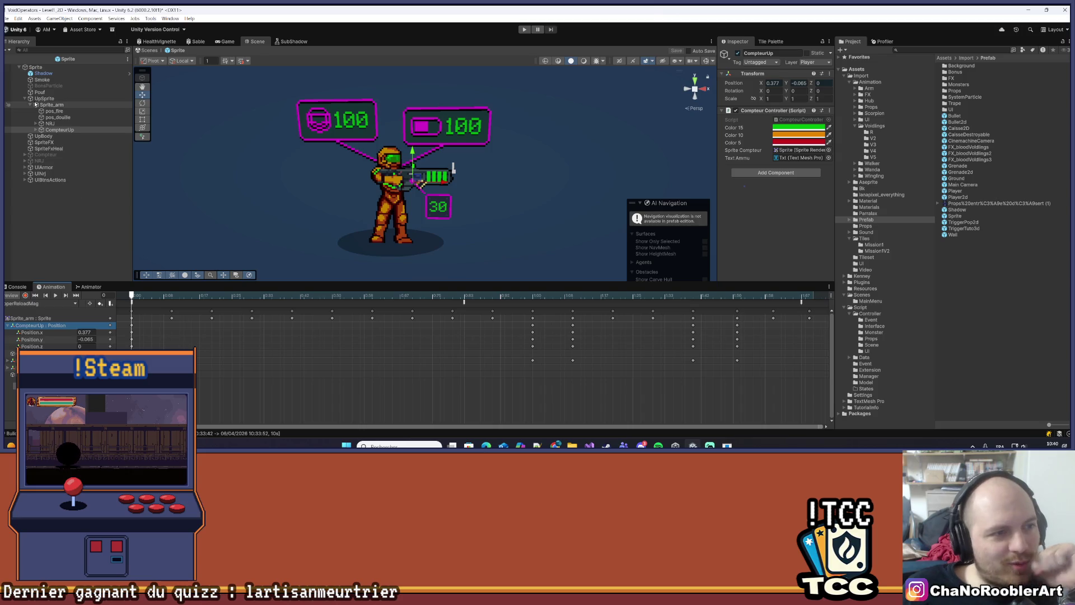
pyautogui.click(31, 105)
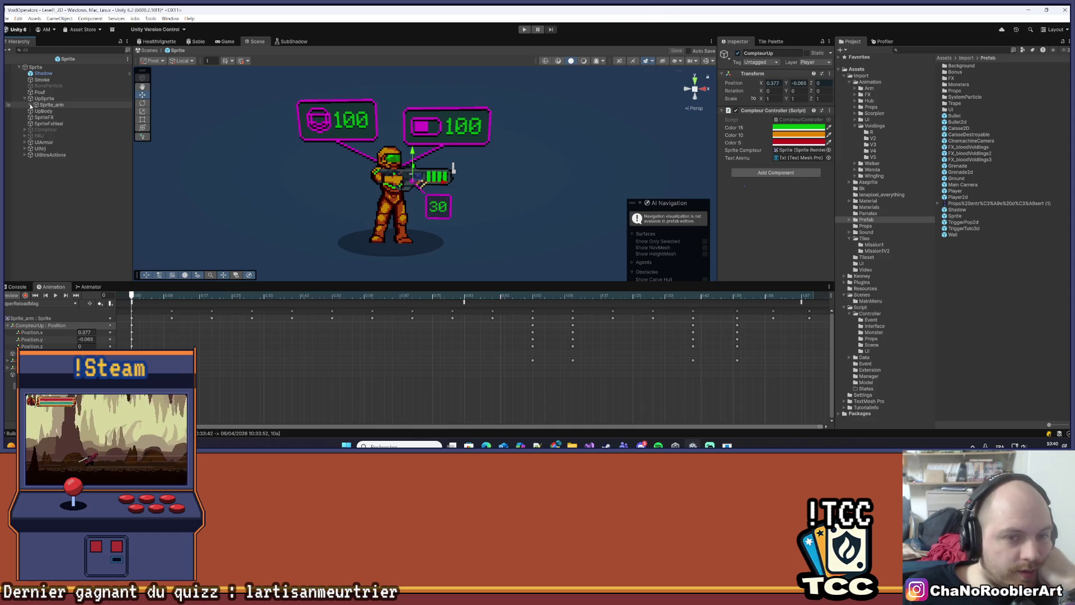
pyautogui.click(55, 296)
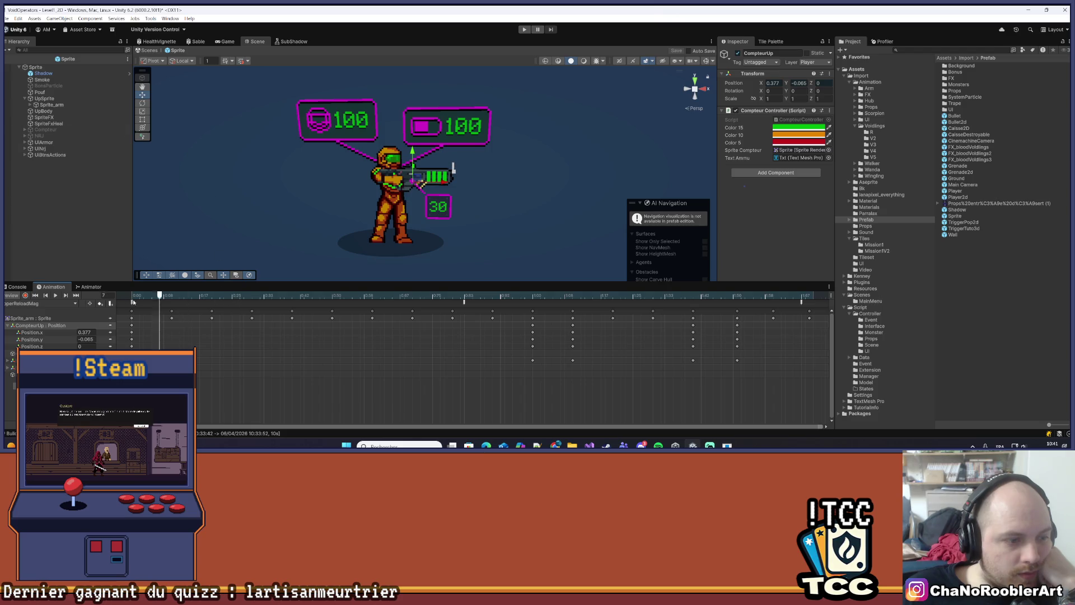
# Check the UpSprite and Sprite_arm clips, then play the root Sprite's animation
pyautogui.click(62, 99)
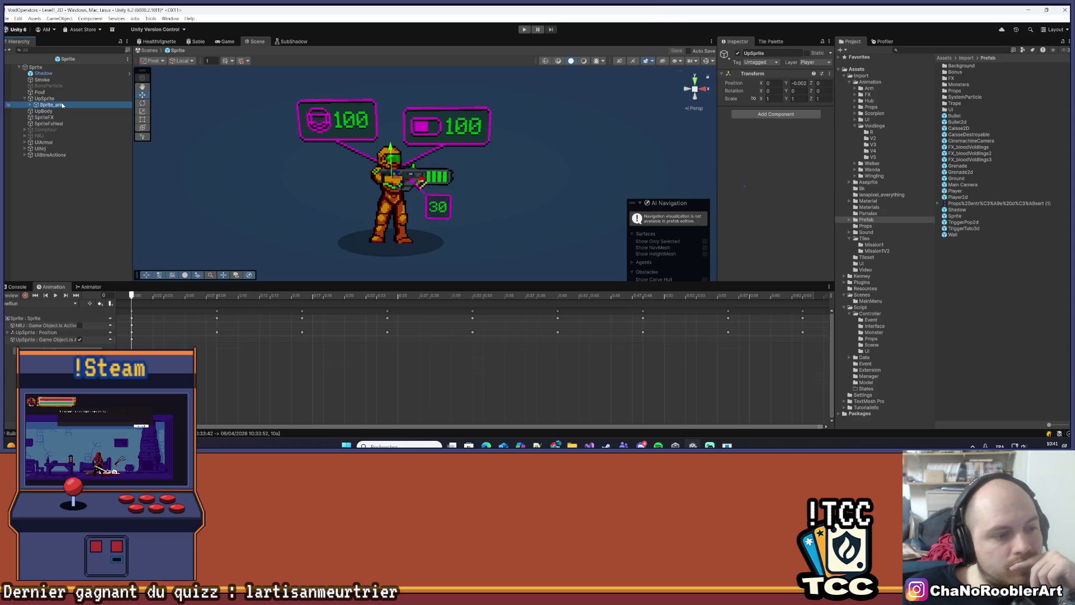
pyautogui.click(62, 106)
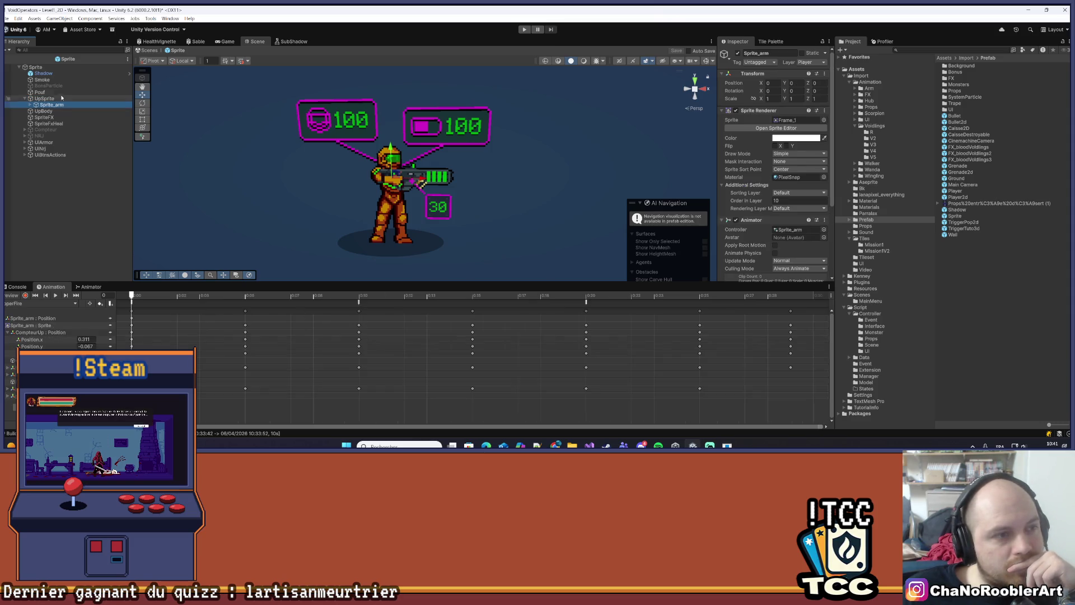
pyautogui.click(55, 67)
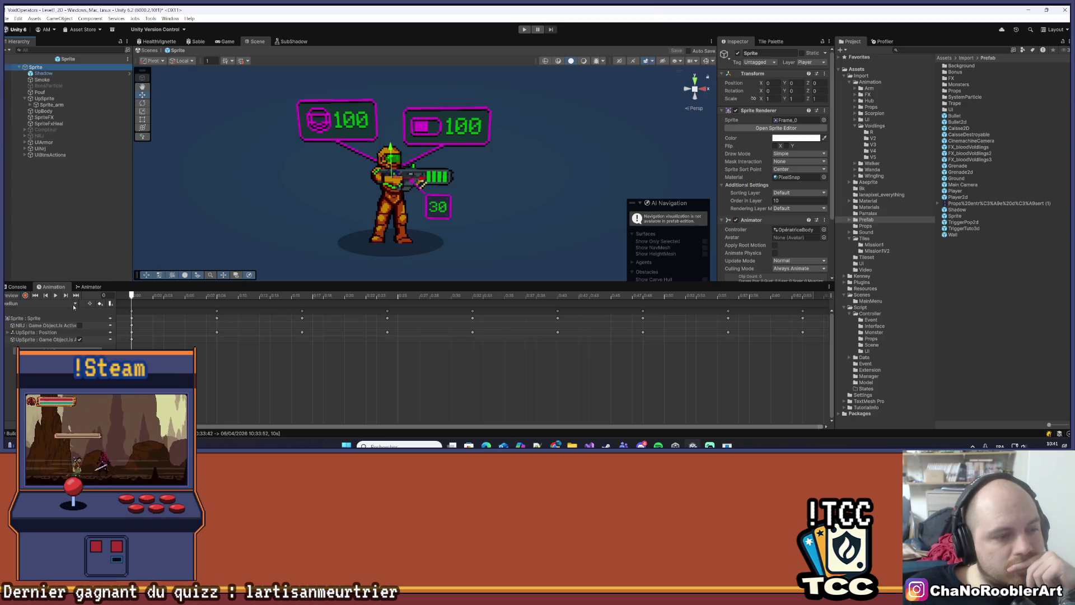
pyautogui.click(57, 295)
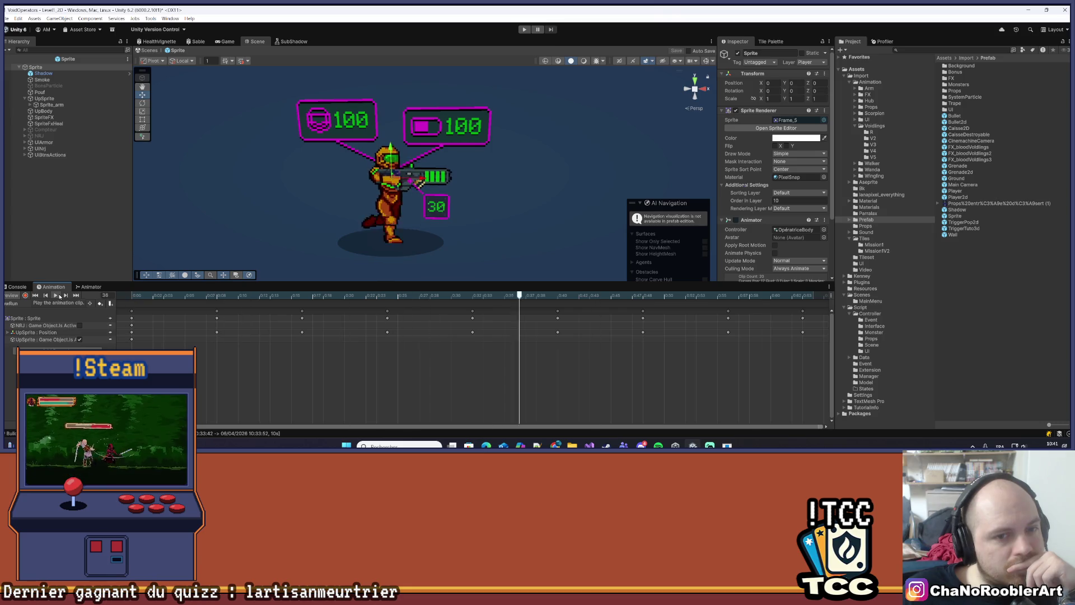